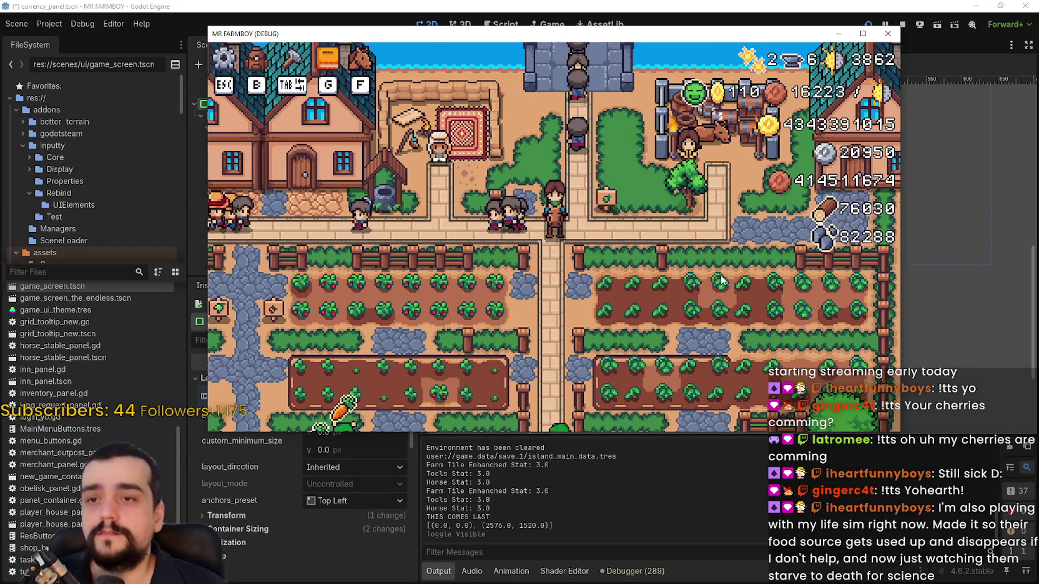
Open the game's Stats & Inventory panel with B and browse its items.
key("b")
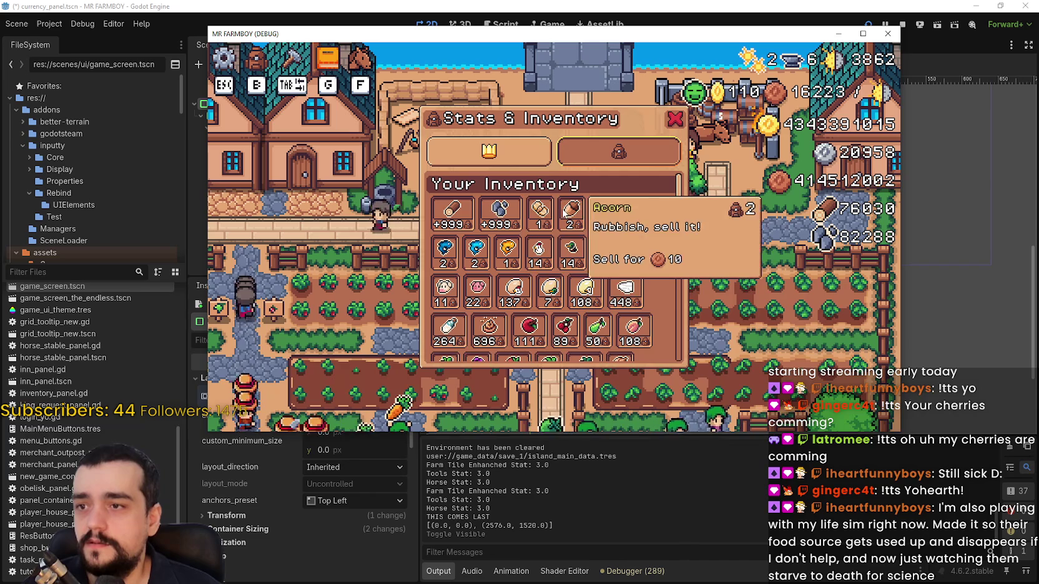
mouse_move(587, 288)
mouse_move(676, 209)
left_mouse_down()
mouse_move(667, 314)
mouse_move(679, 274)
left_mouse_up()
scroll(679, 275, "up", 3)
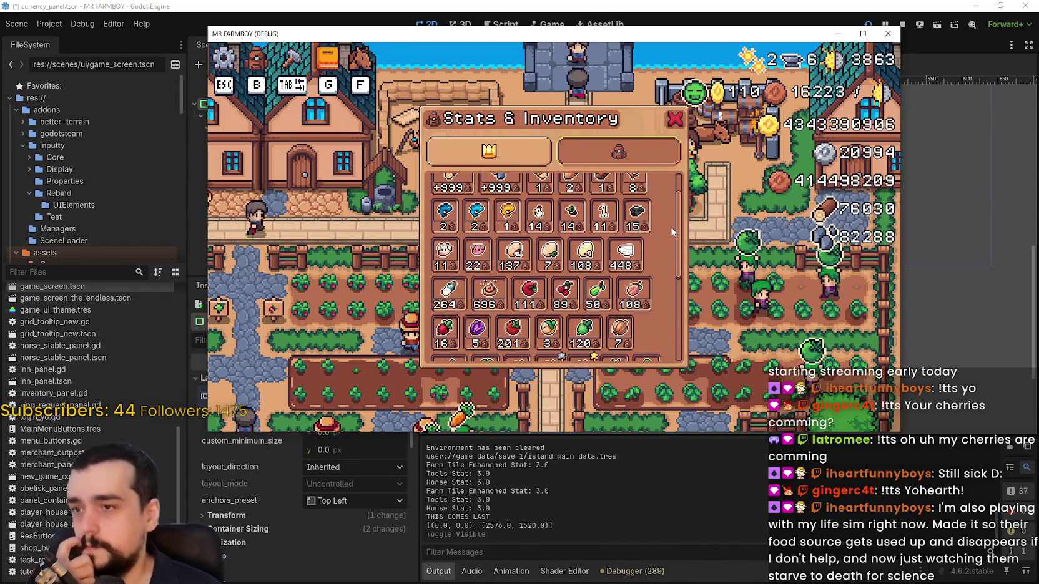
Close the inventory, stop the game, and zoom the editor canvas in on the currency panel.
left_click(674, 119)
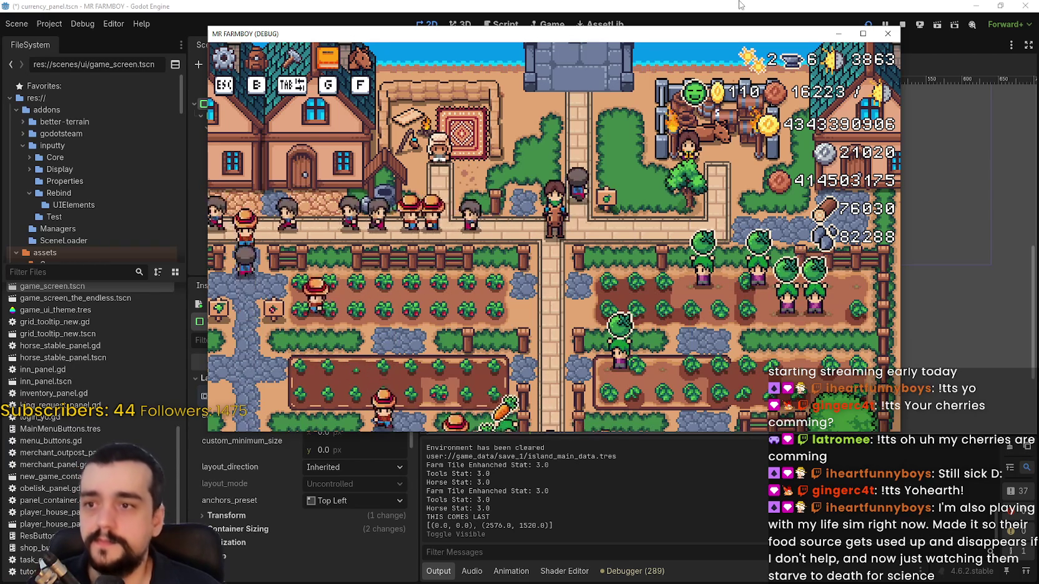
left_click(902, 25)
scroll(562, 135, "up", 3)
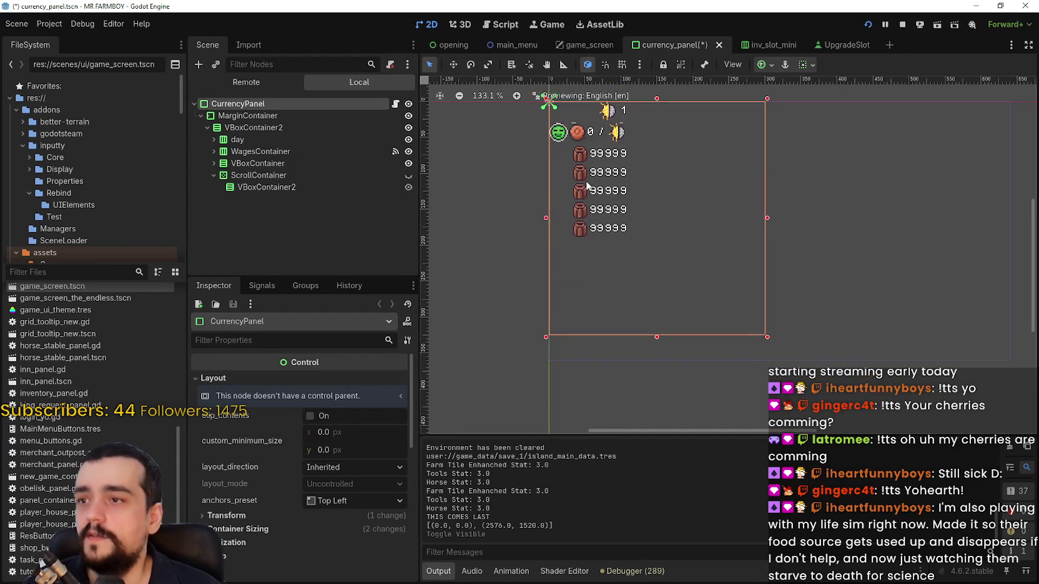
Duplicate the stone row under VBoxContainer and rename the copy to manure.
left_click(214, 162)
left_click(252, 222)
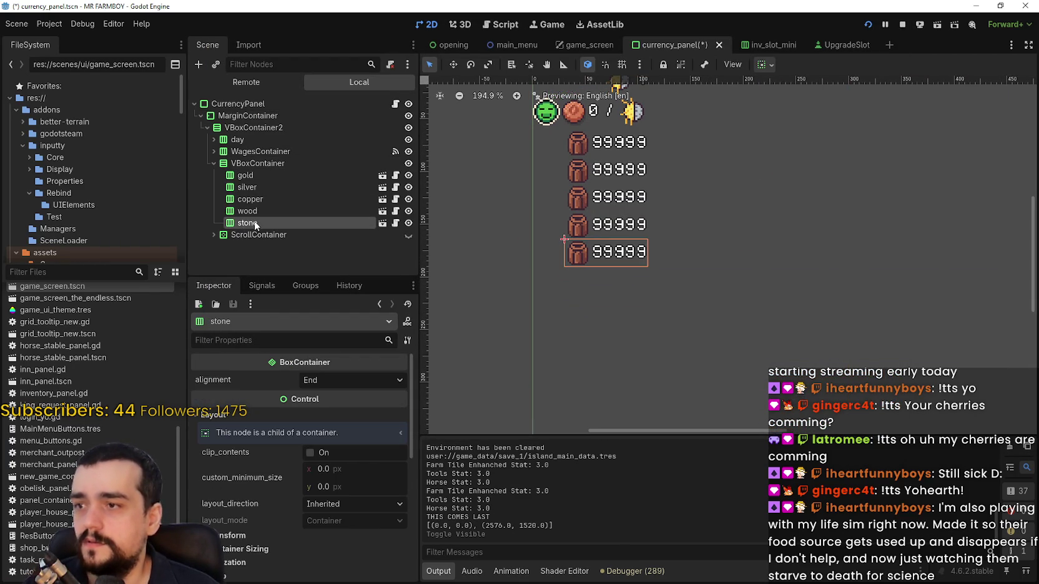
key("ctrl+d")
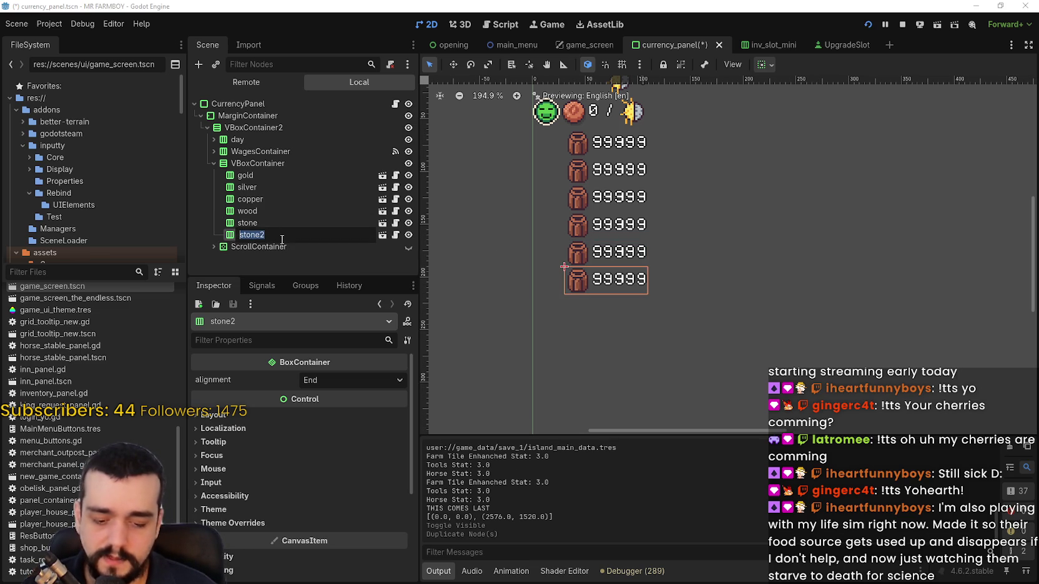
type("ure")
key("Return")
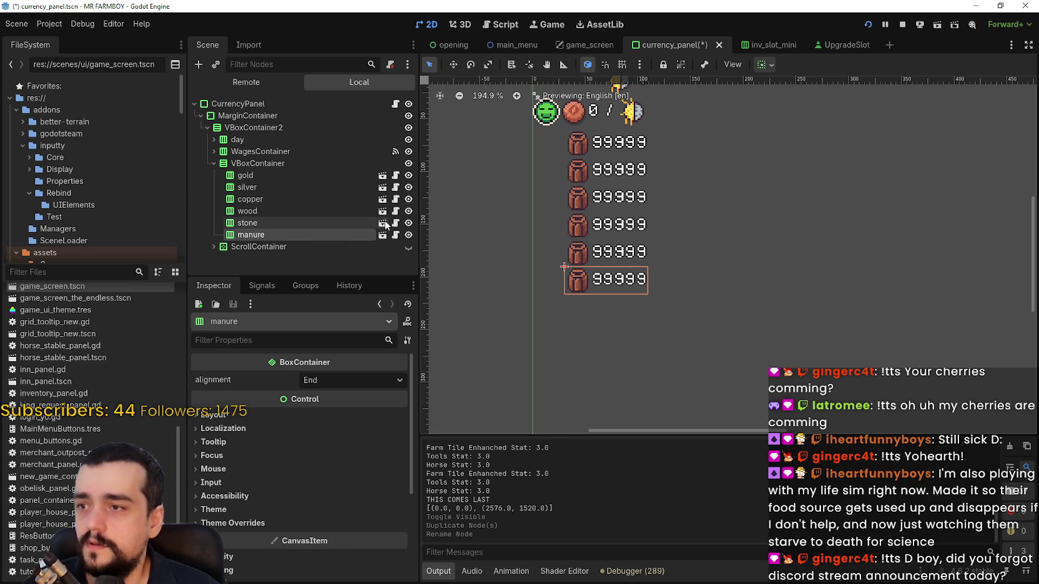
Expand the ScrollContainer node and run the project with F5.
left_click(263, 247)
left_click(214, 246)
key("F5")
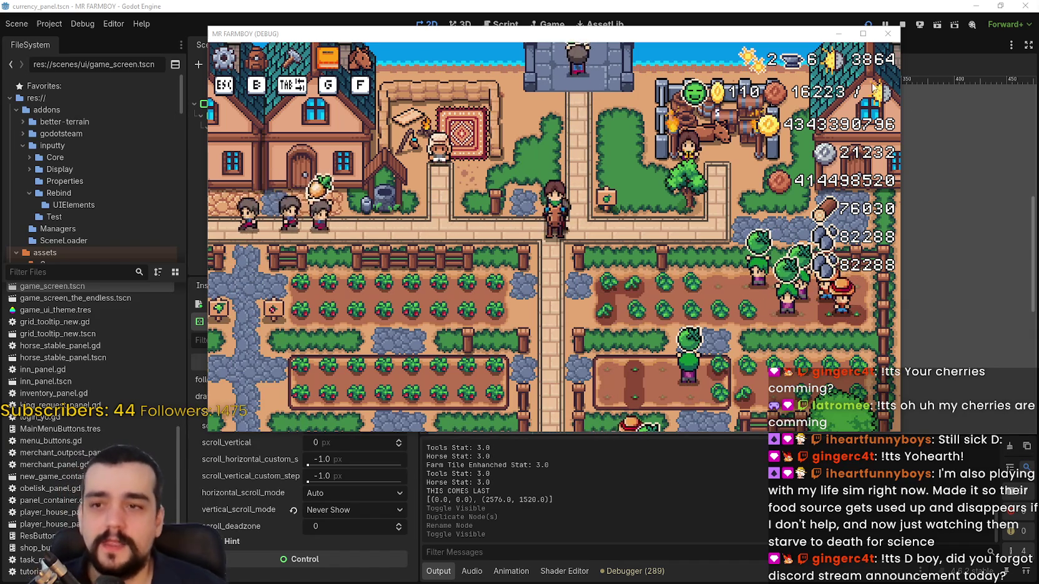
Check the running game's currency HUD, which shows the new 82288 row below stone.
scroll(712, 156, "down", 3)
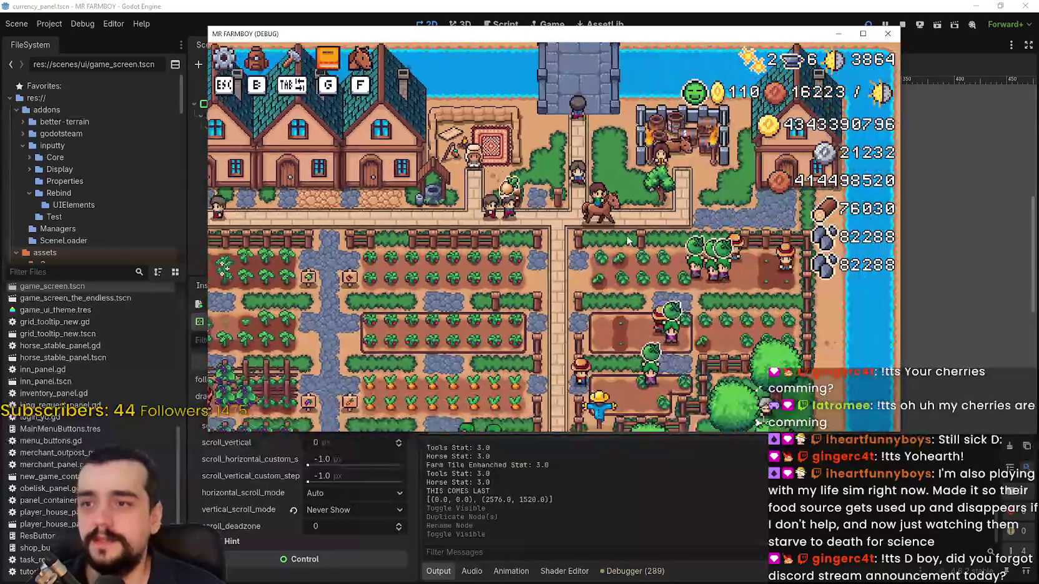
Zoom the game camera, visit the Player House upgrades, then ride away.
scroll(725, 225, "up", 3)
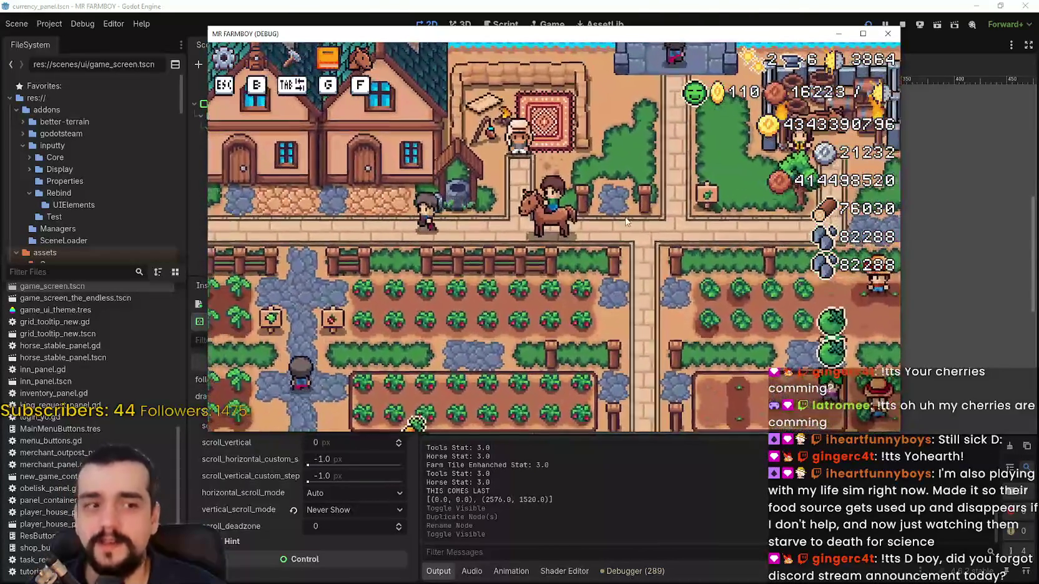
scroll(624, 224, "down", 3)
scroll(627, 222, "up", 3)
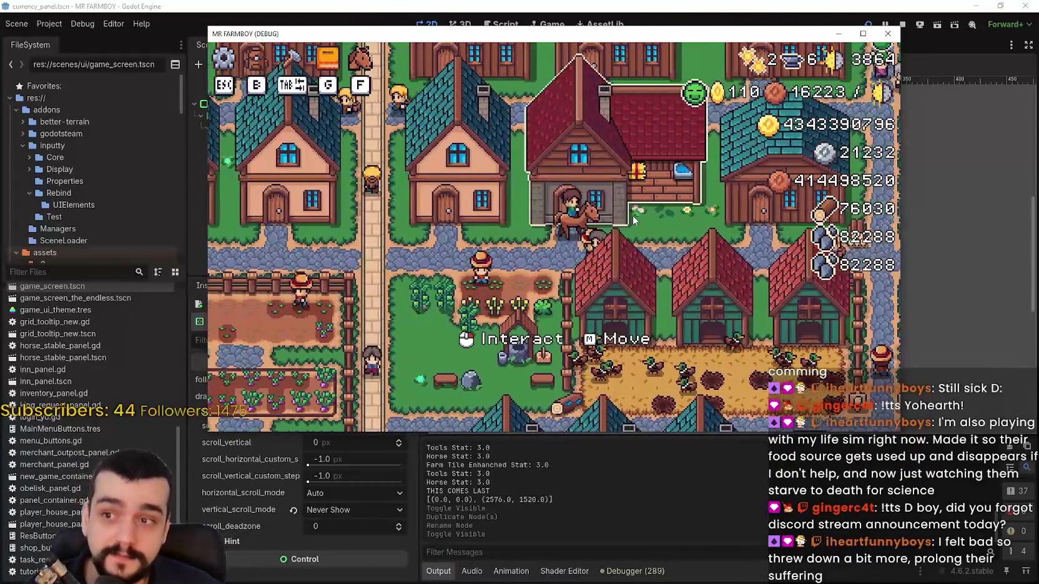
left_click(646, 261)
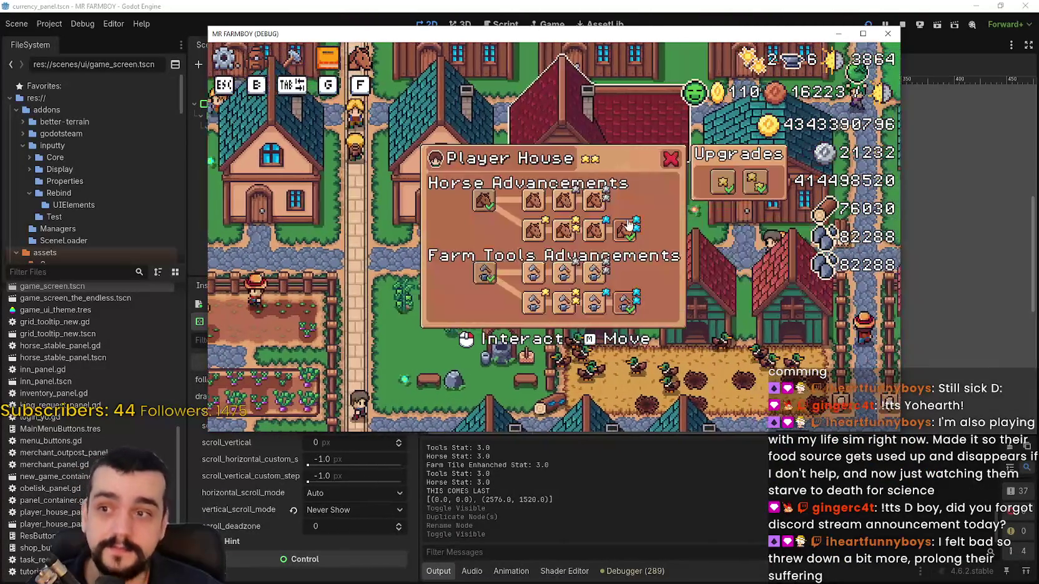
key("w")
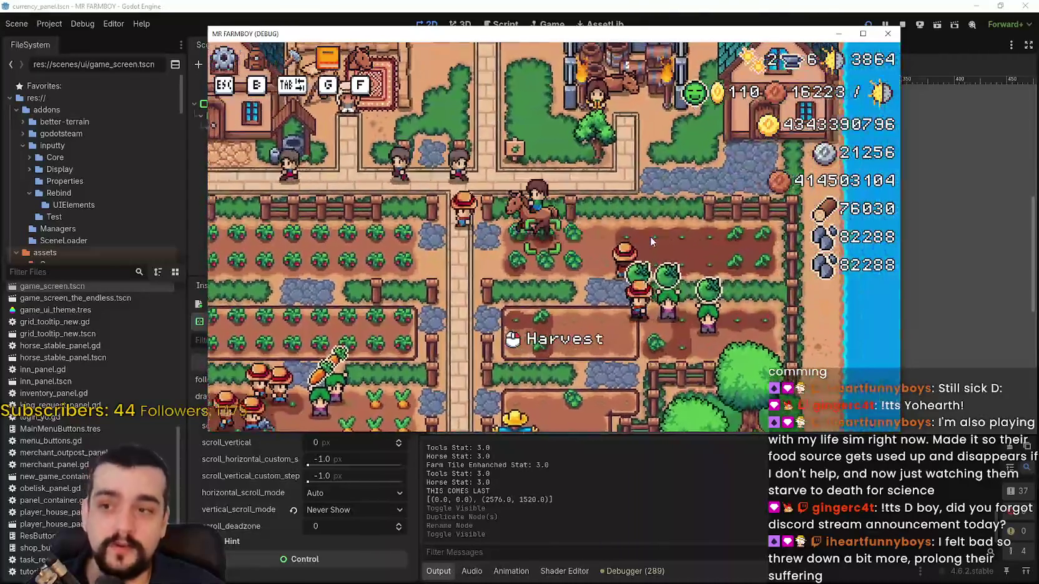
Harvest green tomatoes and a strawberry in the fields.
left_click(646, 238)
left_click(647, 237)
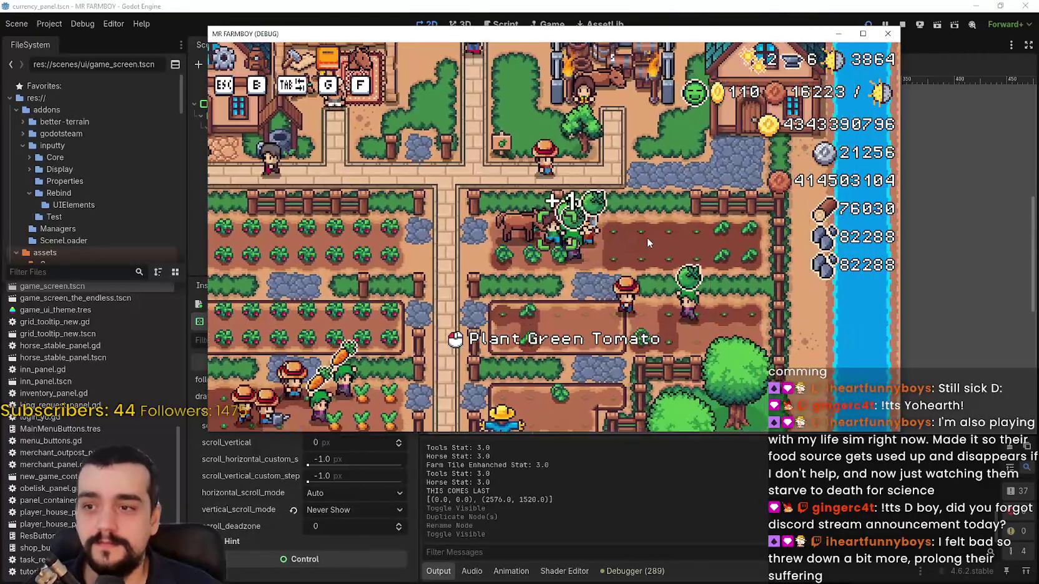
key("a")
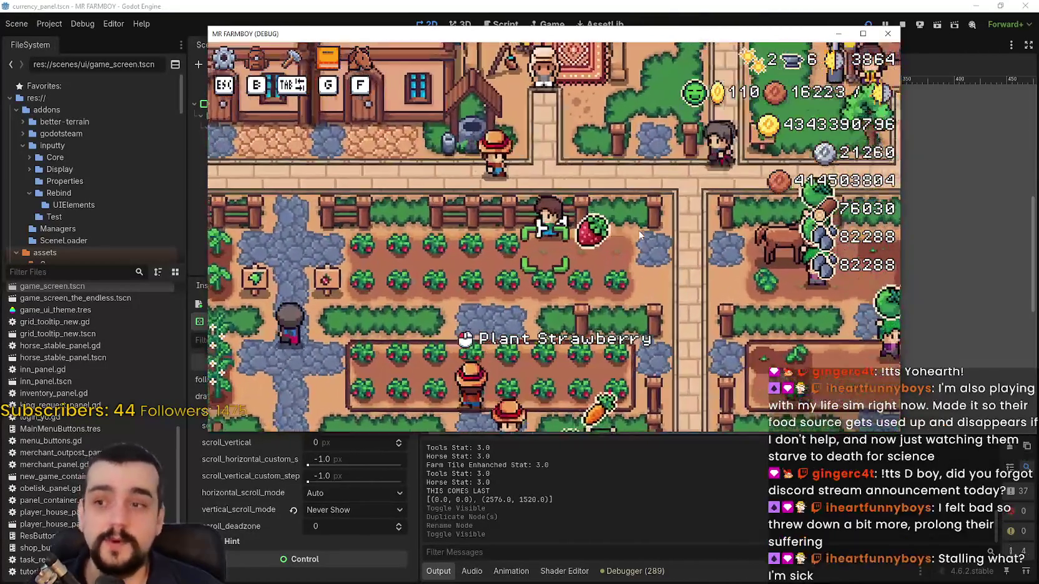
key("s")
left_click(638, 224)
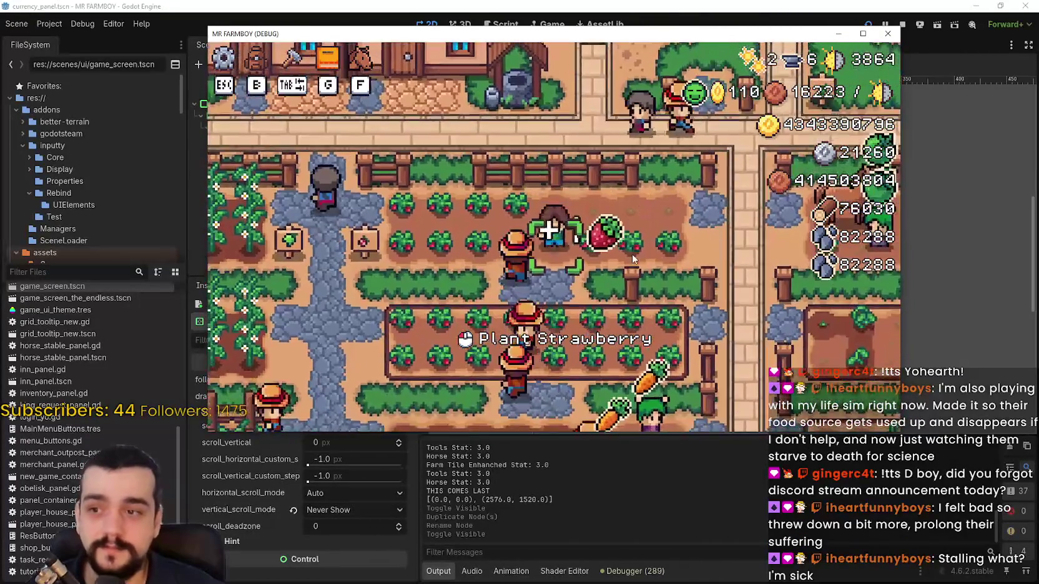
Ride back across the farm to the outpost and stop the game.
key("d")
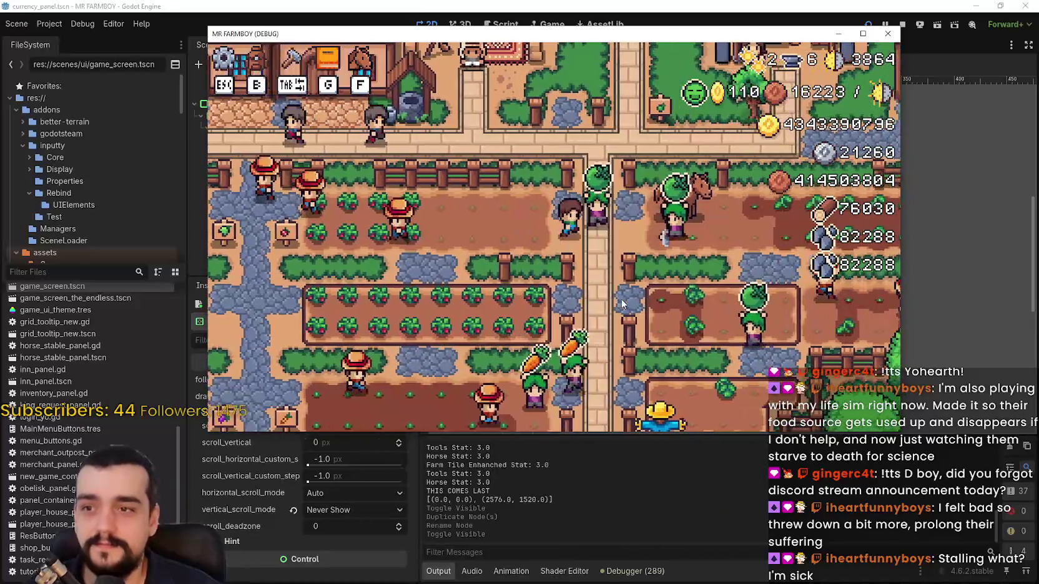
key("w")
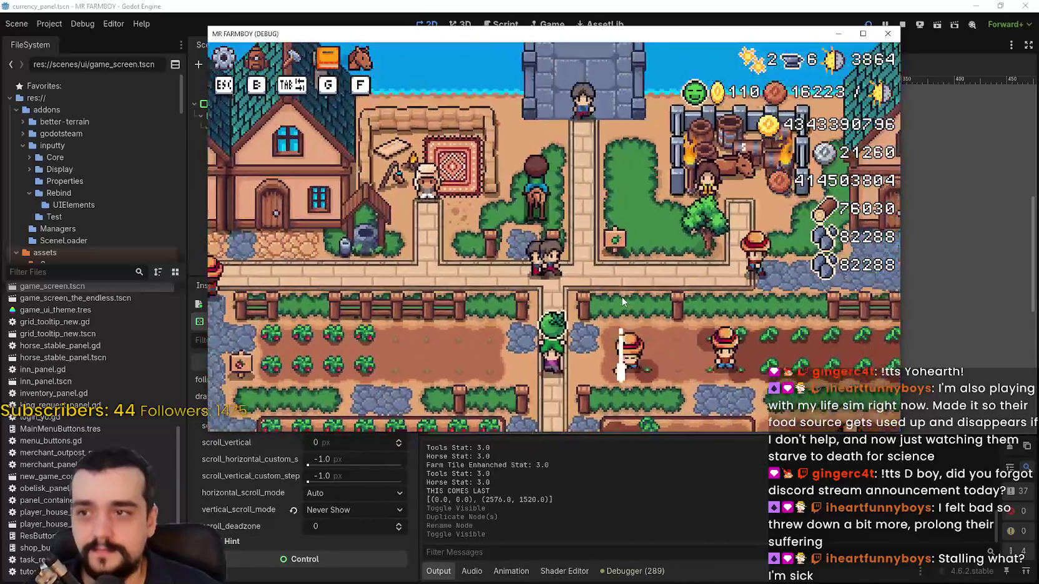
key("a")
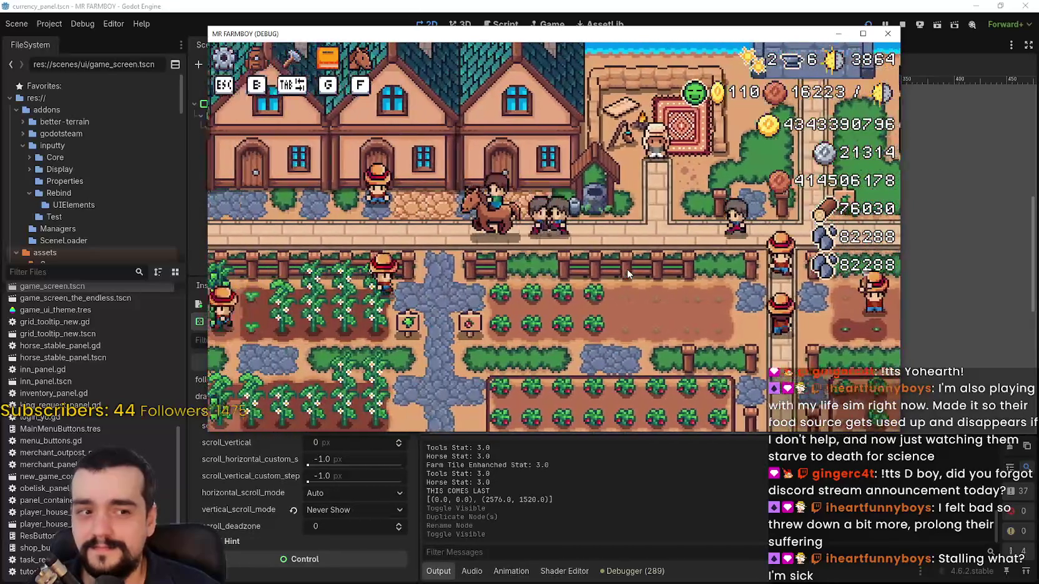
key("d")
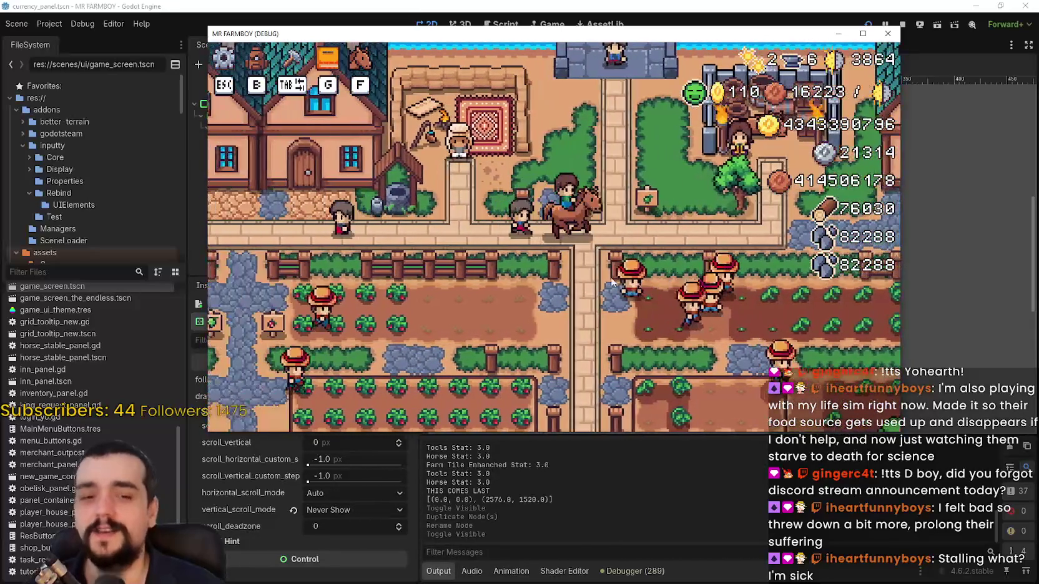
key("d")
key("w")
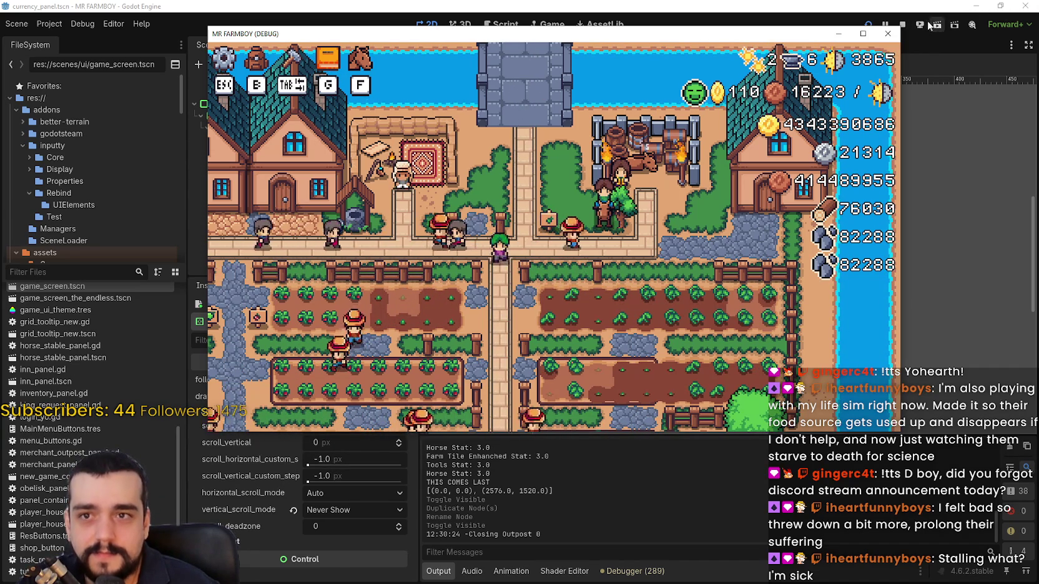
left_click(888, 33)
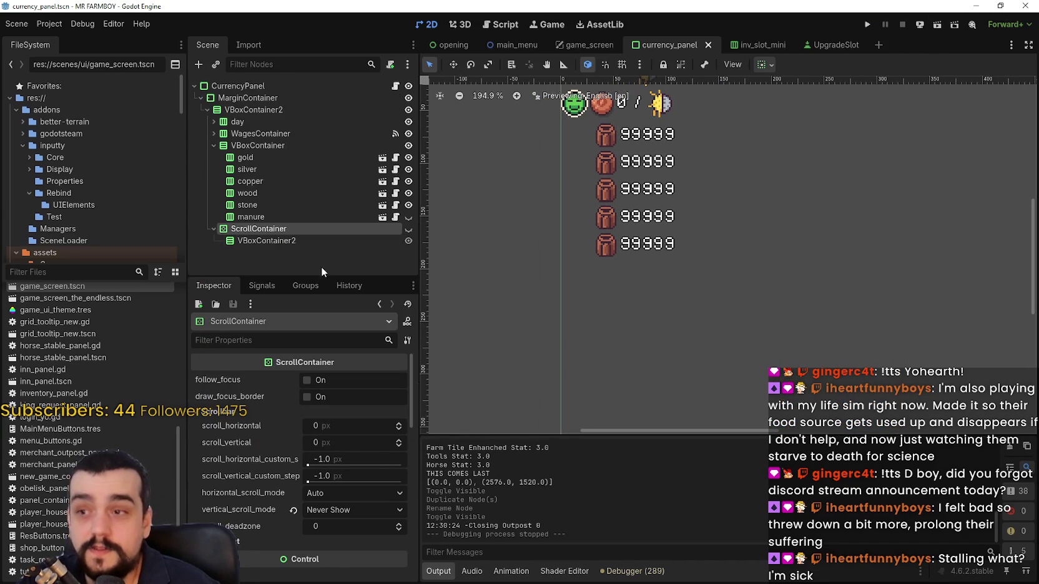
Select the manure node and VBoxContainer, then put the caret on empty line 72 of the script.
left_click(395, 216)
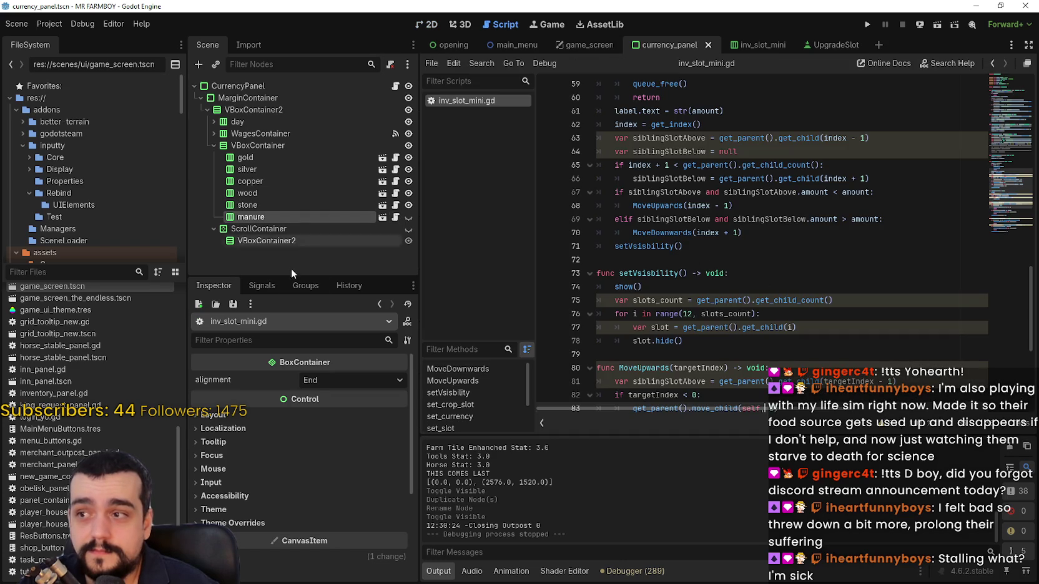
left_click(273, 146)
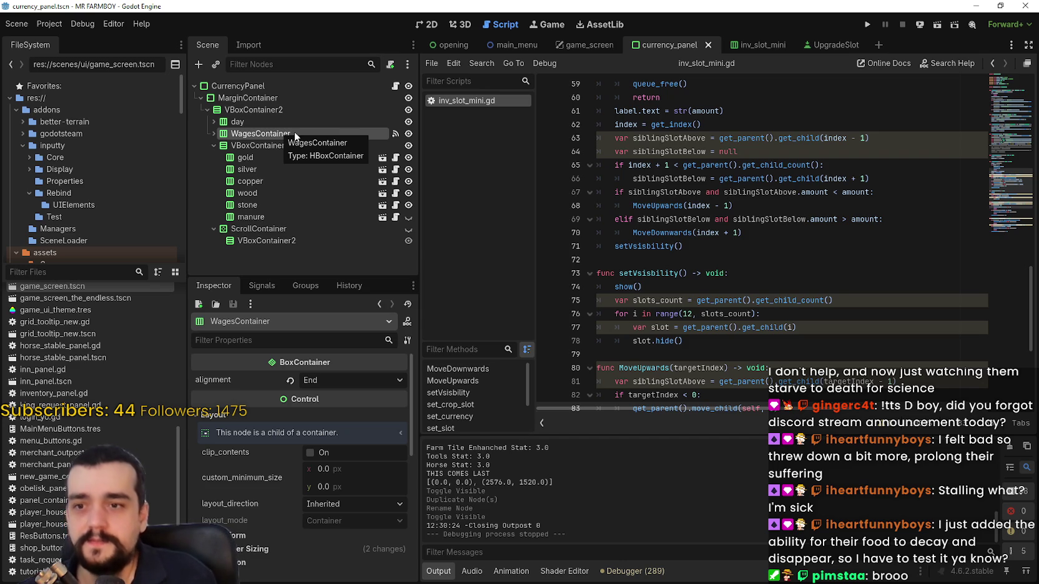
left_click(774, 245)
left_click(768, 273)
left_click(767, 260)
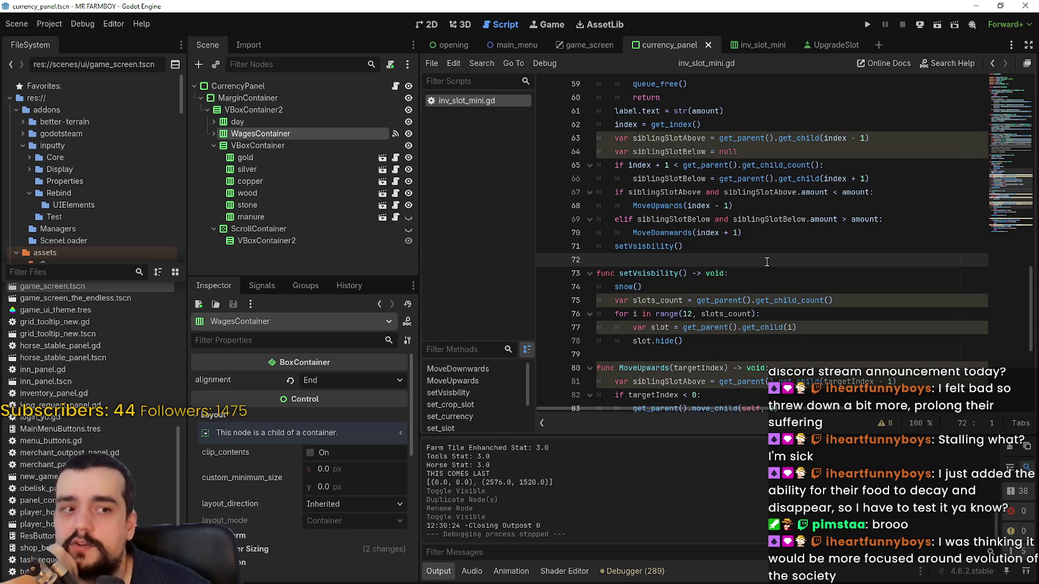
Check siblingSlotBelow on line 64, then return to line 72.
scroll(733, 254, "up", 1)
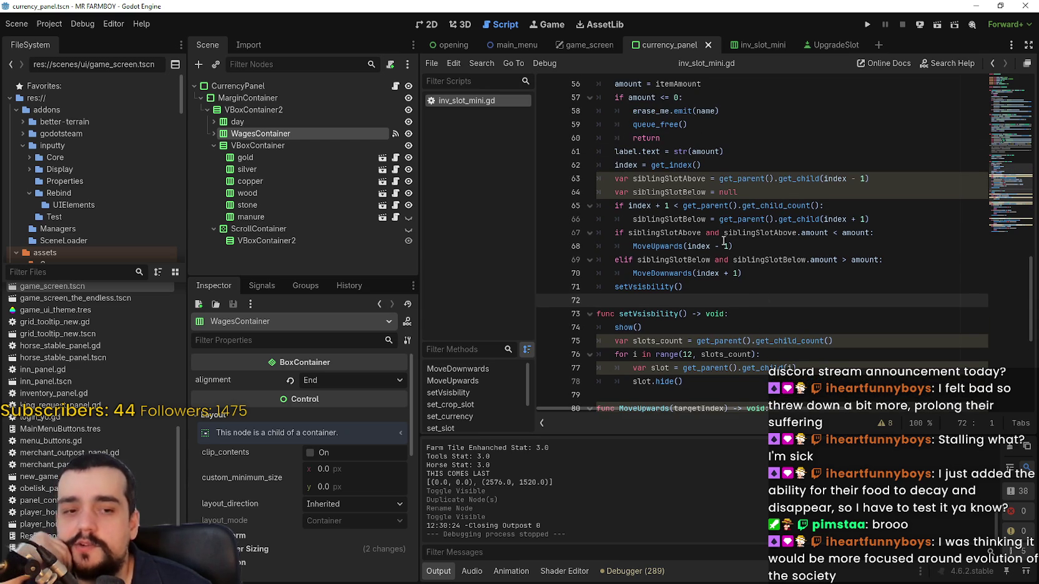
left_click(709, 194)
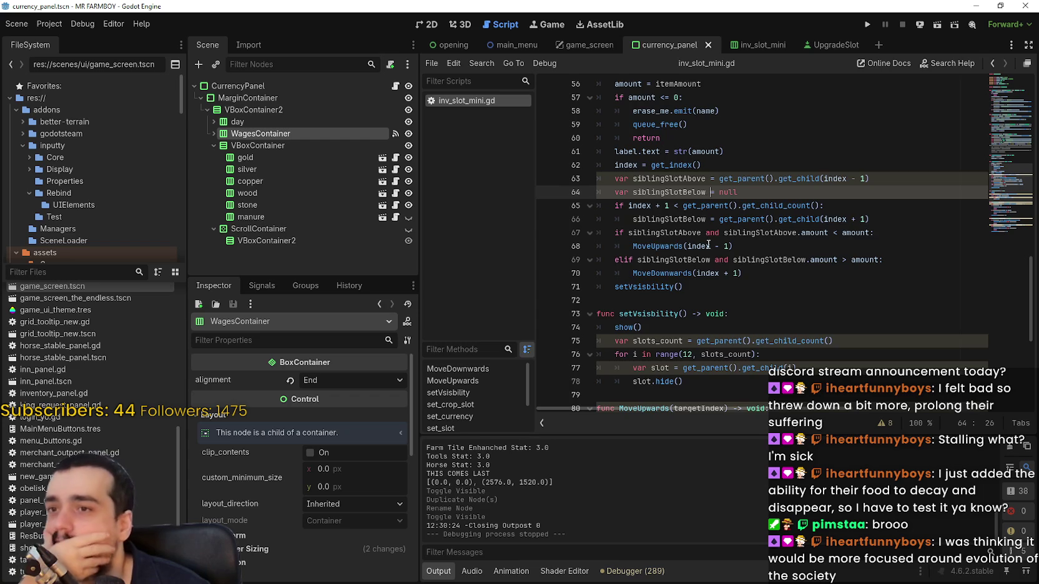
scroll(707, 243, "up", 2)
scroll(707, 244, "down", 3)
left_click(704, 255)
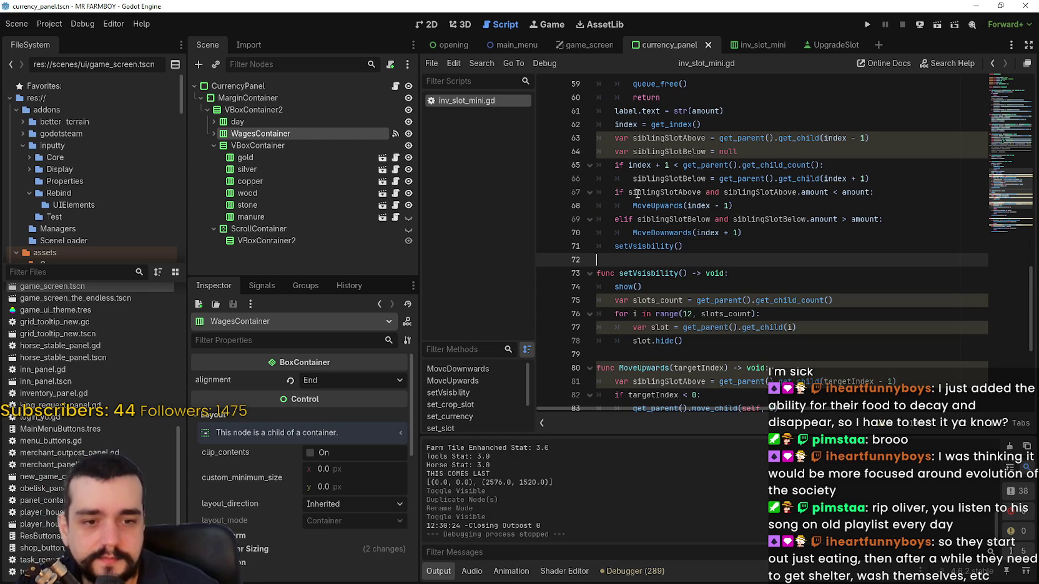
Review lines 73 and 62, then select the currency container and open currency_panel.gd.
left_click(802, 272)
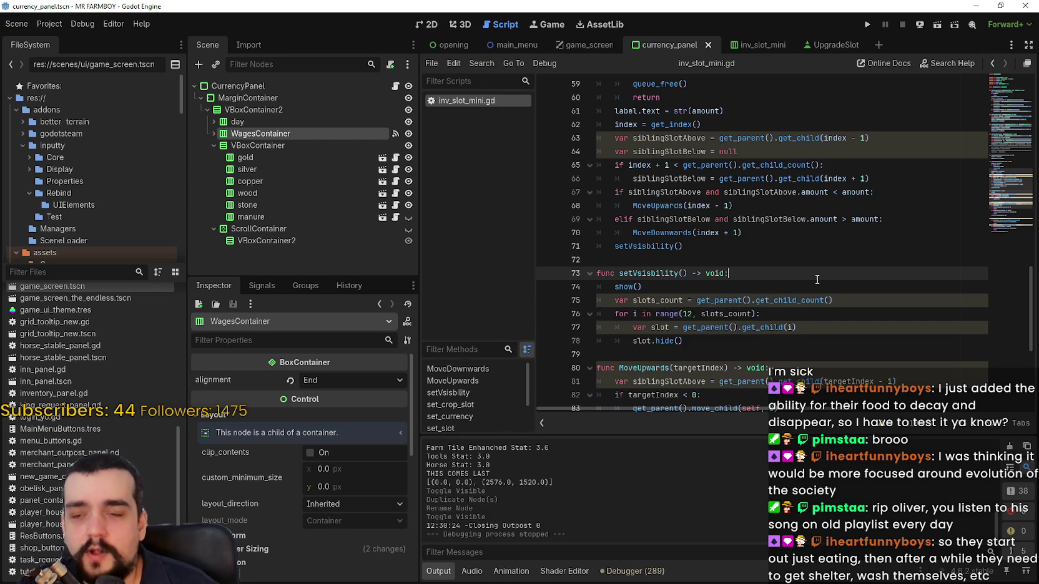
scroll(749, 250, "up", 2)
left_click(720, 205)
scroll(733, 259, "up", 3)
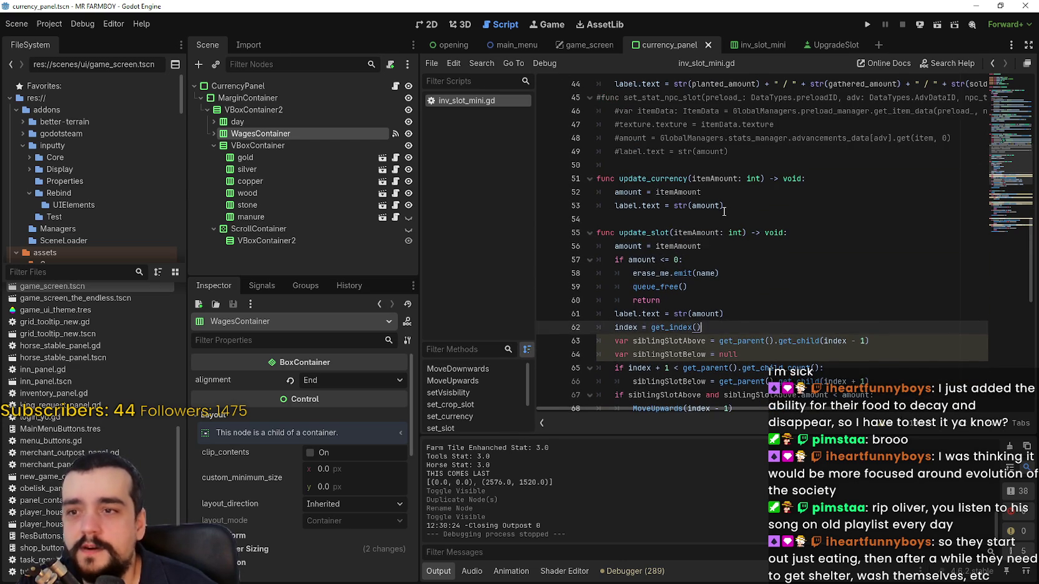
scroll(727, 275, "down", 4)
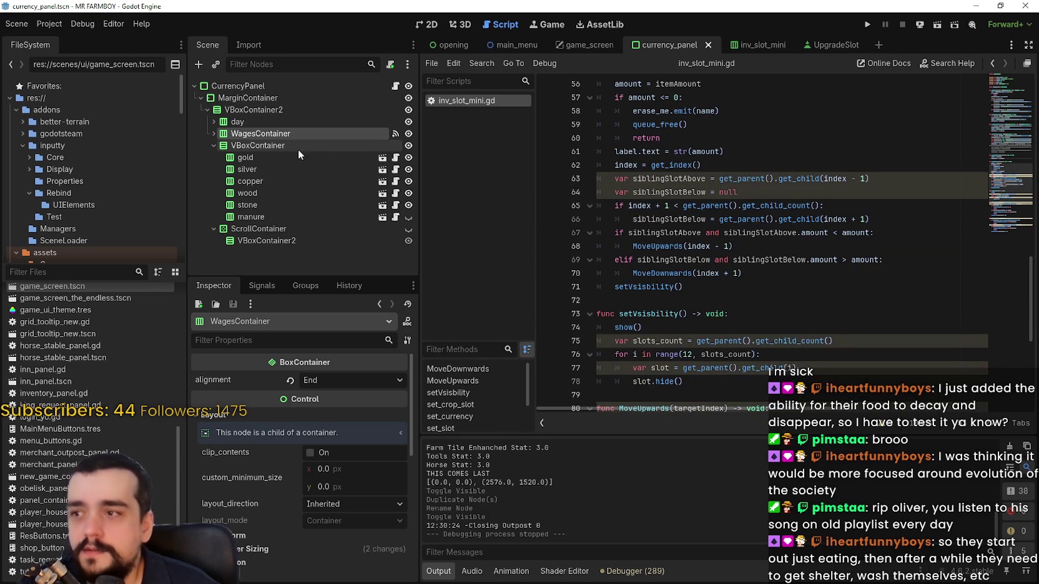
left_click(354, 146)
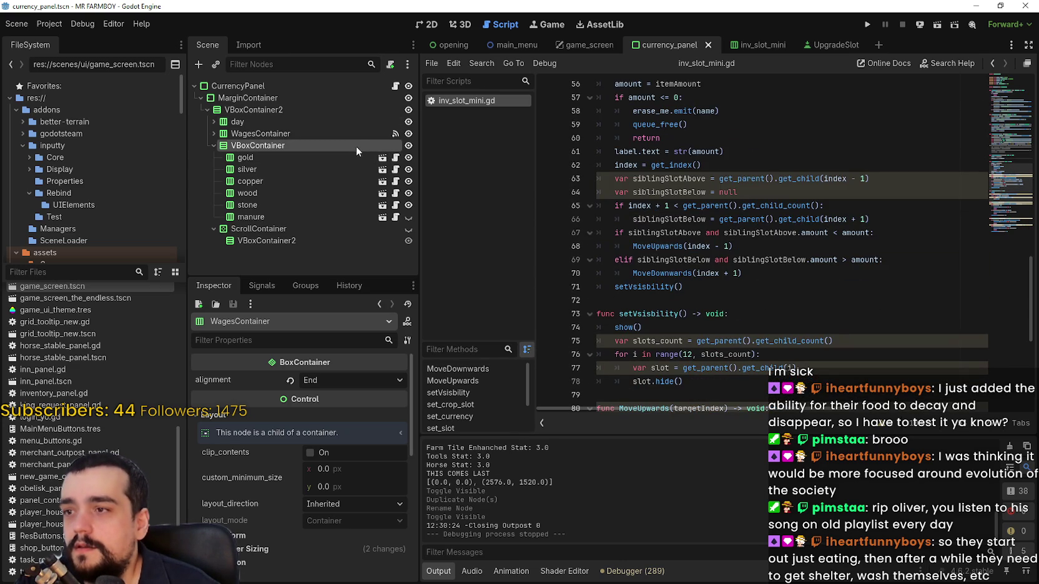
left_click(395, 87)
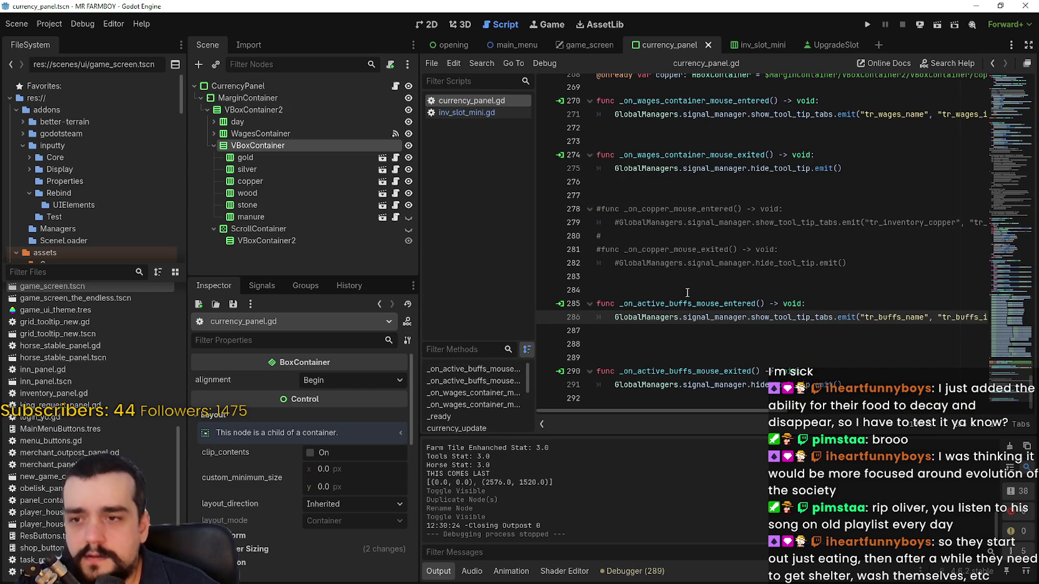
Open currency_panel.gd and select parts of the STONE currency line 53 in update_items.
left_click(686, 344)
scroll(681, 360, "up", 10)
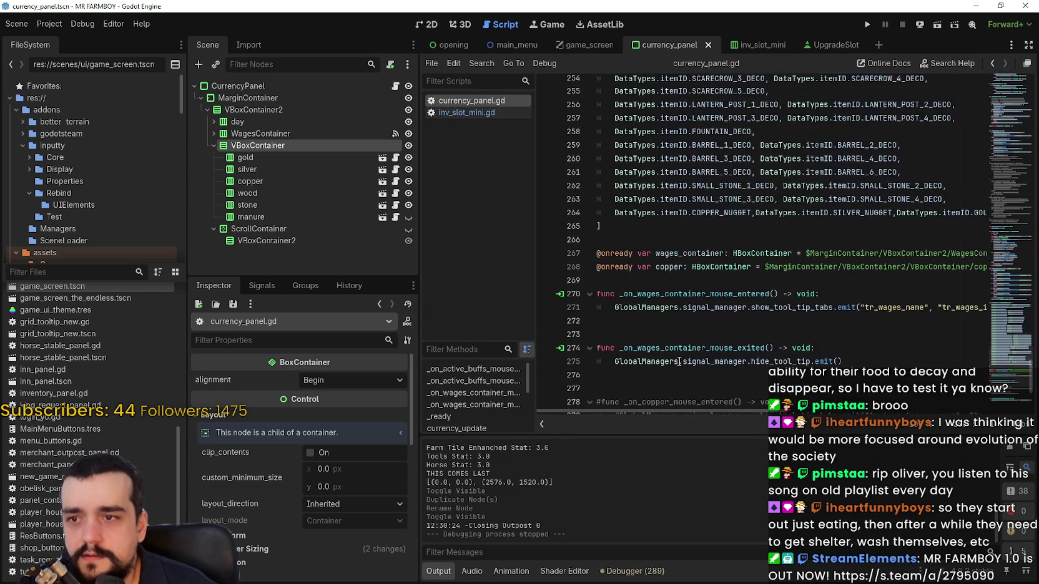
mouse_move(1011, 346)
left_mouse_down()
mouse_move(999, 115)
mouse_move(995, 125)
left_mouse_up()
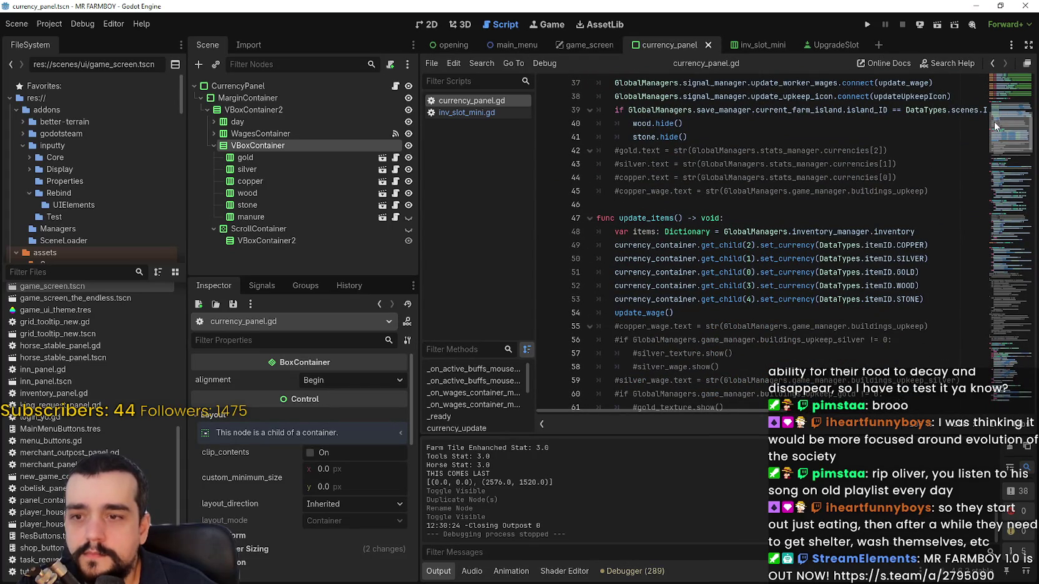
double_click(788, 299)
double_click(899, 299)
left_click_drag(897, 299, 835, 300)
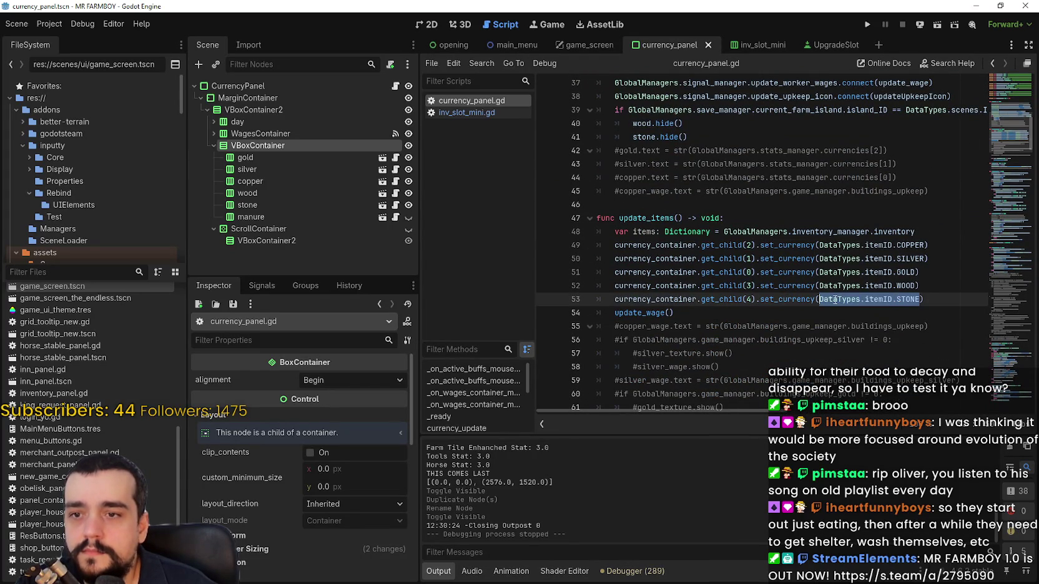
left_click(790, 300)
triple_click(911, 301)
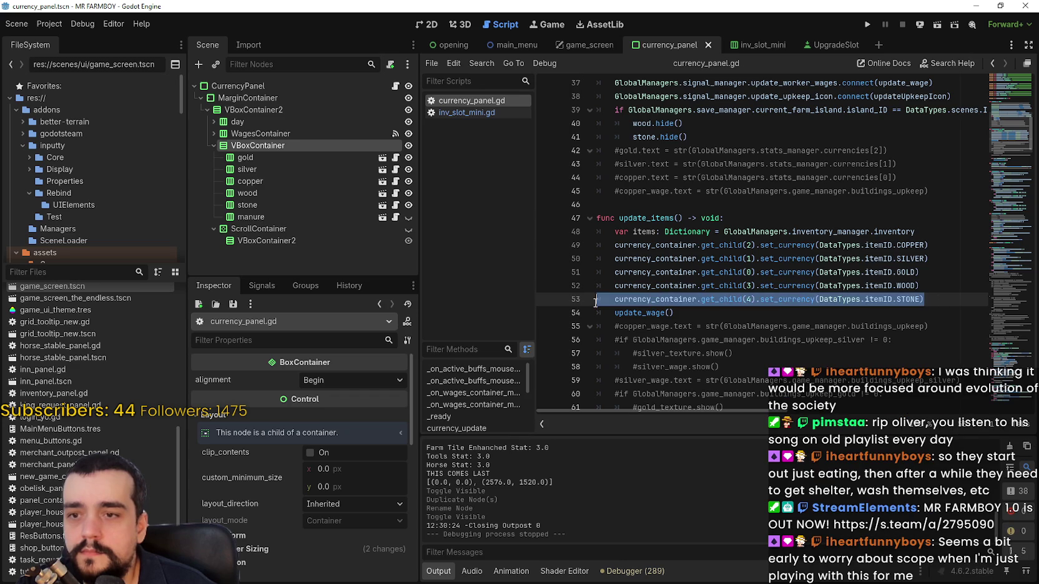
left_click(932, 303)
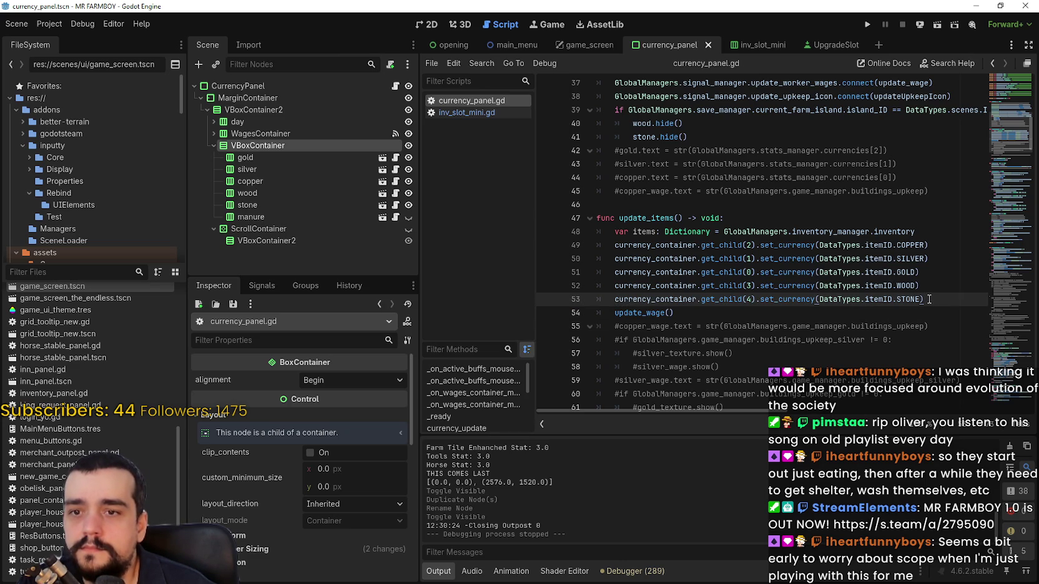
Duplicate the stone currency line 53 as line 54.
key("ctrl+shift+Left")
key("ctrl+shift+Left")
key("ctrl+shift+Left")
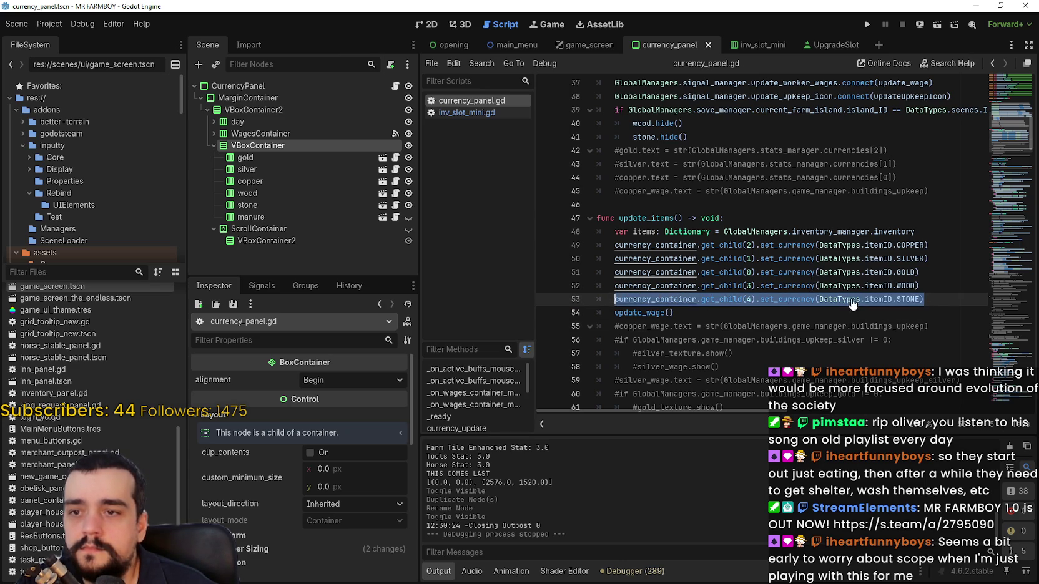
left_click(967, 302)
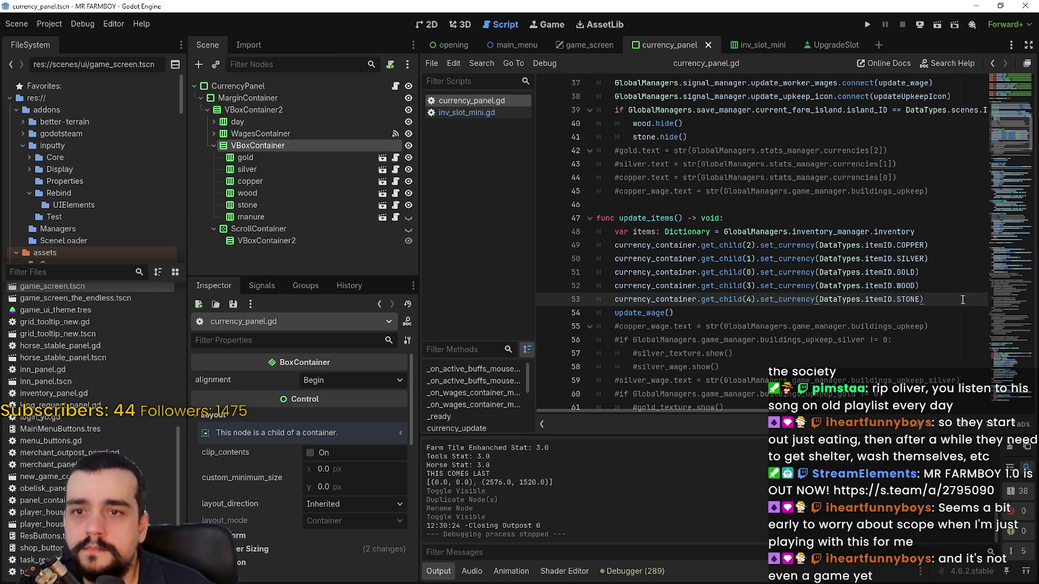
scroll(948, 287, "up", 5)
scroll(909, 249, "down", 5)
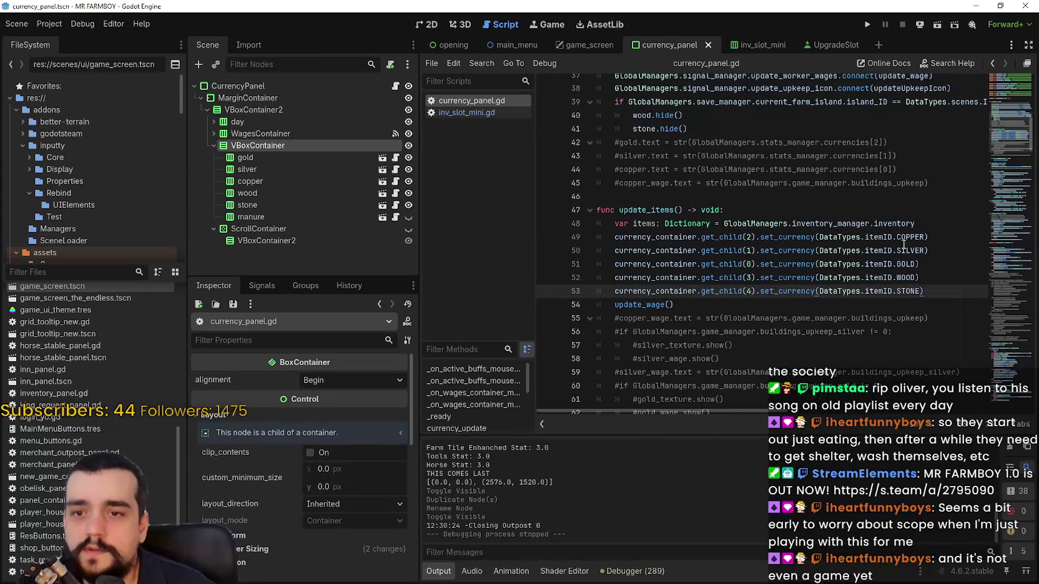
key("ctrl+shift+d")
Change line 54 to MANURE currency on get_child(5) and save the script.
double_click(901, 304)
type("Man")
key("Return")
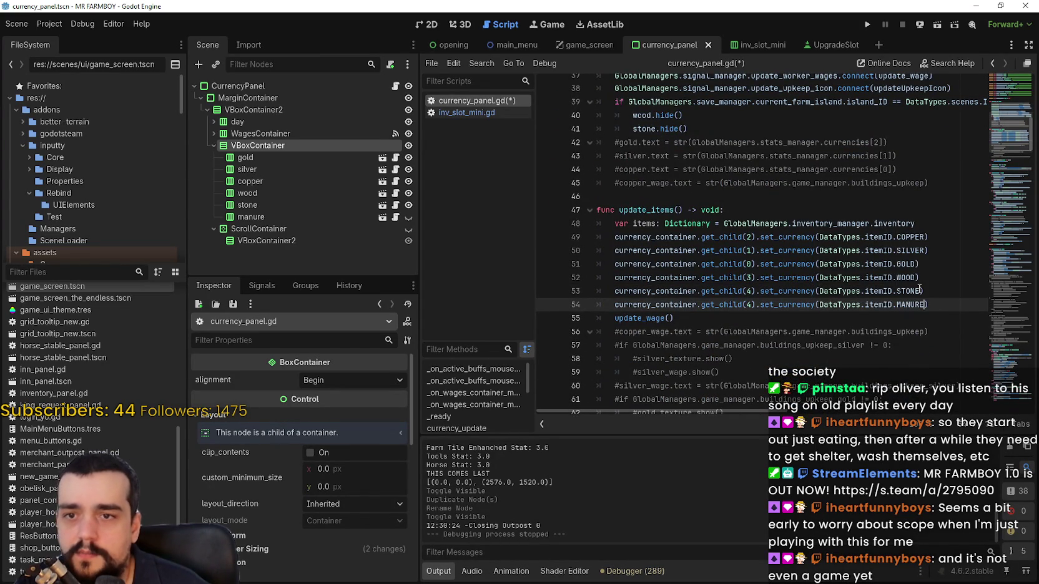
double_click(748, 305)
type("5")
key("ctrl+s")
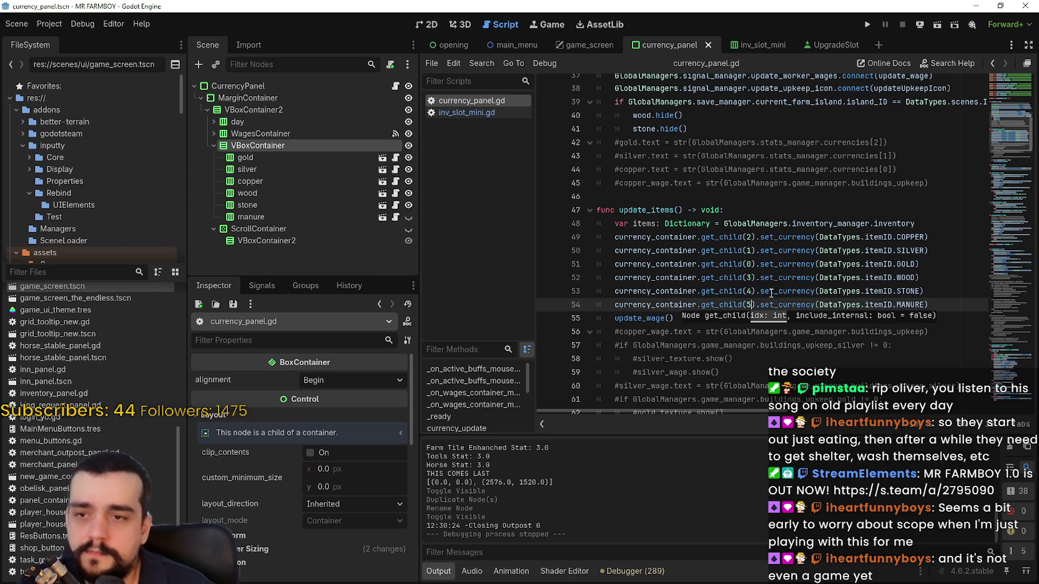
Review the ends of the MANURE, STONE and WOOD lines in update_items.
scroll(770, 292, "down", 2)
left_click(945, 220)
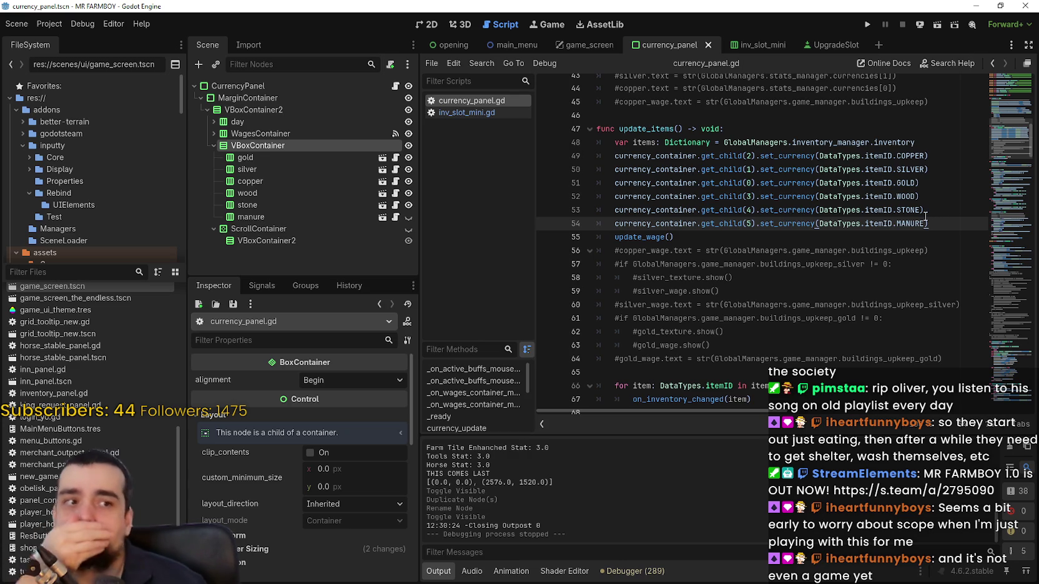
mouse_move(901, 222)
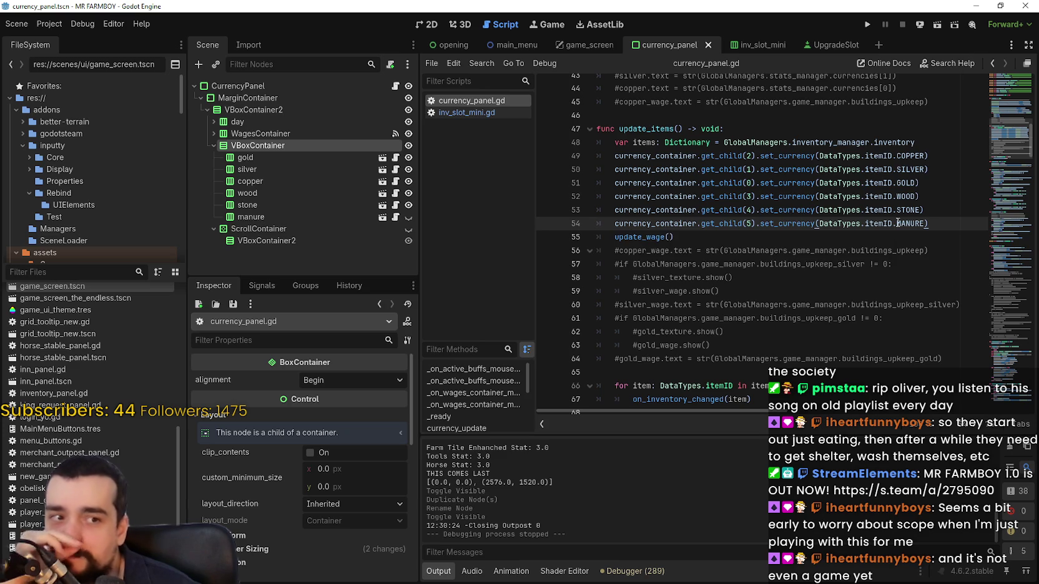
left_click(893, 241)
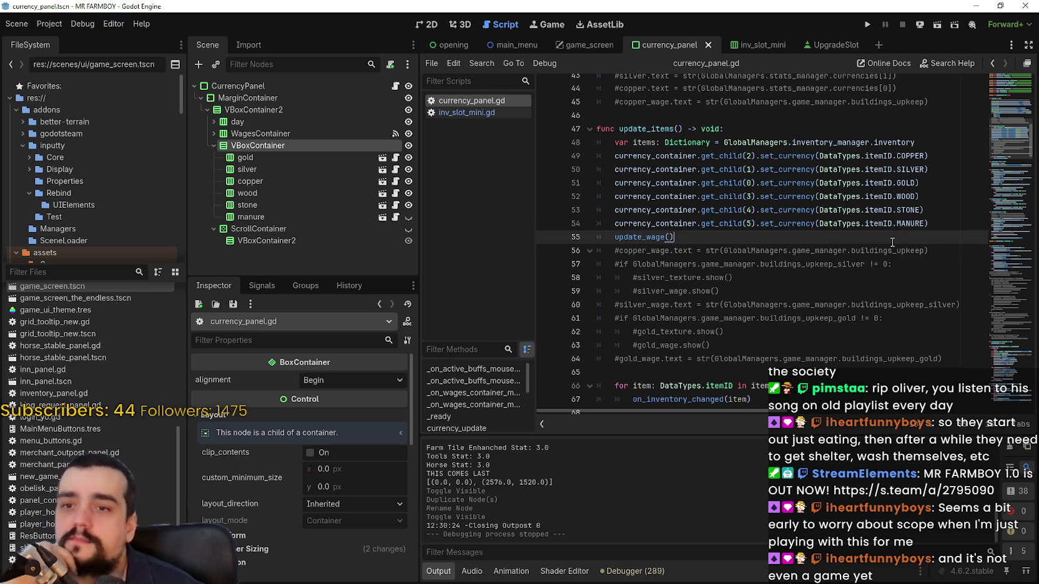
left_click(925, 224)
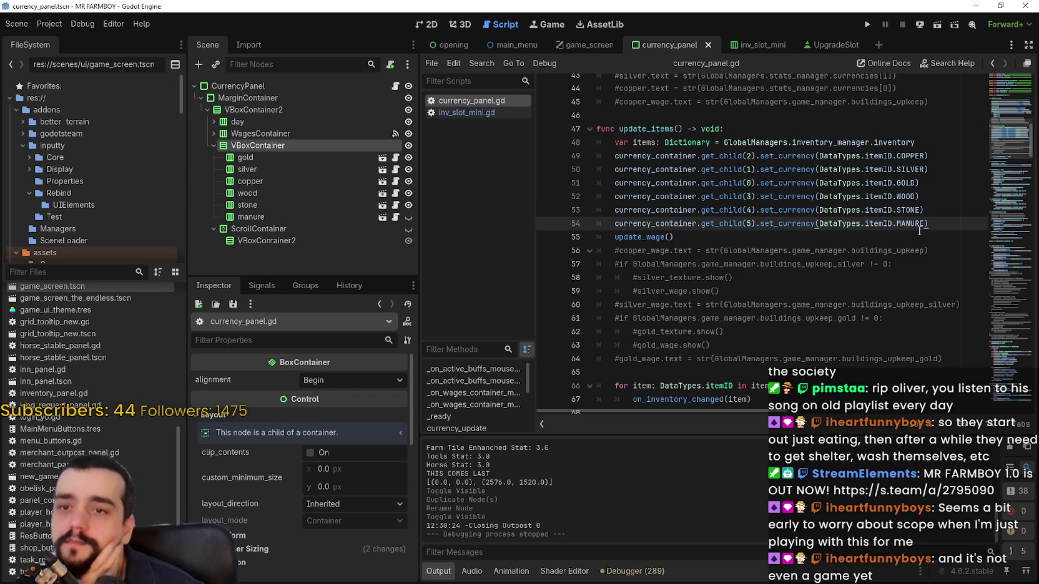
left_click(938, 214)
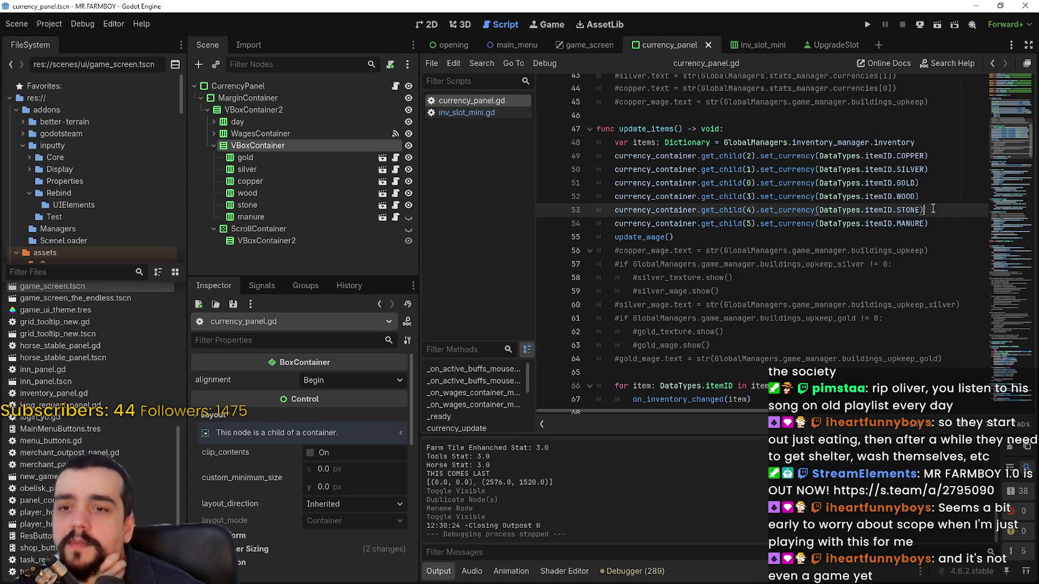
left_click(930, 201)
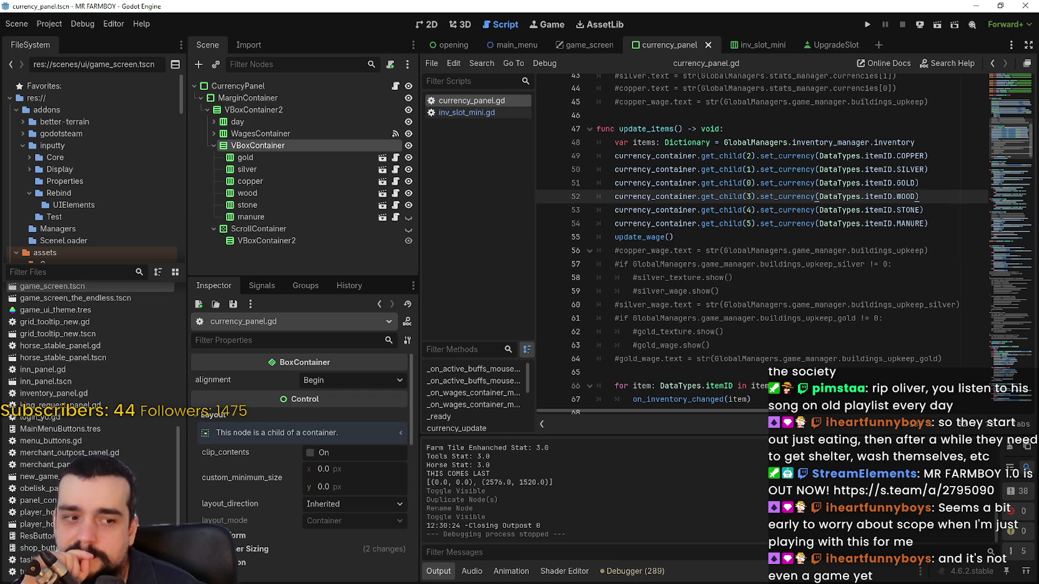
Switch to the Steam store window and start a store search.
key("alt+Tab")
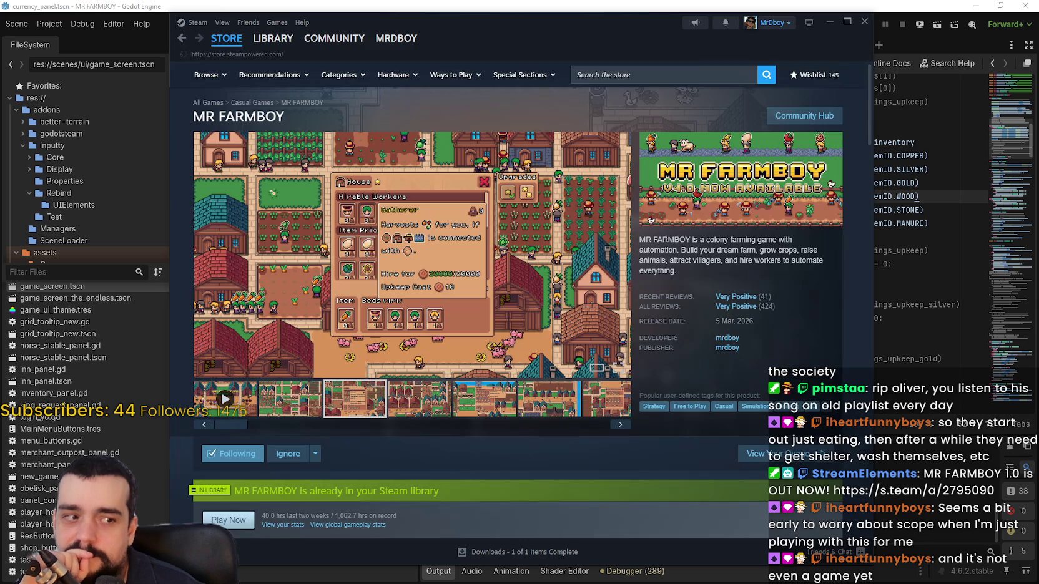
key("alt+Tab")
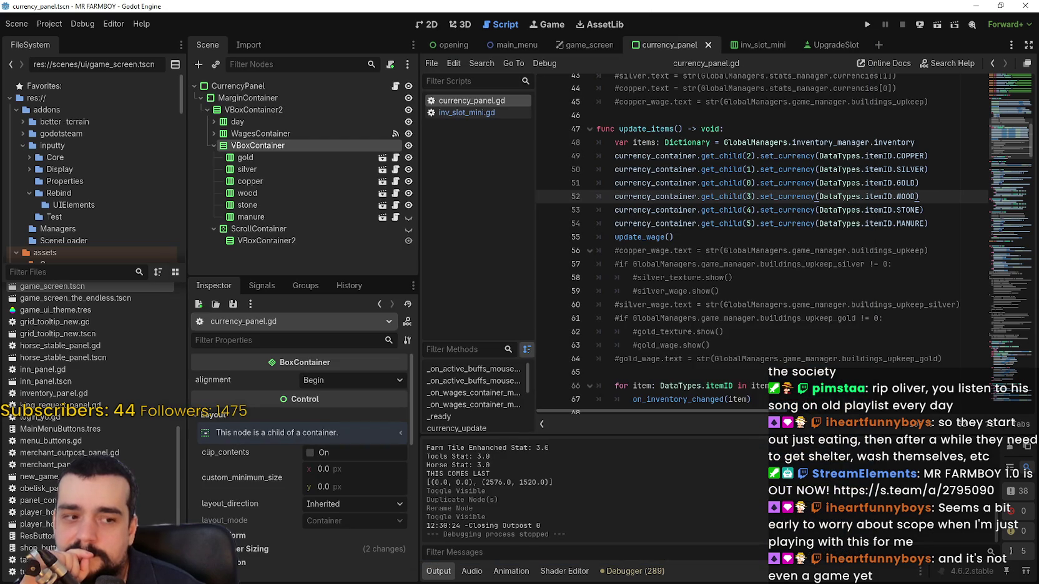
key("alt+Tab")
left_click(649, 74)
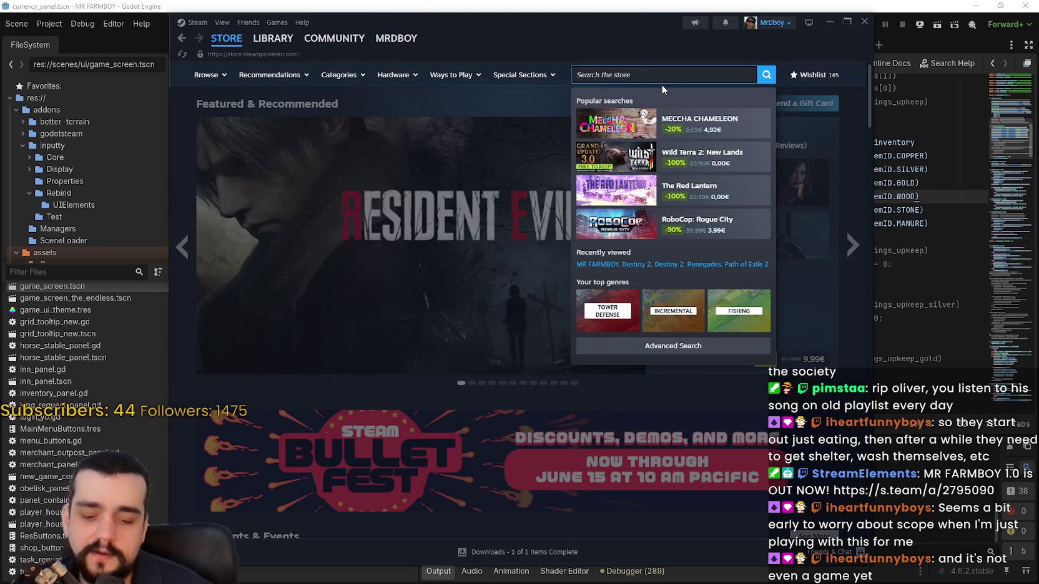
Search 'stop and sm', open the Stop and Smell the Flowers page, and view its screenshots.
type("stop and sm")
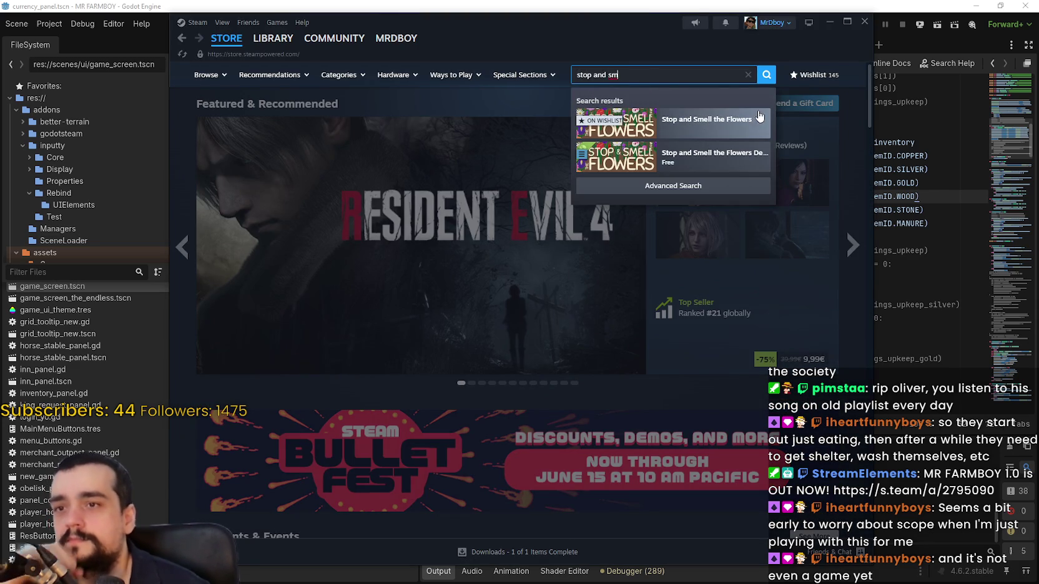
left_click(758, 117)
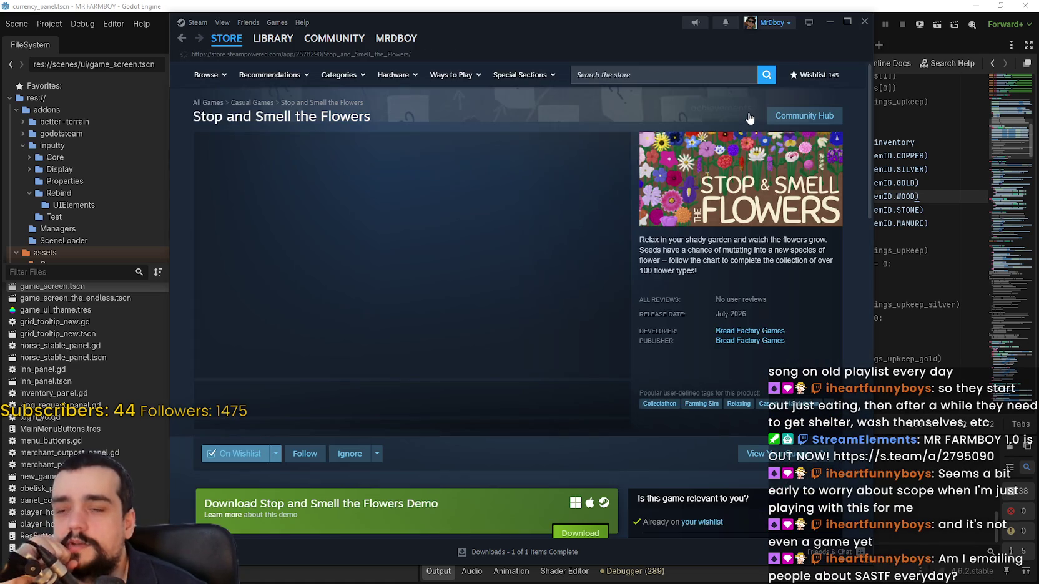
left_click(431, 405)
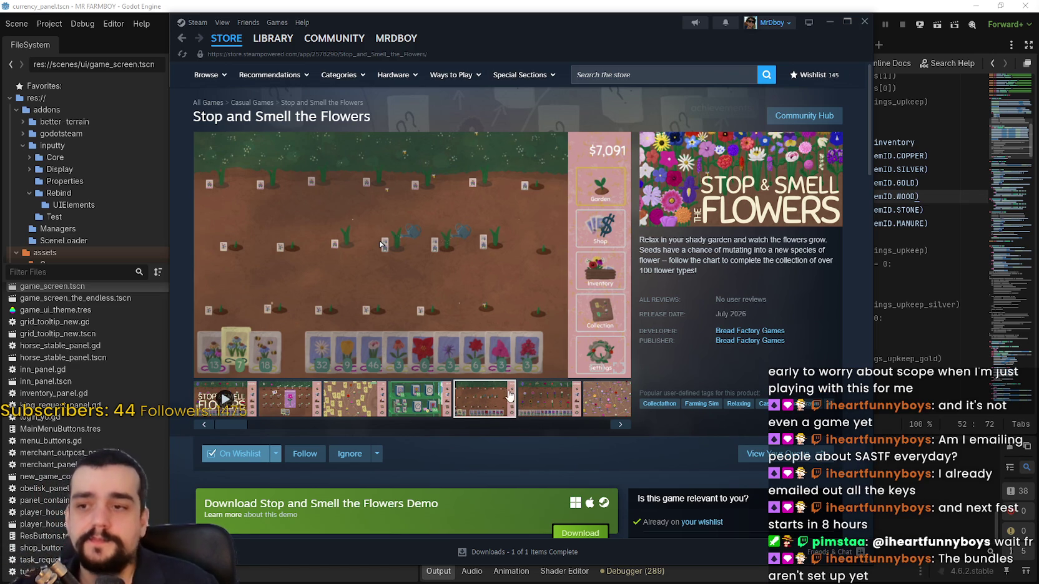
left_click(533, 397)
left_click(603, 417)
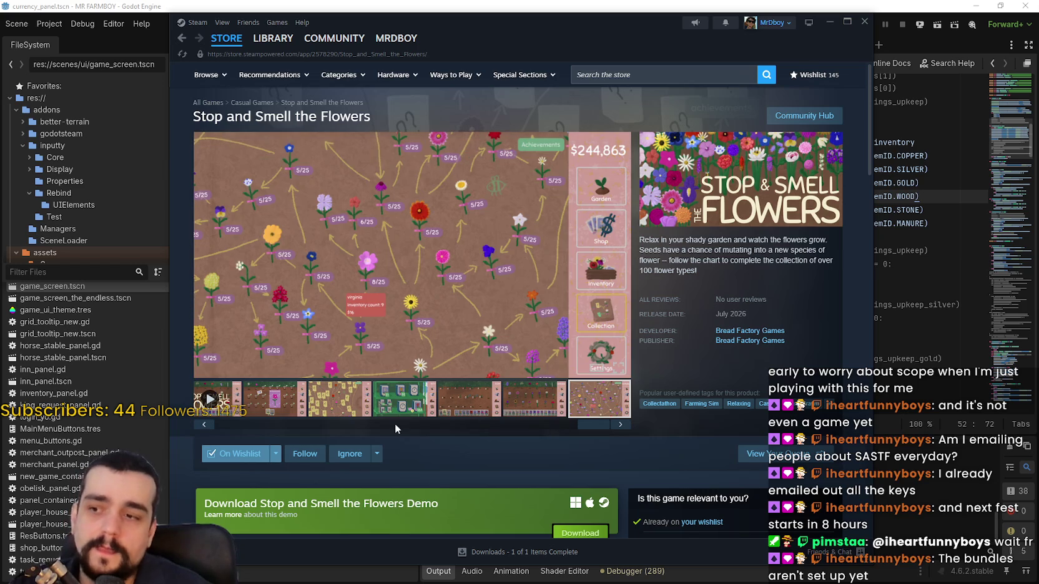
left_click(287, 413)
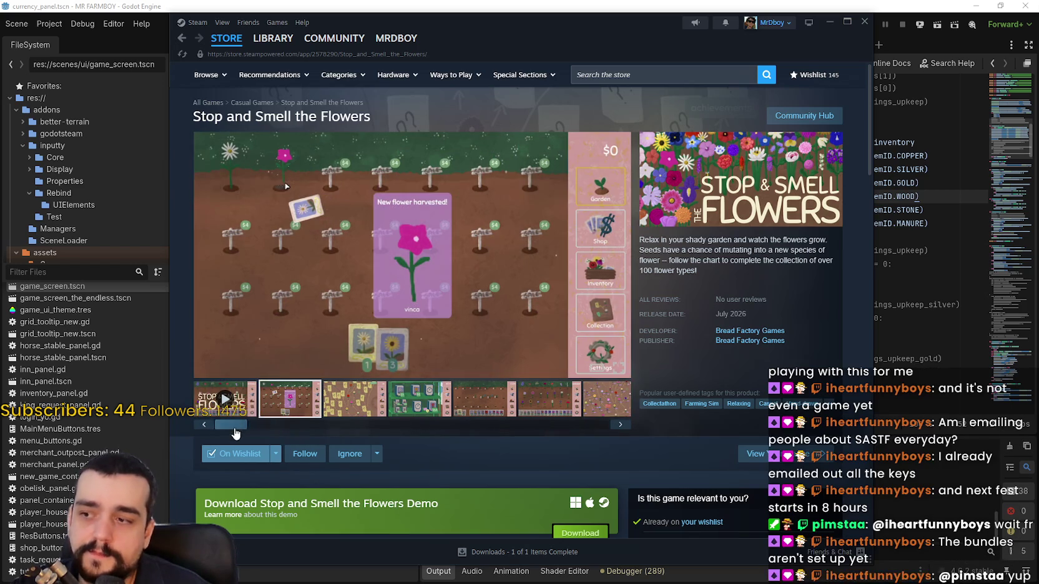
Browse the flower field, flower chart, yellow cards, garden rows and flower map screenshots.
left_click(482, 410)
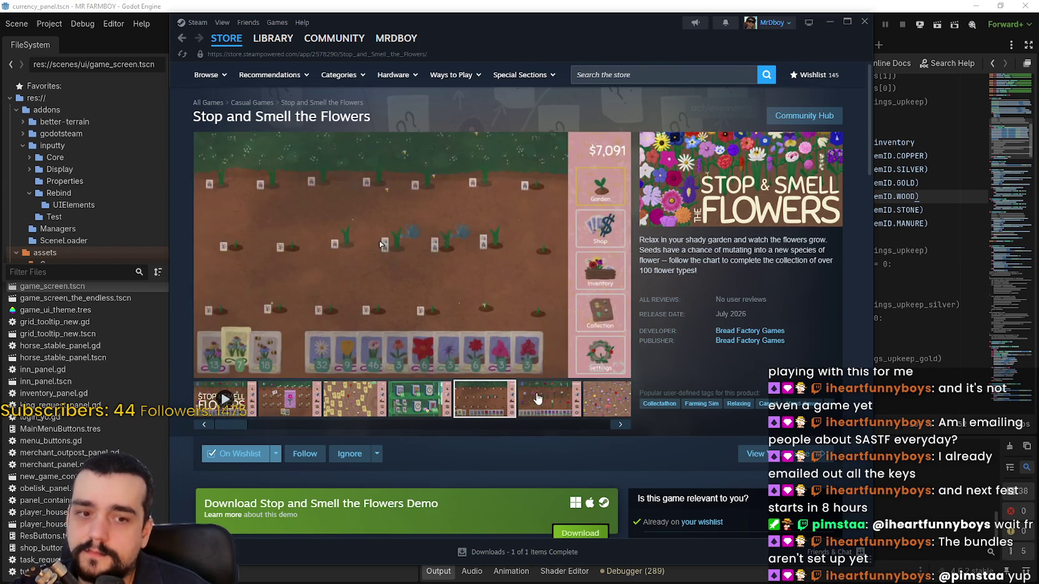
left_click(546, 411)
left_click(599, 413)
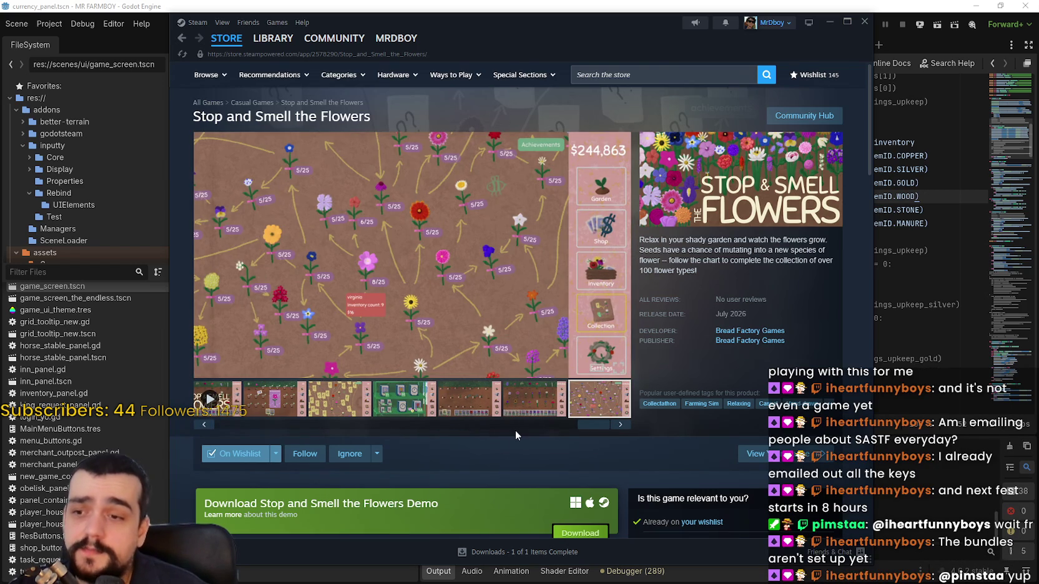
left_click(353, 402)
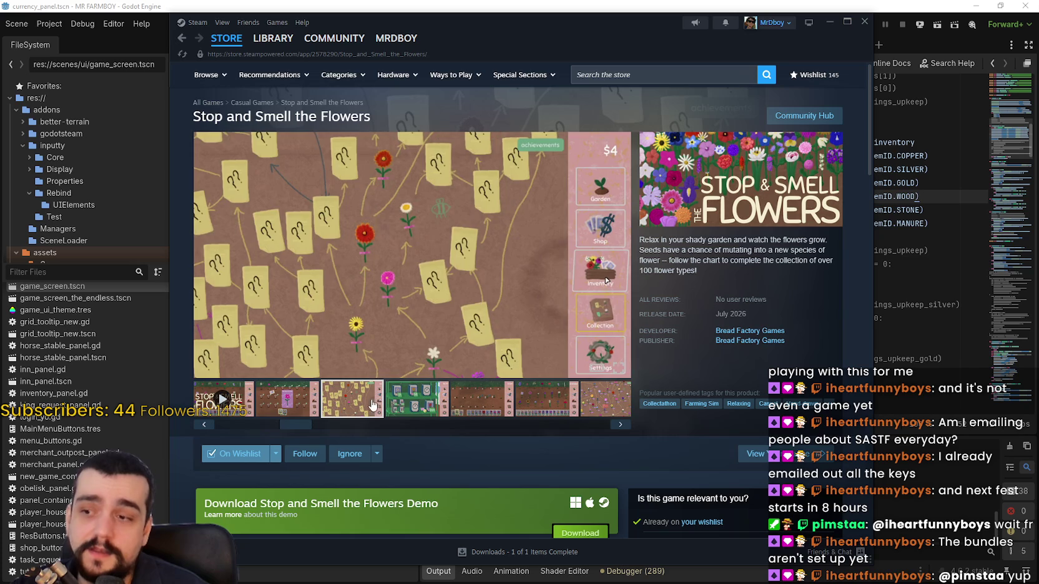
left_click(433, 410)
left_click(482, 406)
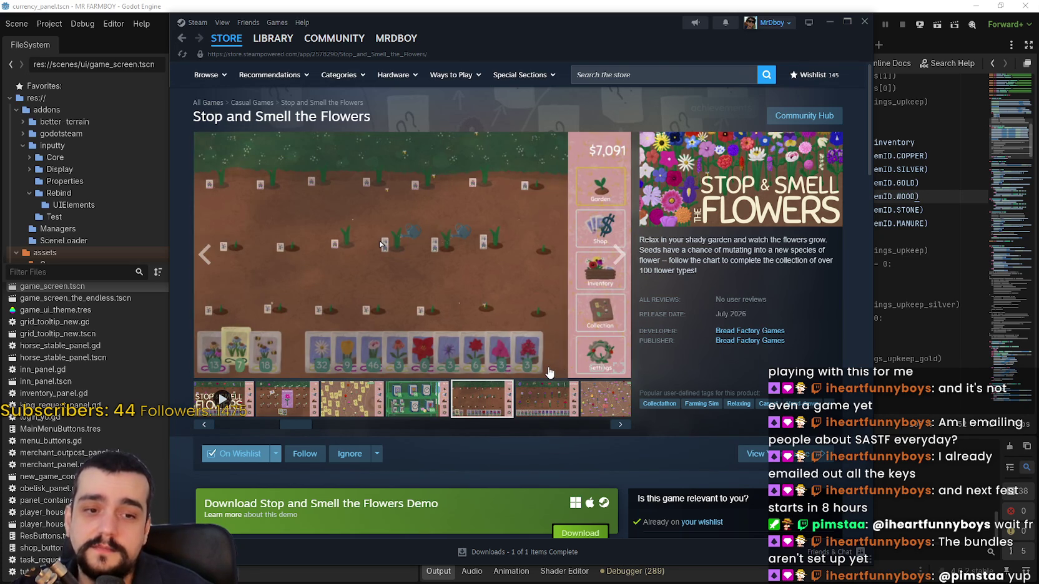
left_click(552, 407)
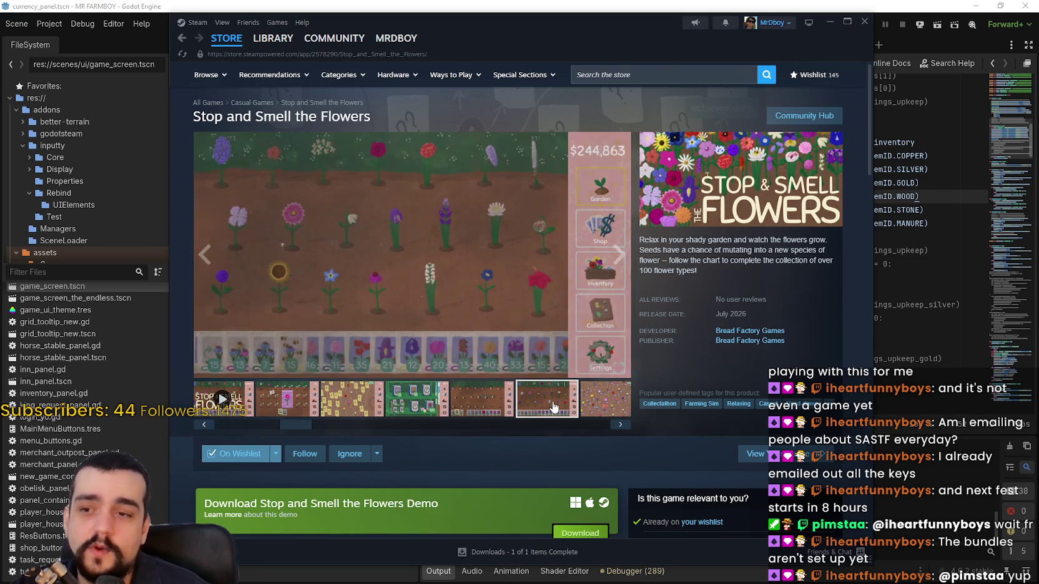
left_click(609, 402)
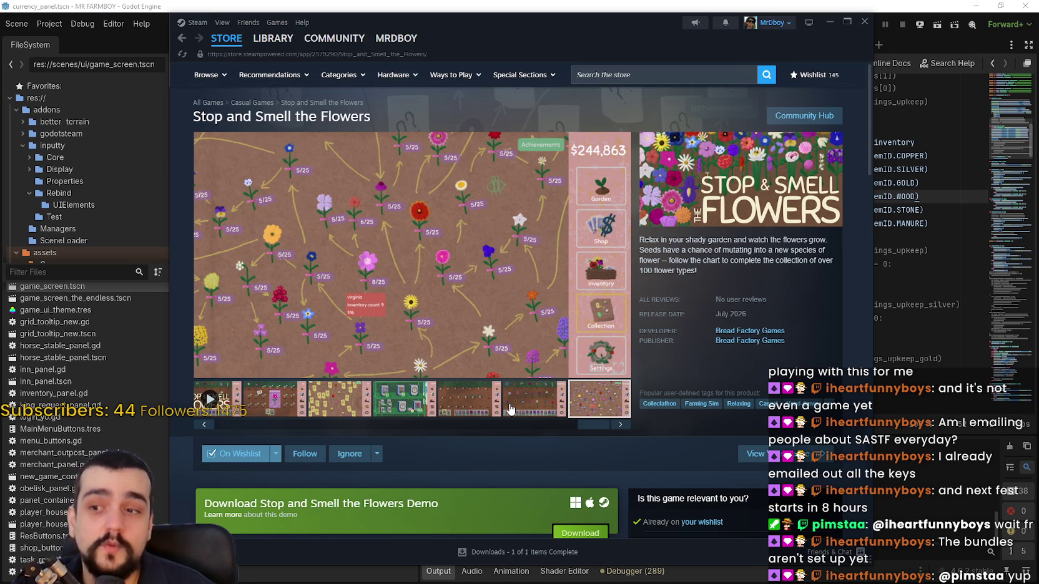
View the third and fifth screenshots, return to the store front page, and close Steam.
left_click(319, 417)
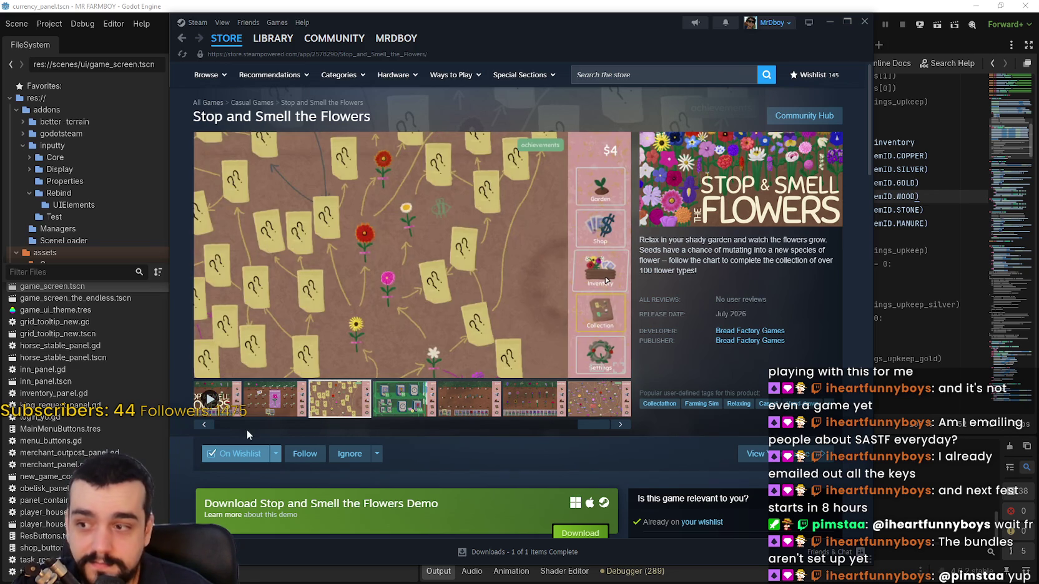
left_click_drag(227, 426, 654, 421)
left_click(470, 399)
scroll(343, 397, "down", 5)
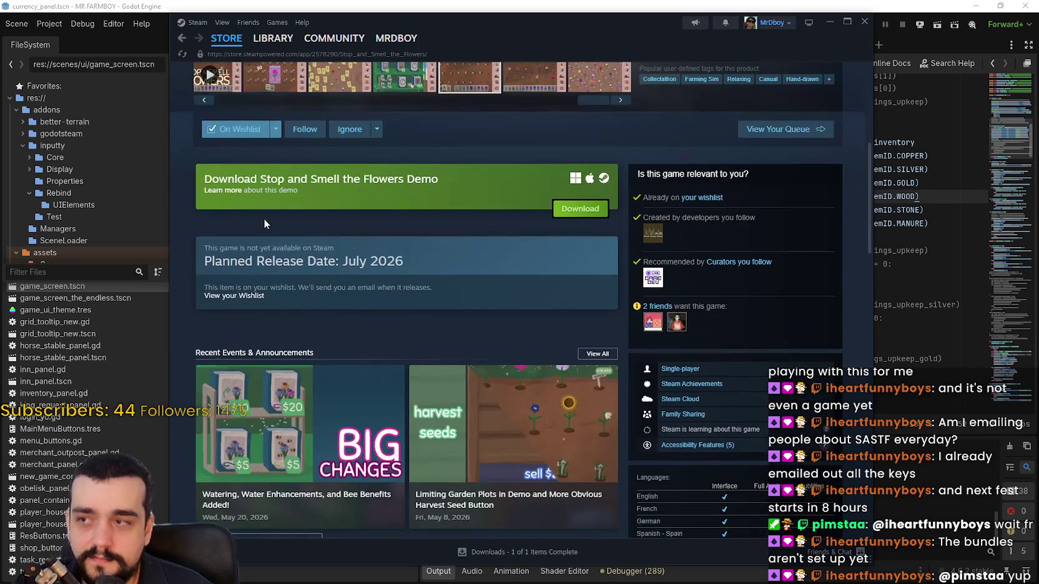
left_click(226, 38)
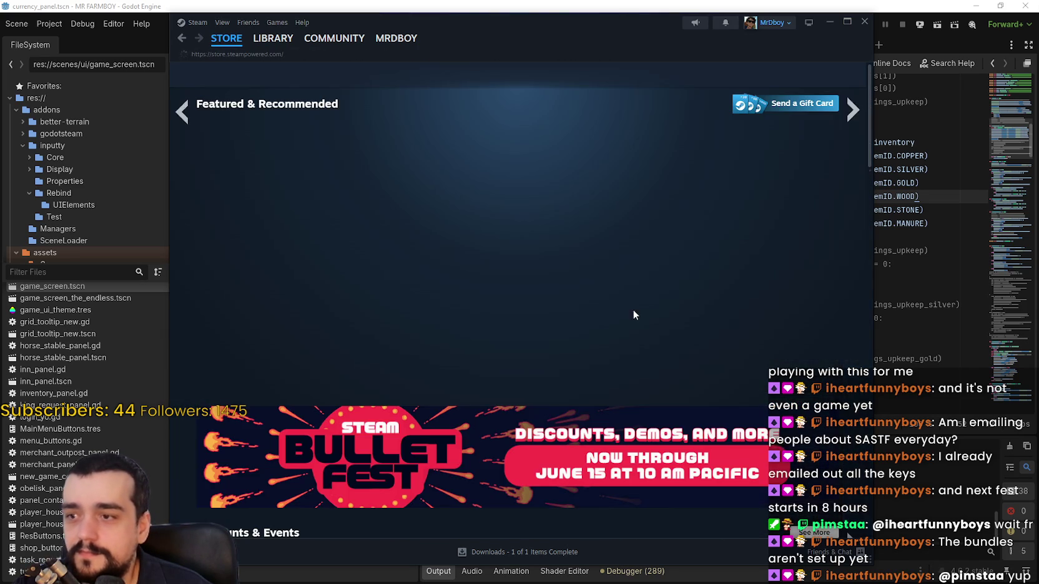
left_click(863, 21)
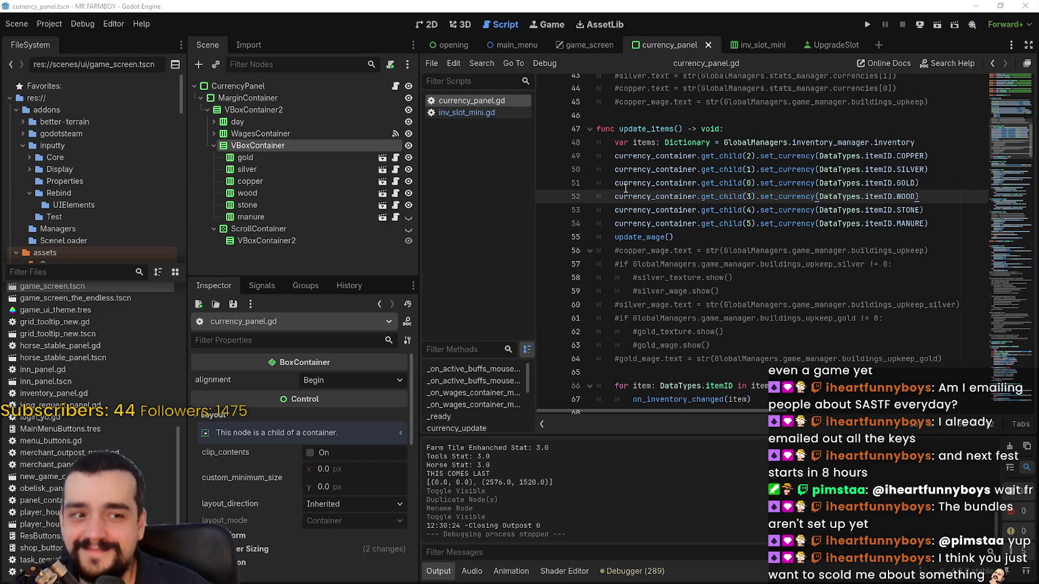
Go to the MANURE set_currency line 54 and dismiss its context menu.
mouse_move(626, 189)
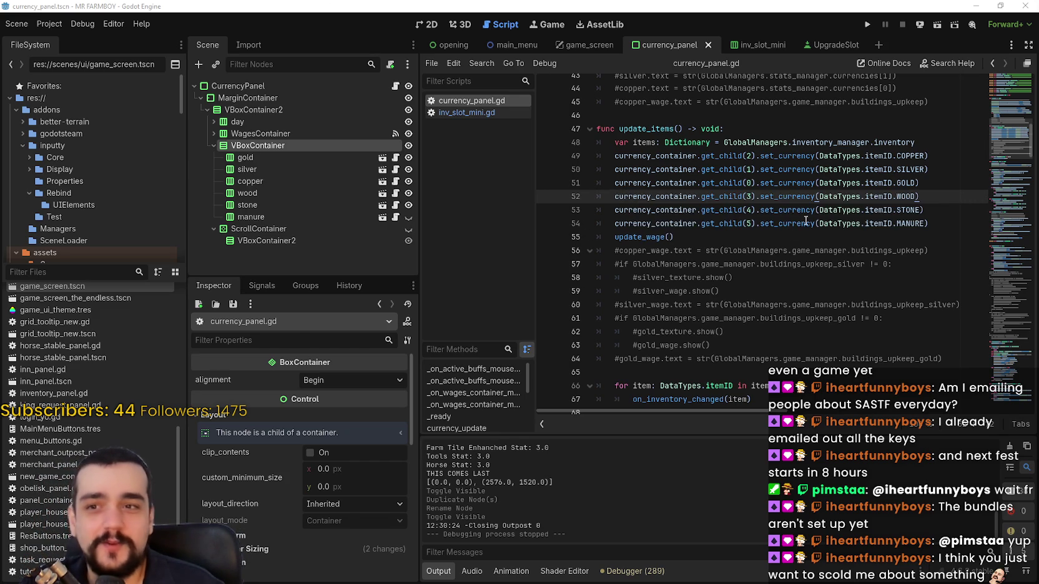
left_click(806, 221)
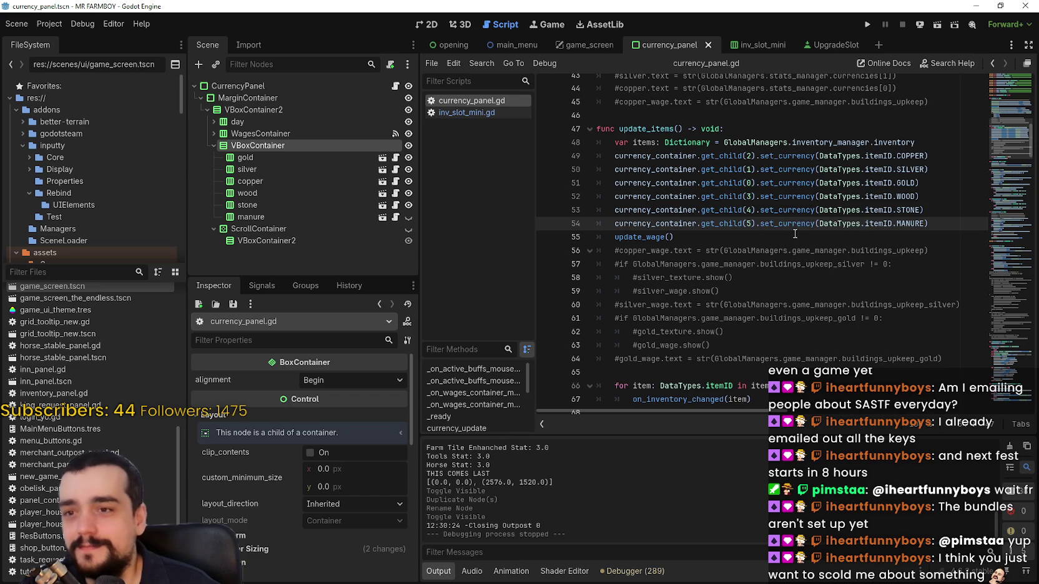
right_click(791, 224)
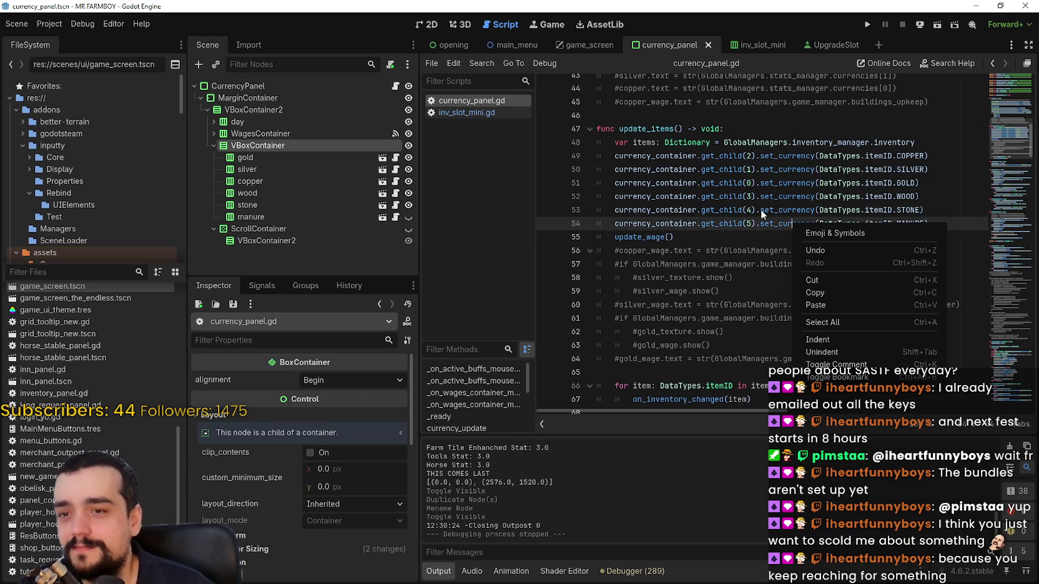
left_click(779, 217)
Highlight set_currency's other uses on line 54, then open inv_slot_mini.gd.
double_click(778, 223)
left_click(777, 221)
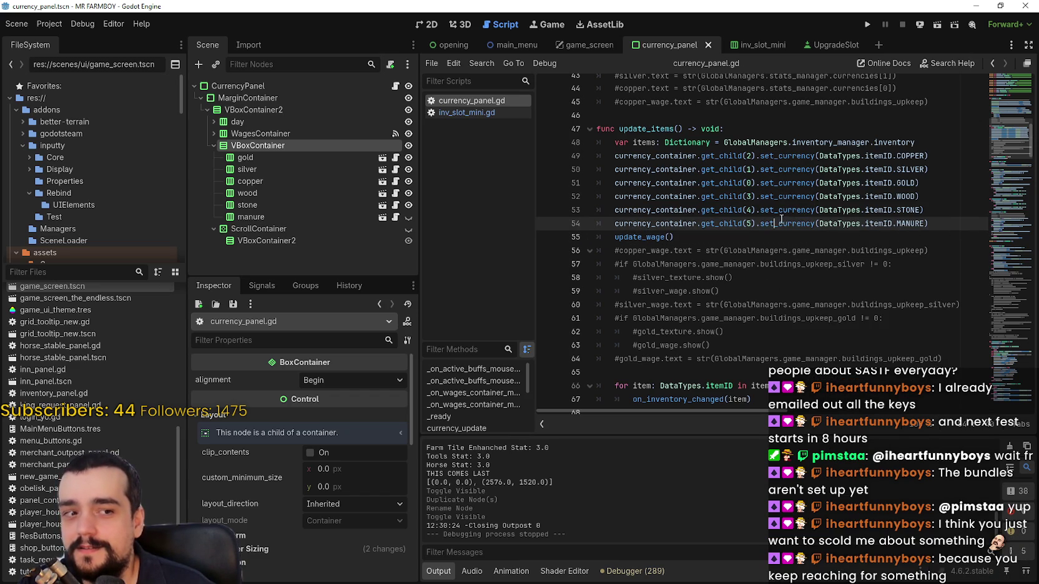
left_click(788, 251)
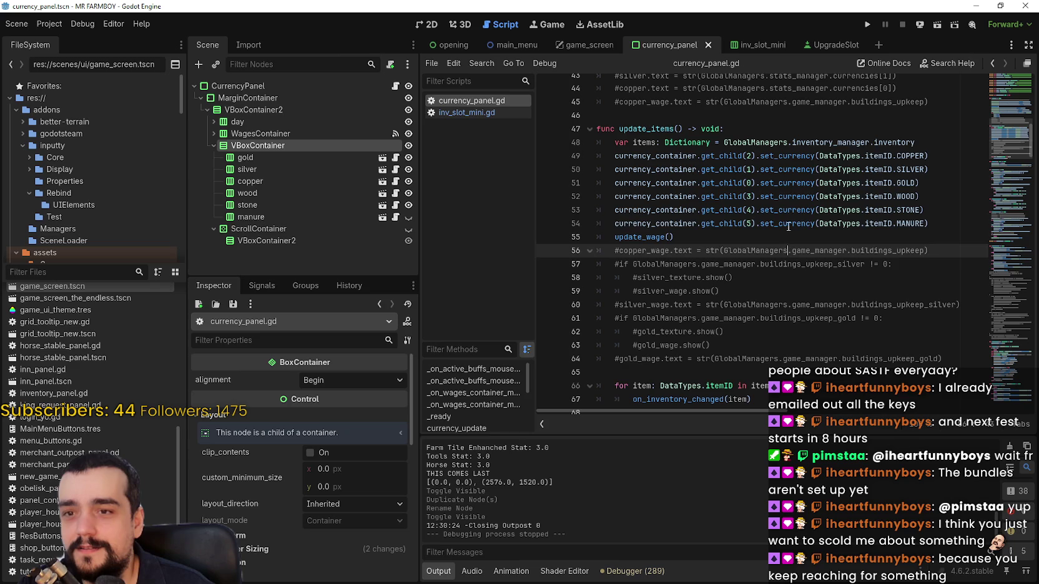
double_click(789, 225)
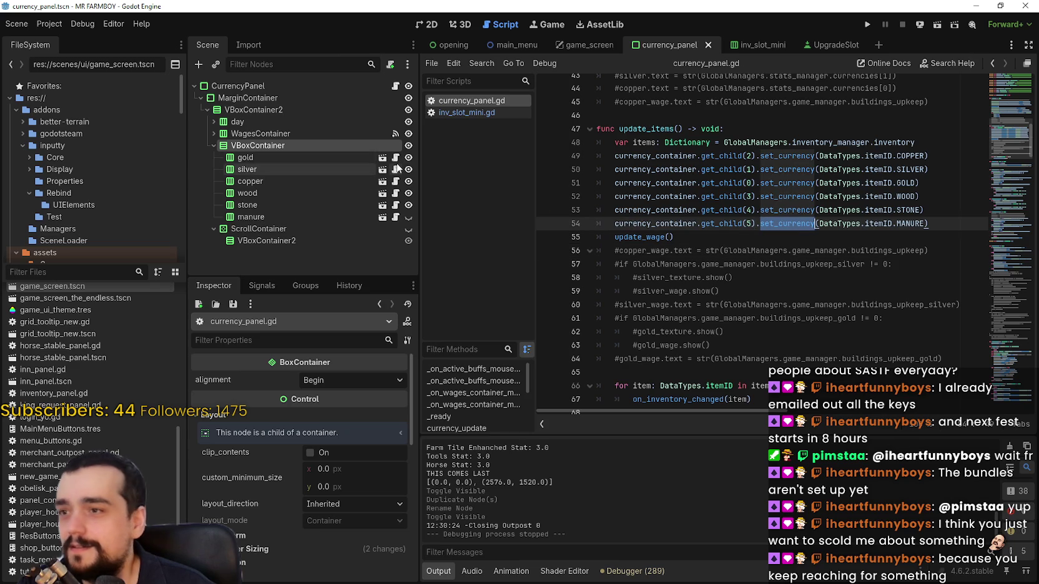
left_click(395, 157)
scroll(693, 297, "down", 7)
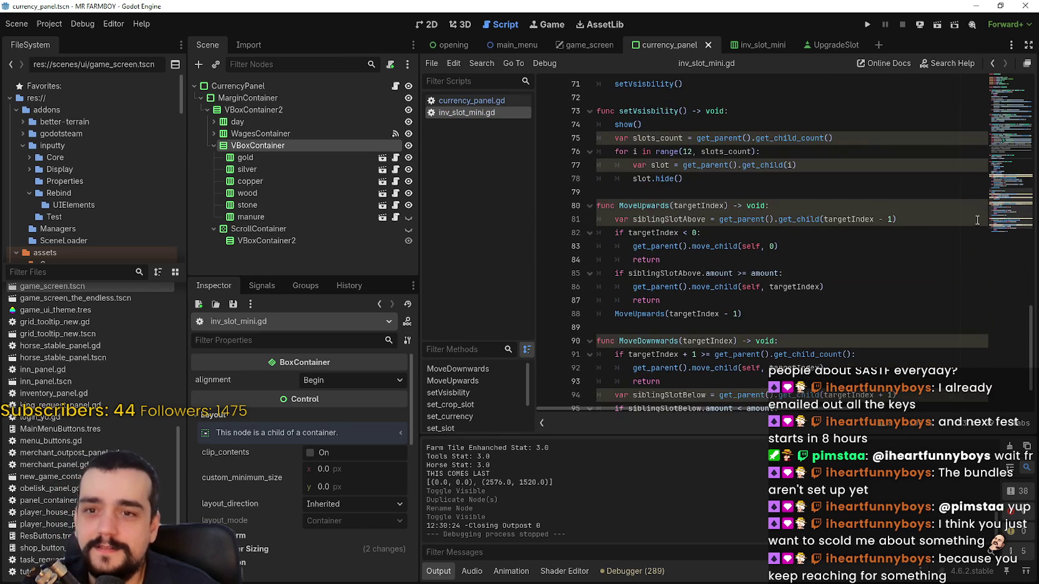
Open a new line after the amount lookup on line 29 of set_currency.
left_click_drag(1010, 227, 1003, 129)
scroll(1001, 127, "down", 1)
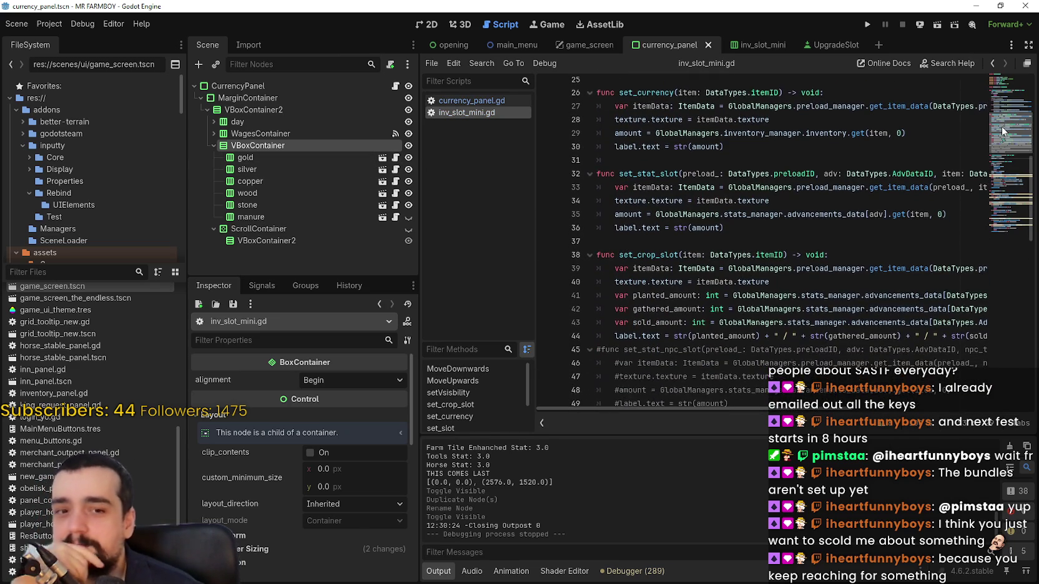
scroll(1002, 128, "up", 3)
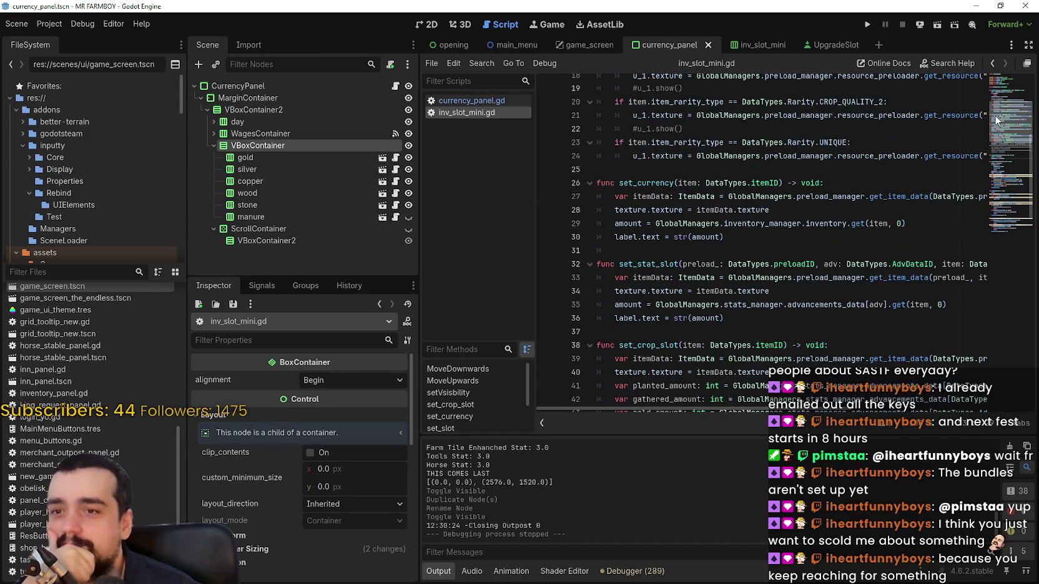
left_click(858, 183)
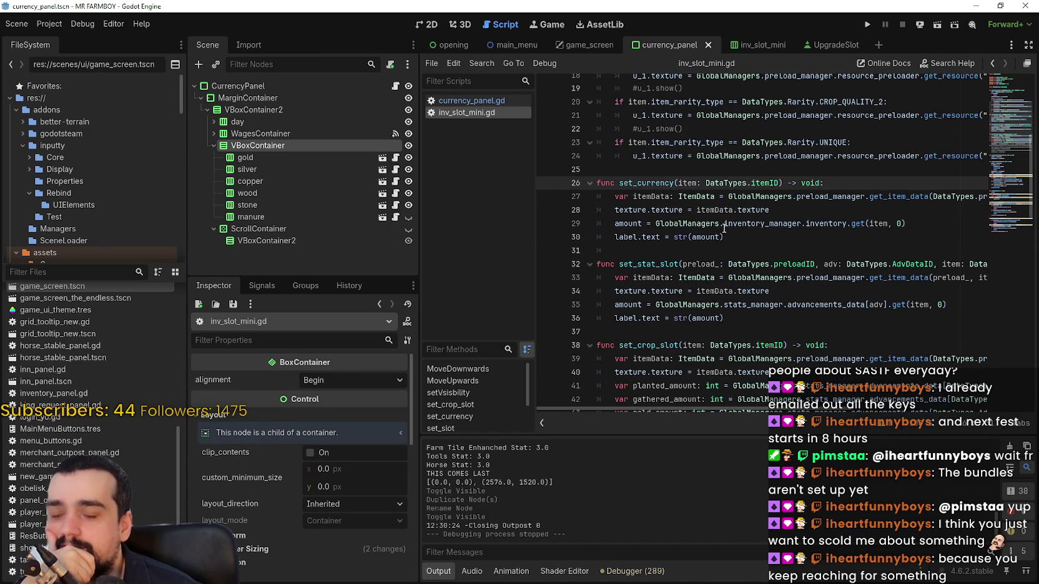
left_click(835, 240)
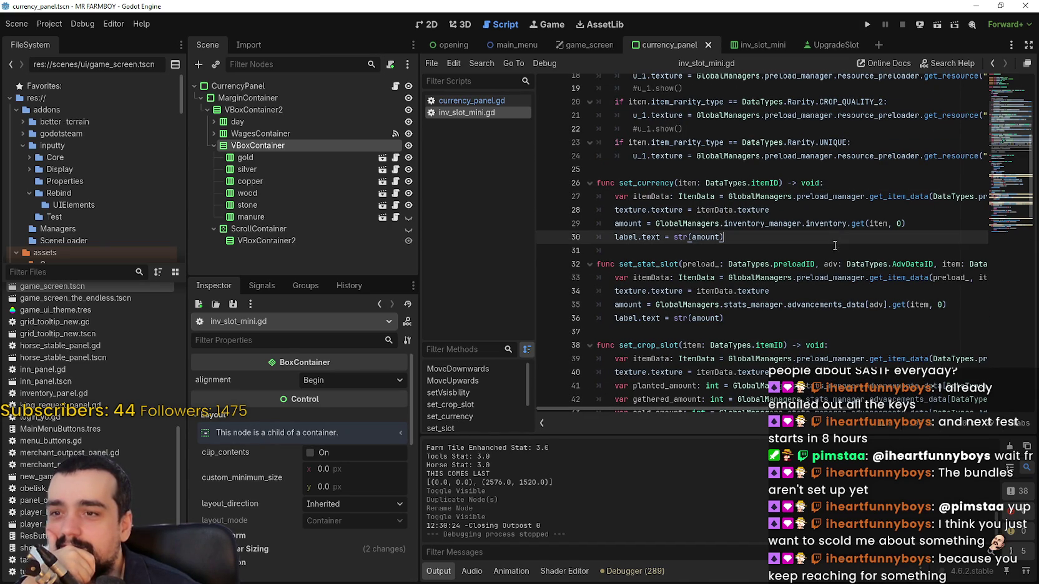
left_click(839, 252)
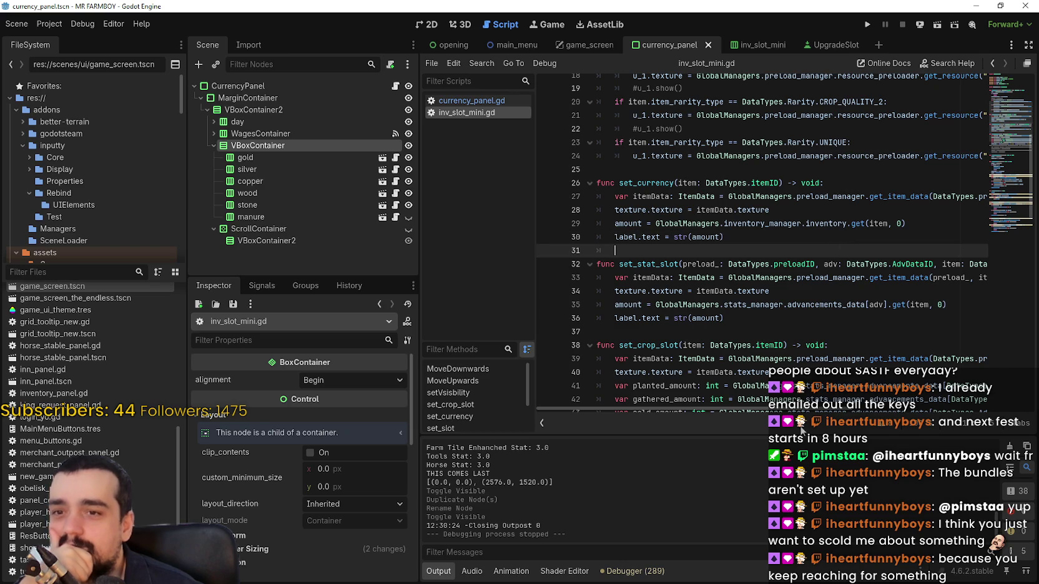
mouse_move(793, 412)
left_mouse_down()
mouse_move(911, 414)
mouse_move(720, 414)
left_mouse_up()
left_click(843, 225)
key("Right")
key("Right")
key("Right")
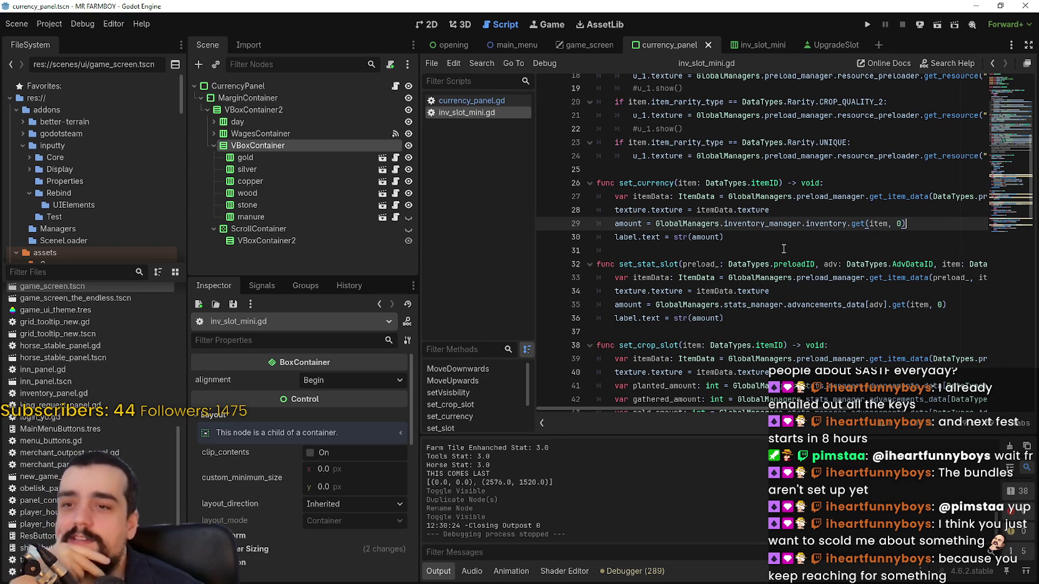
key("Return")
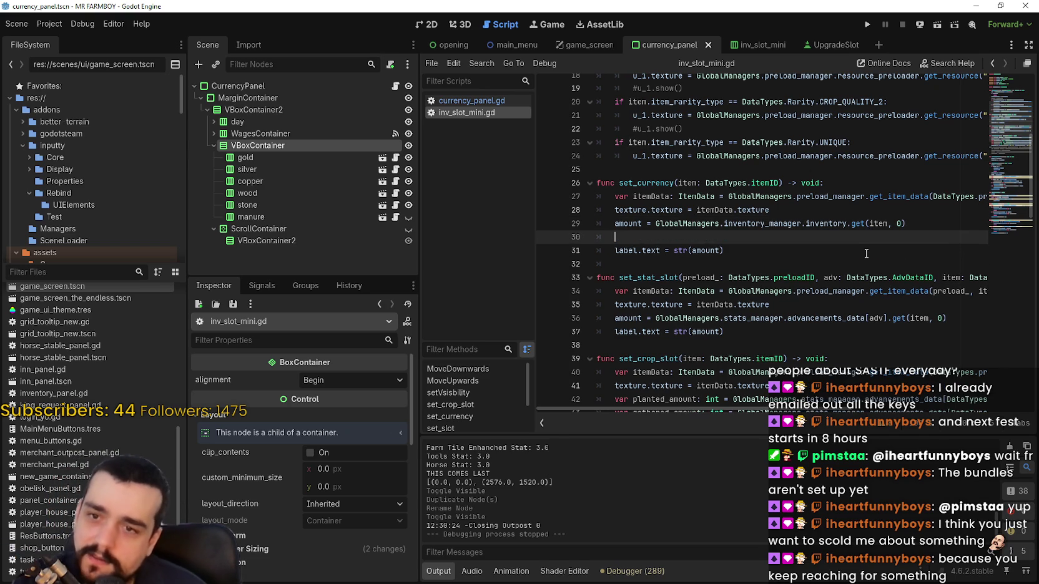
Add 'if amount <= 0:' with a hide() body under the amount line.
type("if 0")
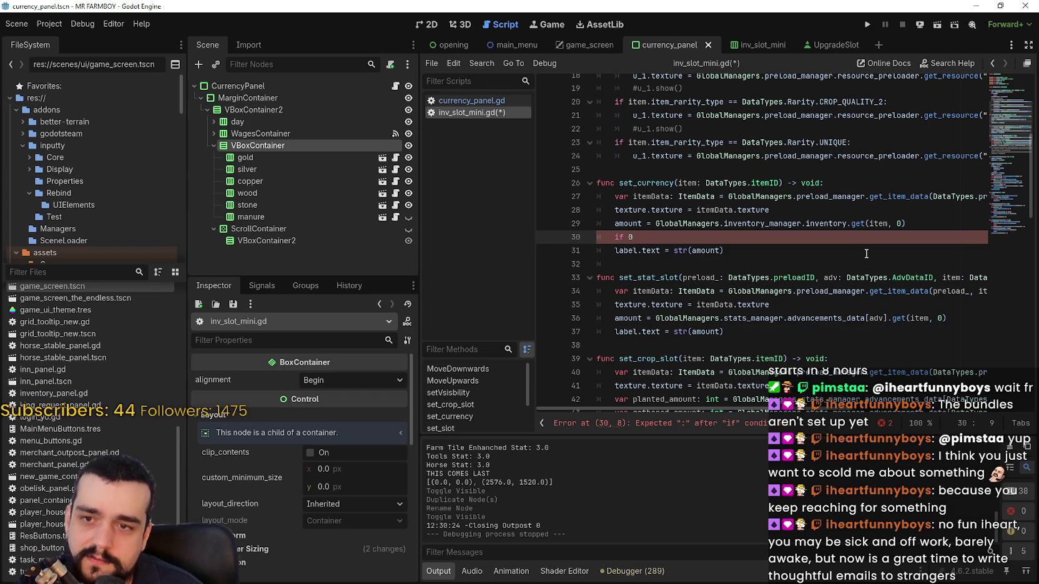
key("BackSpace")
type("amount =")
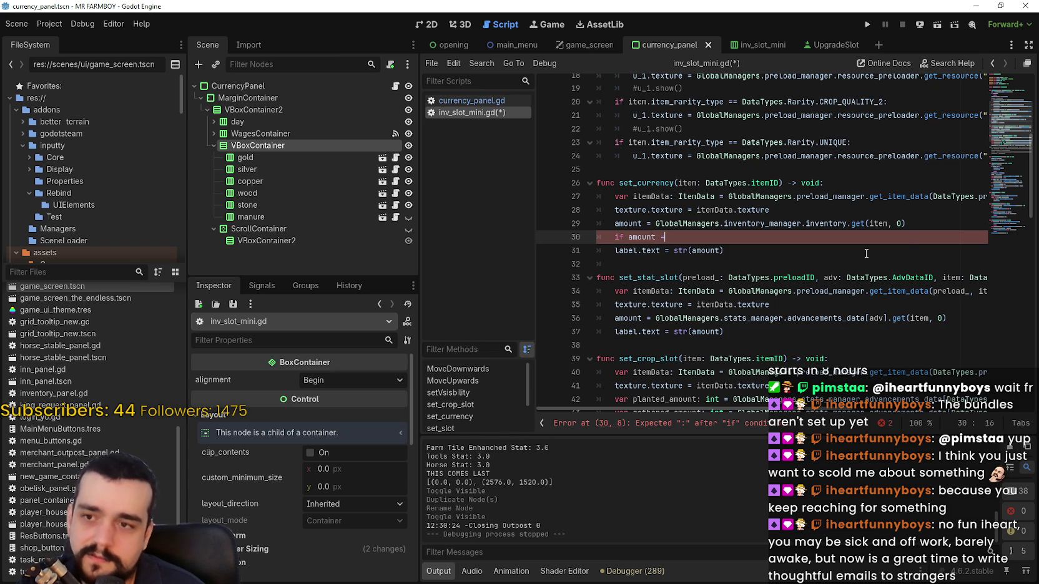
key("ctrl+space")
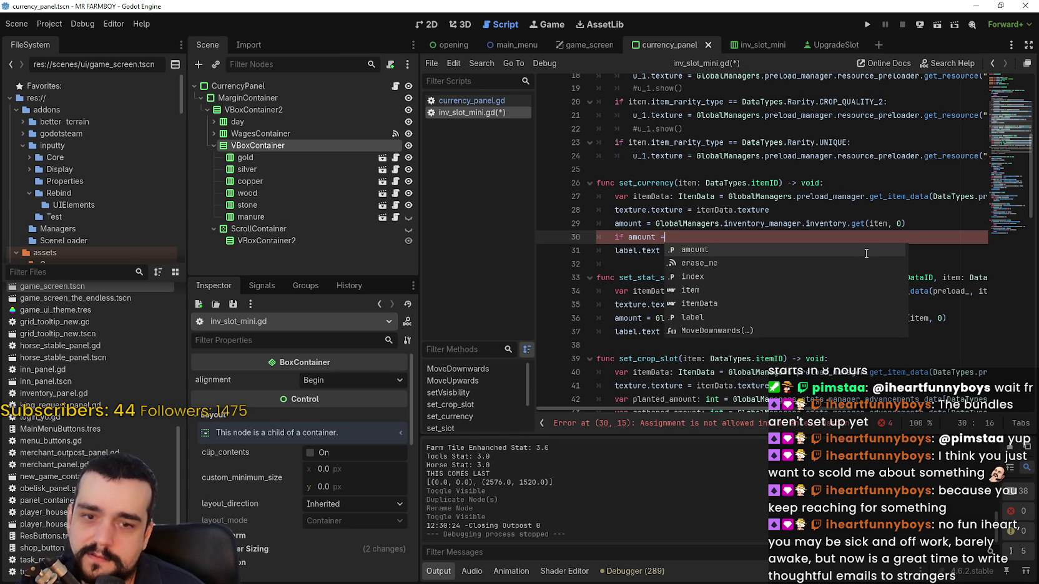
type("=")
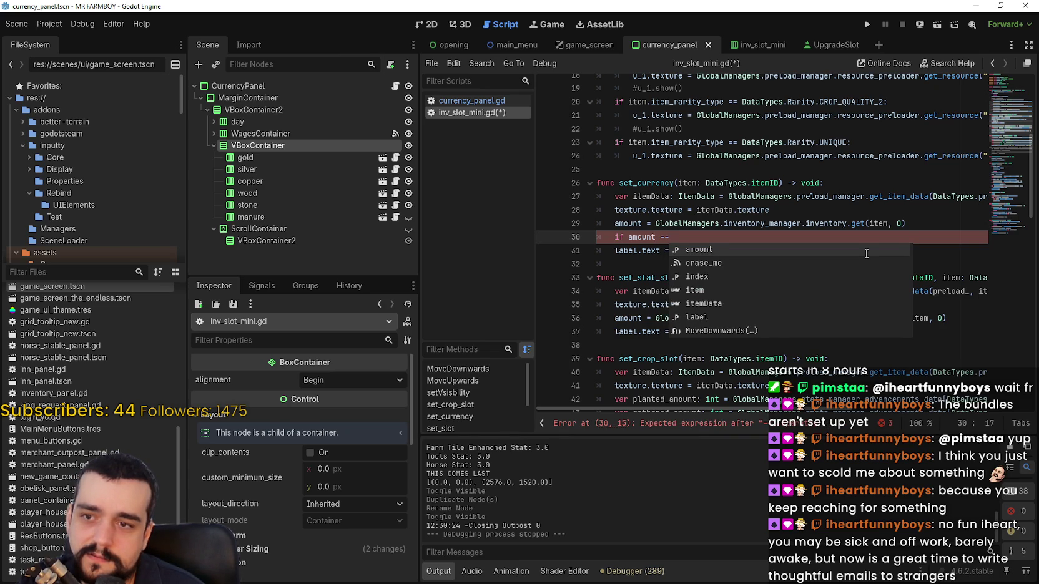
key("BackSpace")
key("BackSpace")
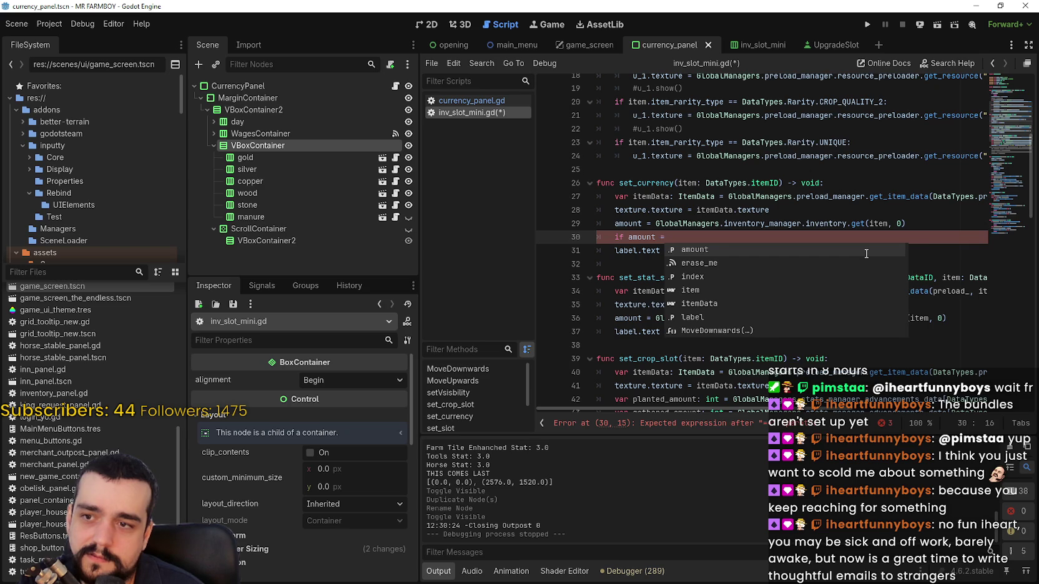
type("<")
type(" 0:")
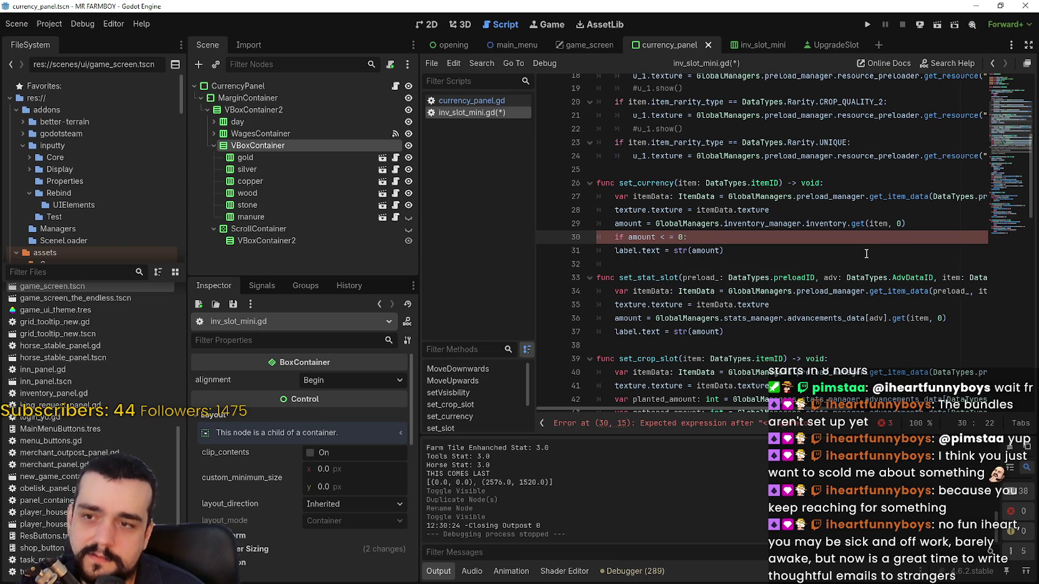
type("= 0:")
key("Return")
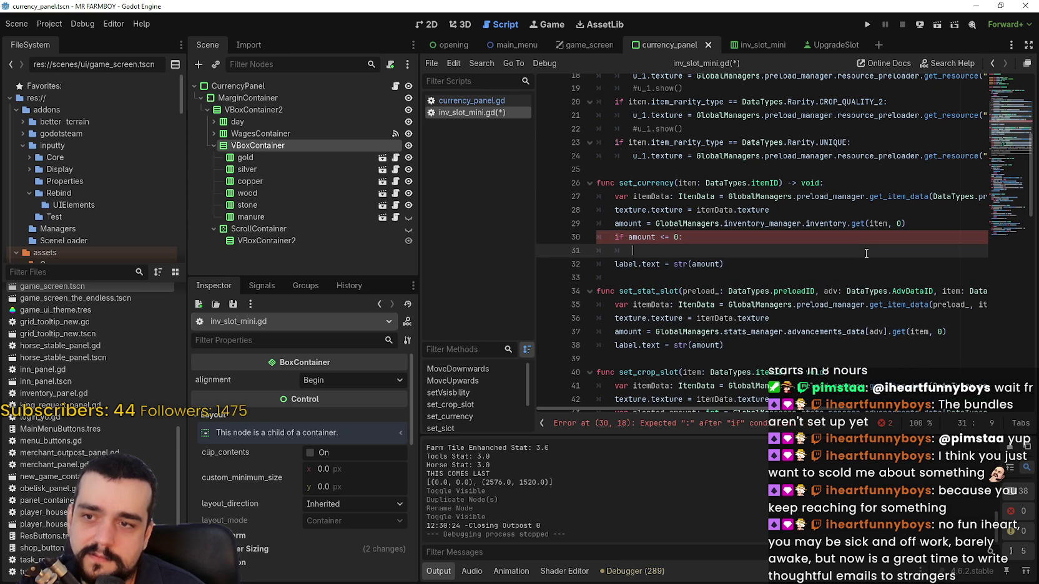
type("hide(")
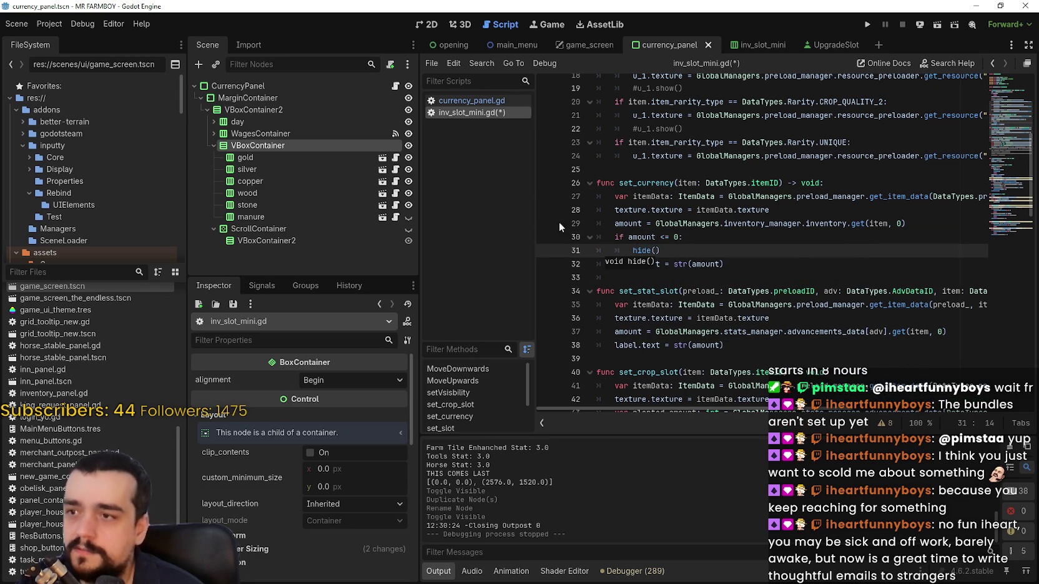
Make the manure slot visible and add an 'else: show()' branch to set_currency.
left_click(408, 218)
left_click(714, 228)
left_click(701, 257)
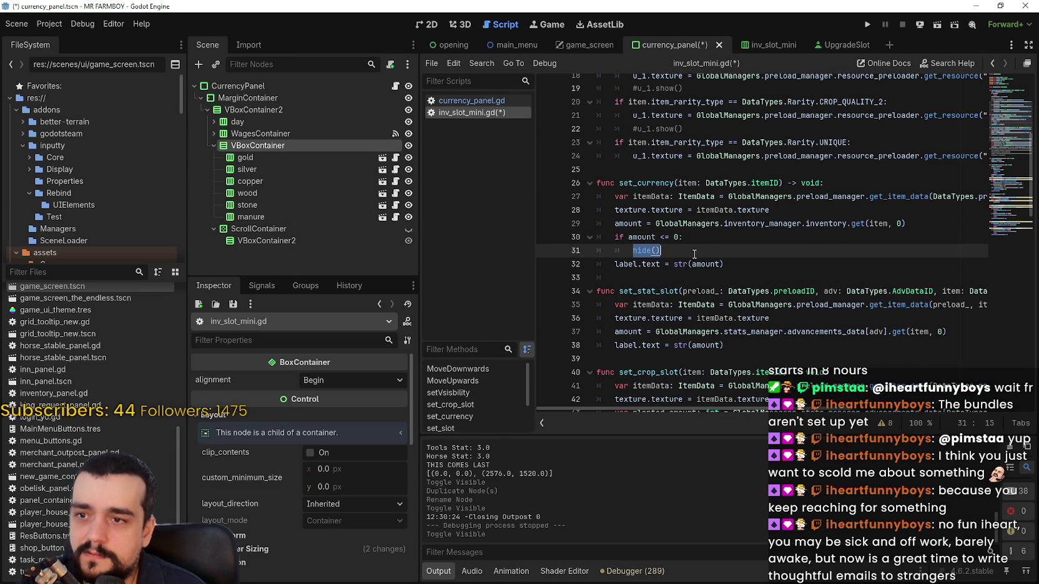
key("Return")
key("BackSpace")
type("else:")
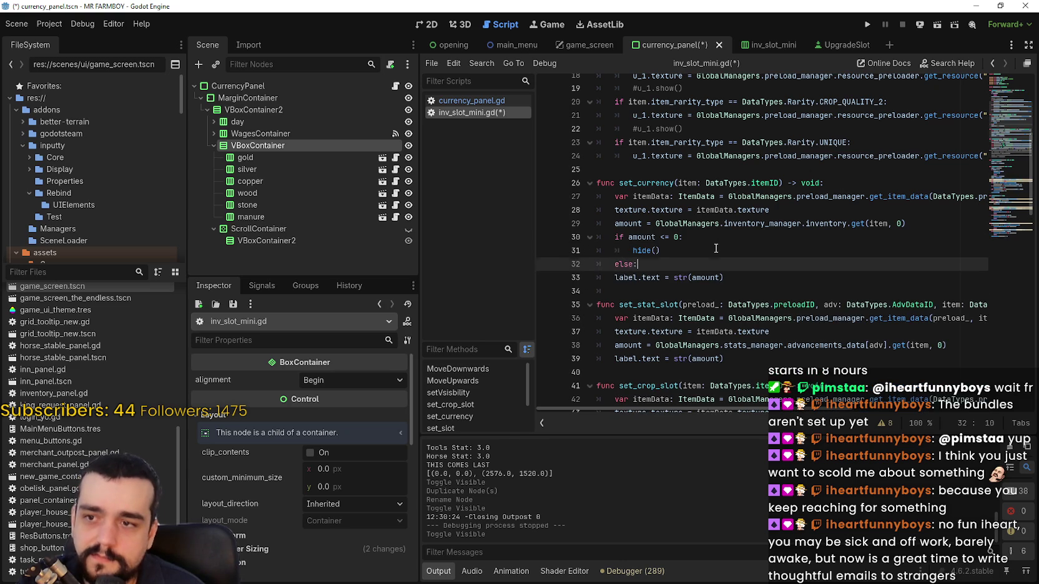
key("Return")
type("hide()")
double_click(643, 277)
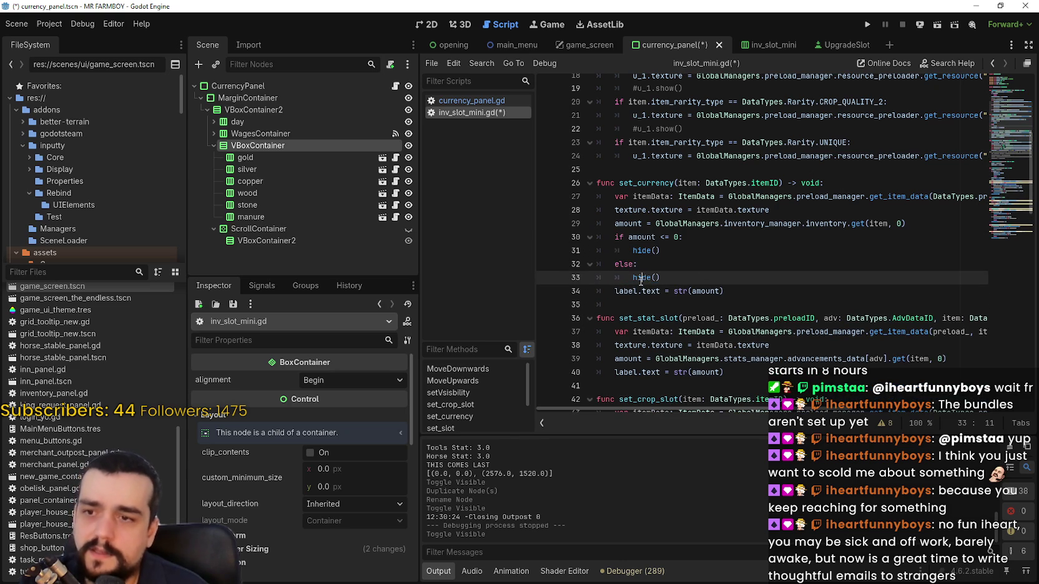
type("show")
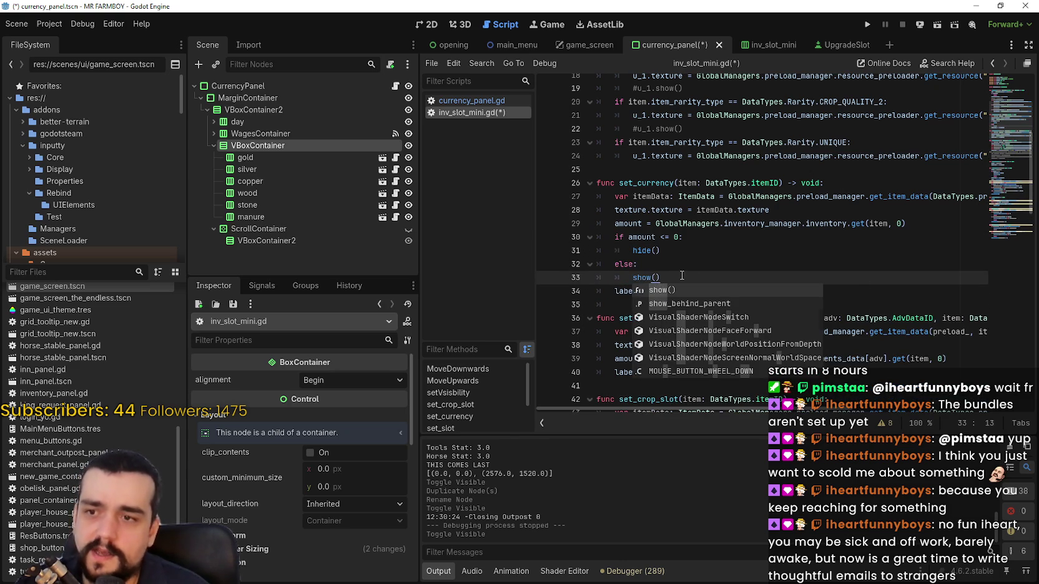
key("Down")
key("Return")
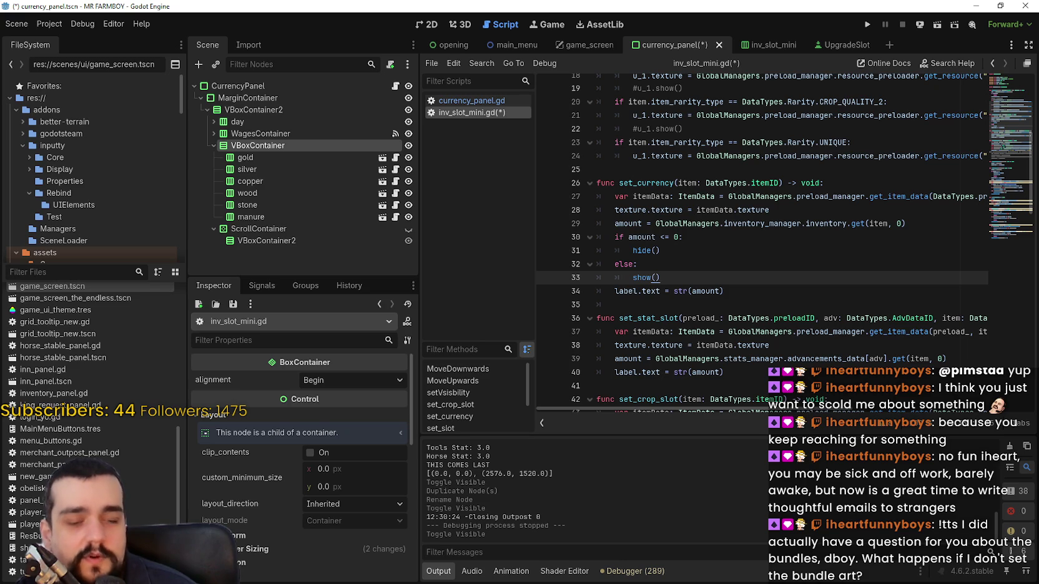
key("alt+Tab")
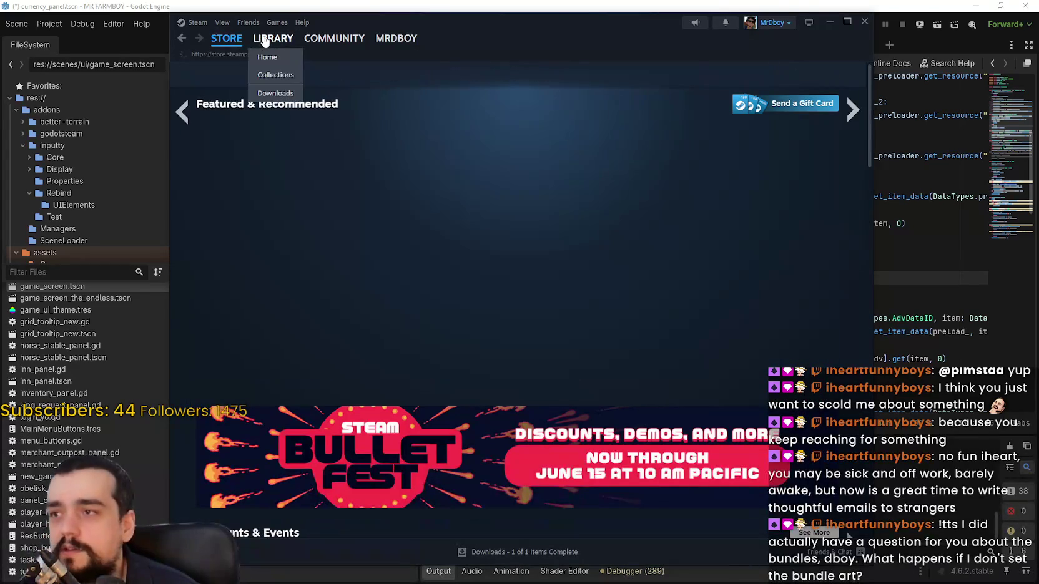
Go from the library through MR FARMBOY's Community Hub to its store page.
left_click(264, 41)
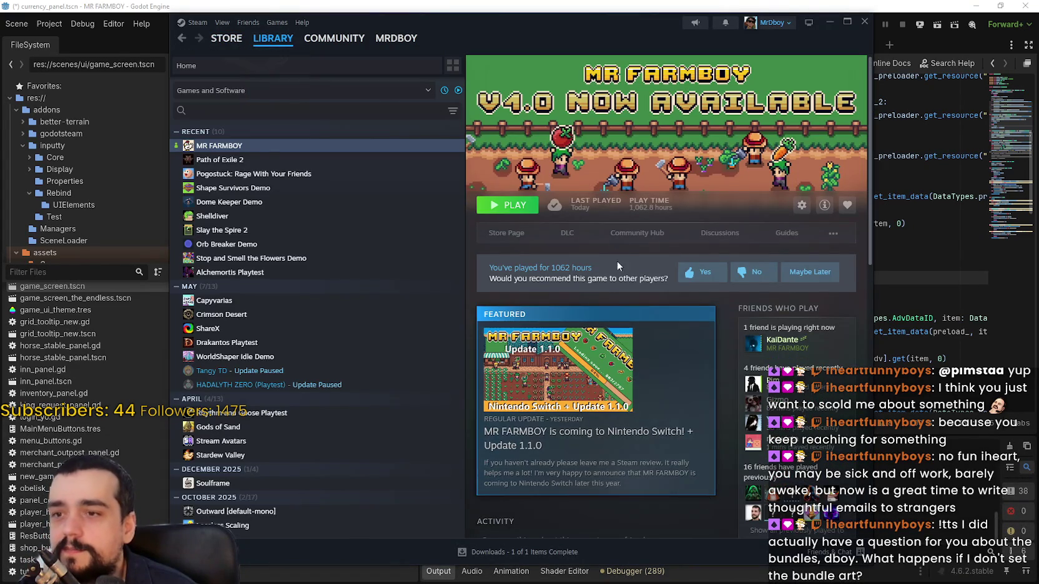
left_click(637, 234)
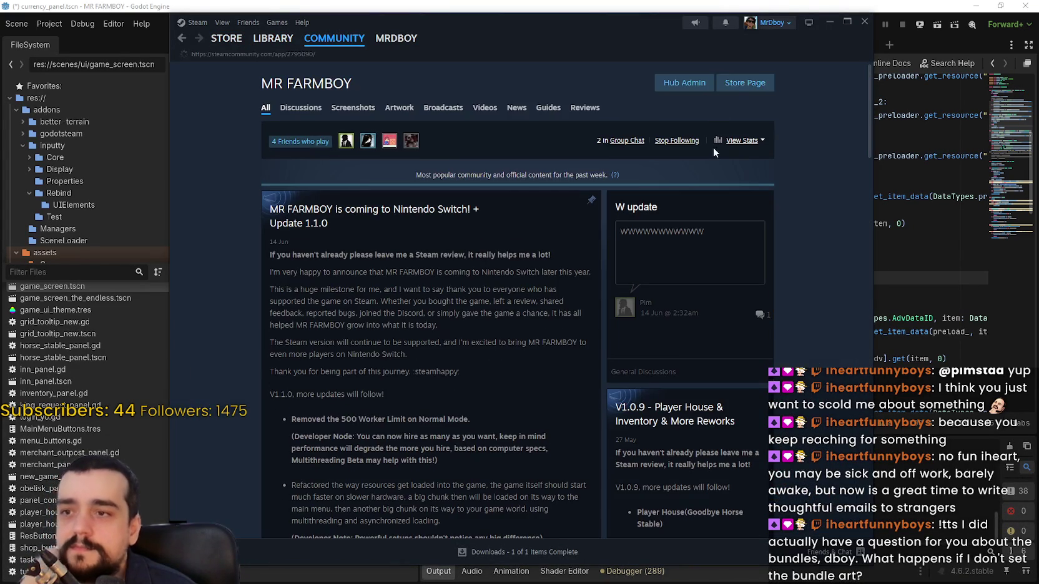
left_click(735, 91)
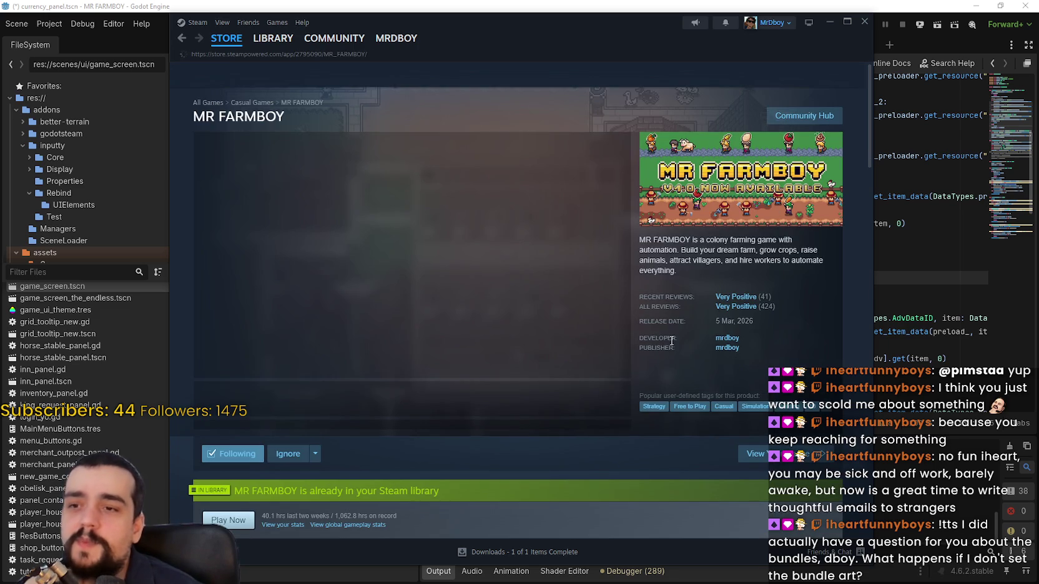
Scroll down to the bundle offers and open 'See all 8 bundles'.
scroll(453, 349, "down", 3)
scroll(454, 290, "down", 6)
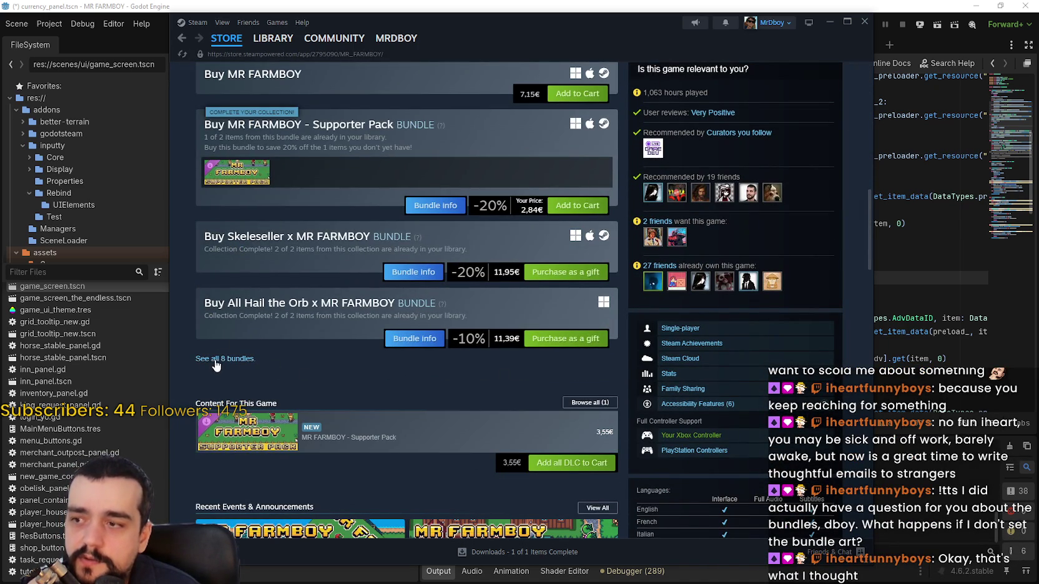
scroll(294, 270, "down", 1)
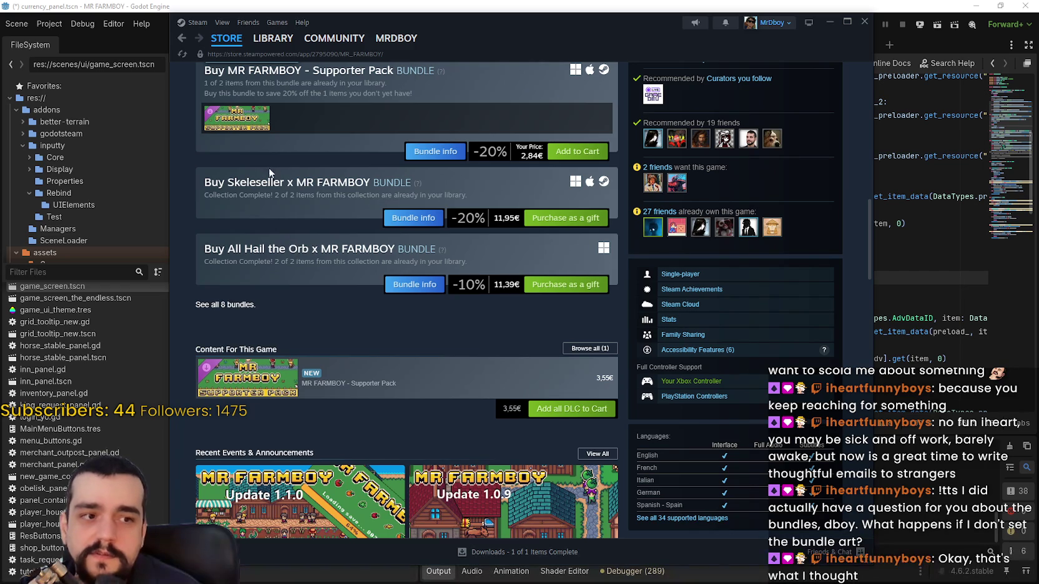
left_click_drag(206, 177, 611, 263)
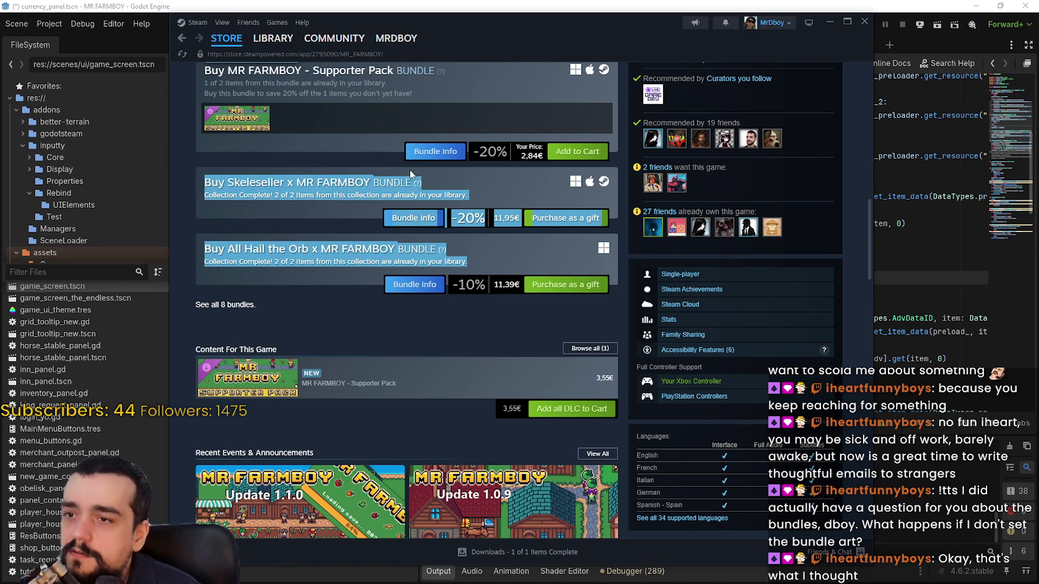
left_click(326, 286)
left_click(222, 305)
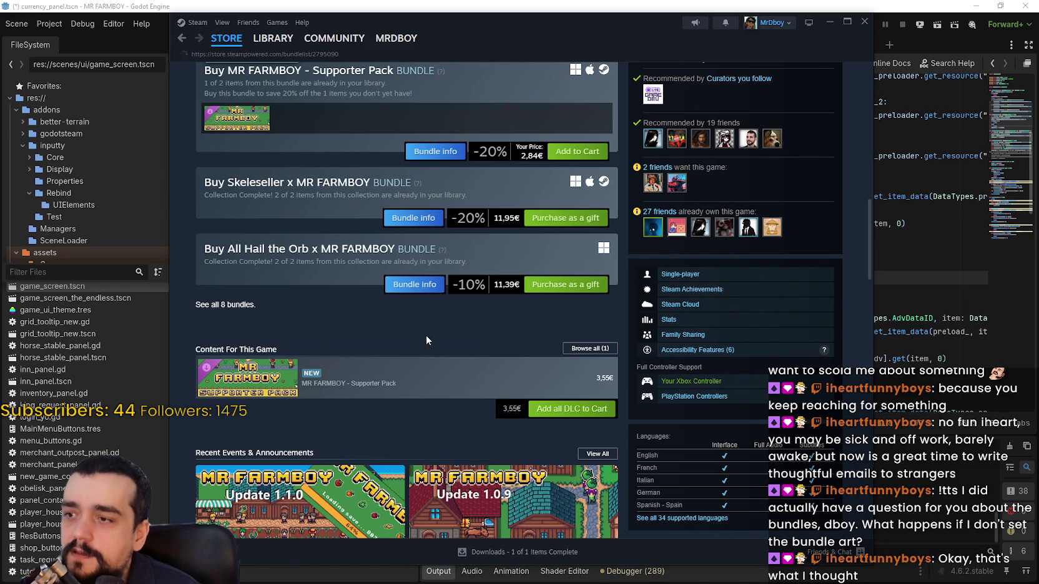
Scroll the MR FARMBOY bundle list down to the footer and back up to the top.
scroll(666, 176, "down", 3)
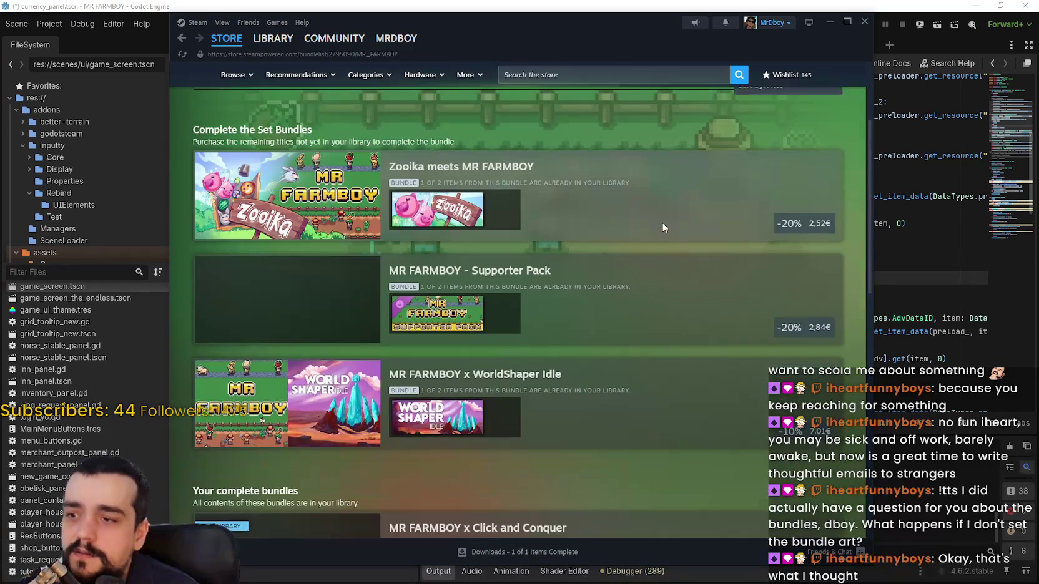
scroll(677, 166, "down", 1)
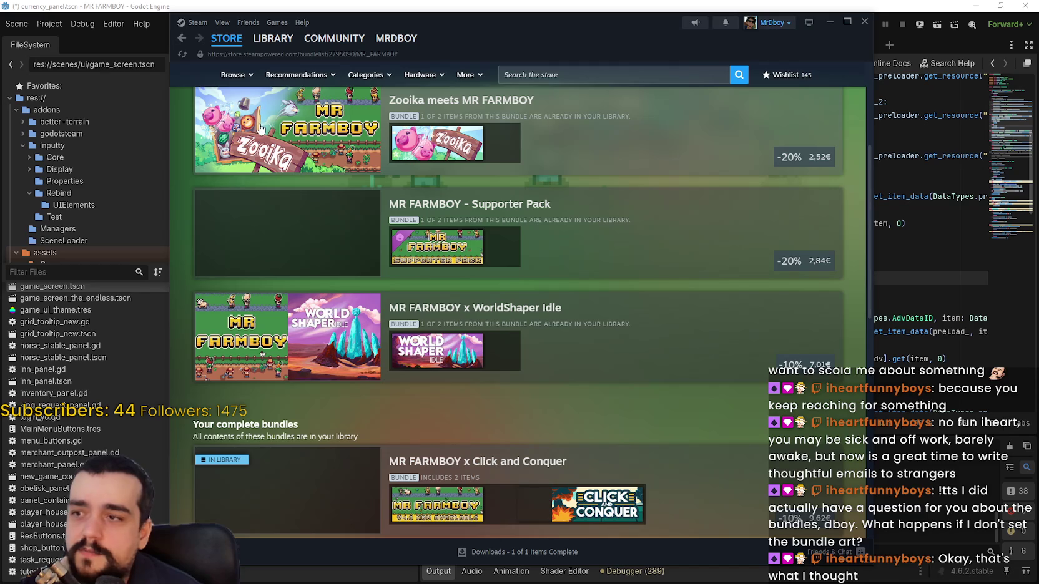
scroll(242, 245, "down", 2)
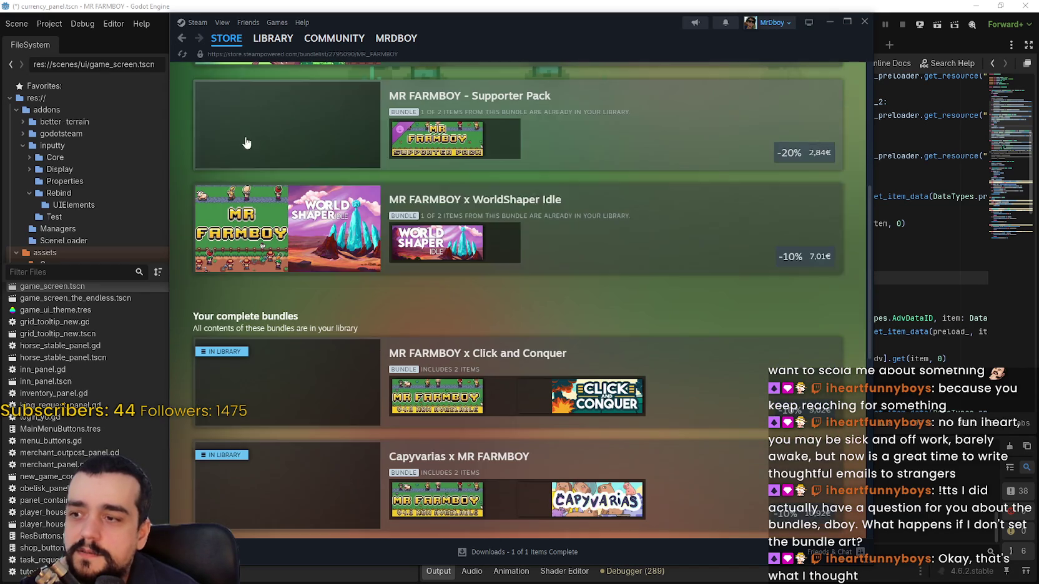
scroll(297, 259, "down", 6)
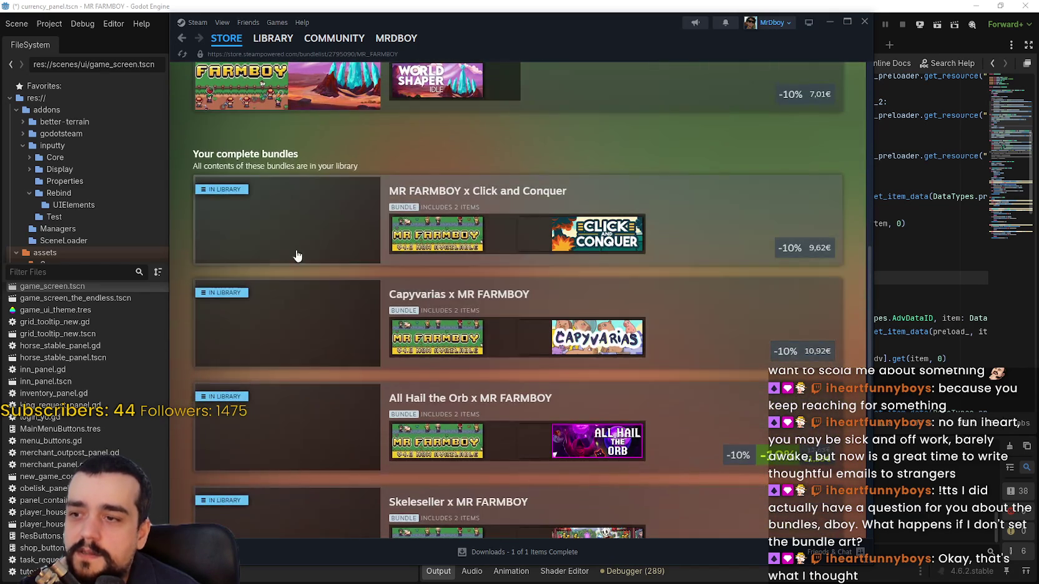
scroll(303, 335, "down", 2)
scroll(378, 371, "up", 5)
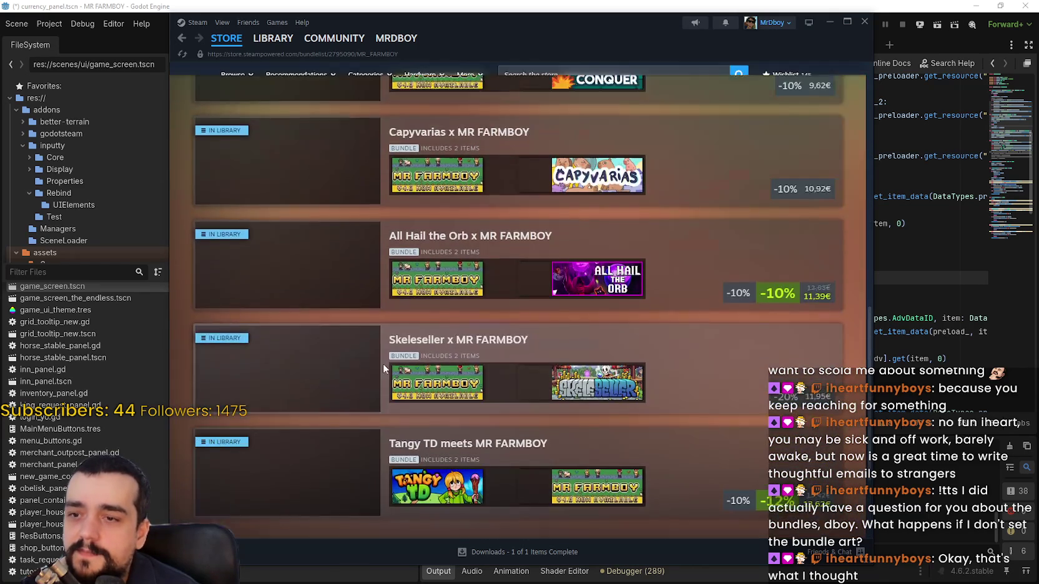
scroll(485, 310, "down", 6)
scroll(503, 451, "up", 10)
scroll(530, 316, "up", 1)
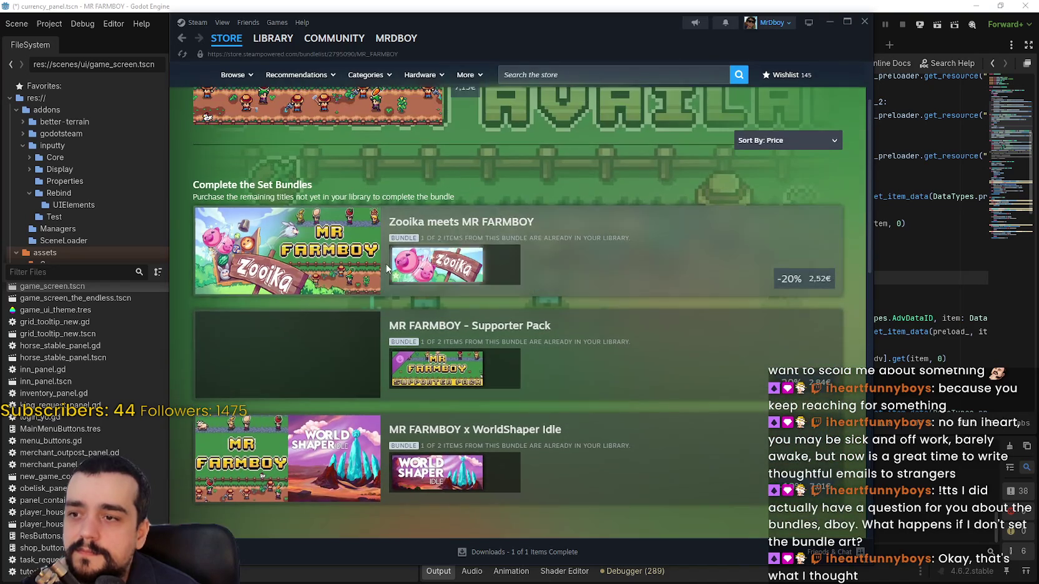
scroll(385, 240, "down", 4)
scroll(386, 234, "down", 5)
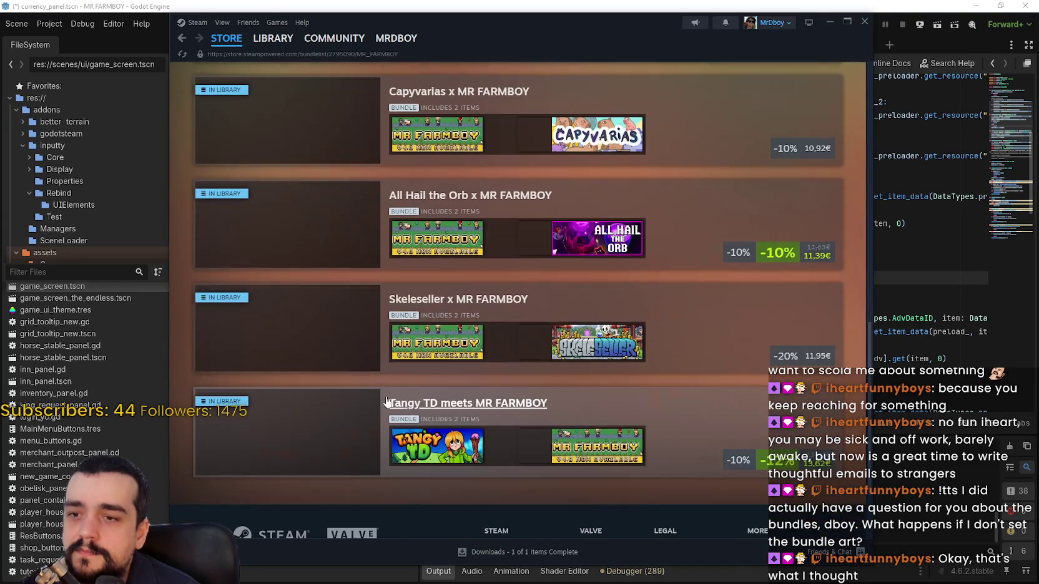
scroll(521, 221, "down", 1)
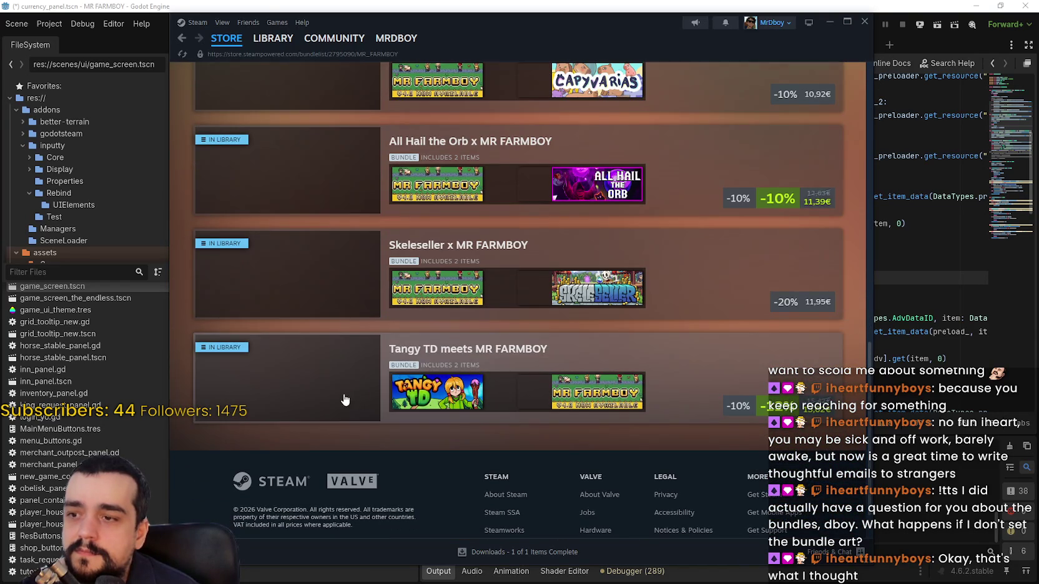
scroll(327, 353, "up", 7)
scroll(525, 357, "up", 2)
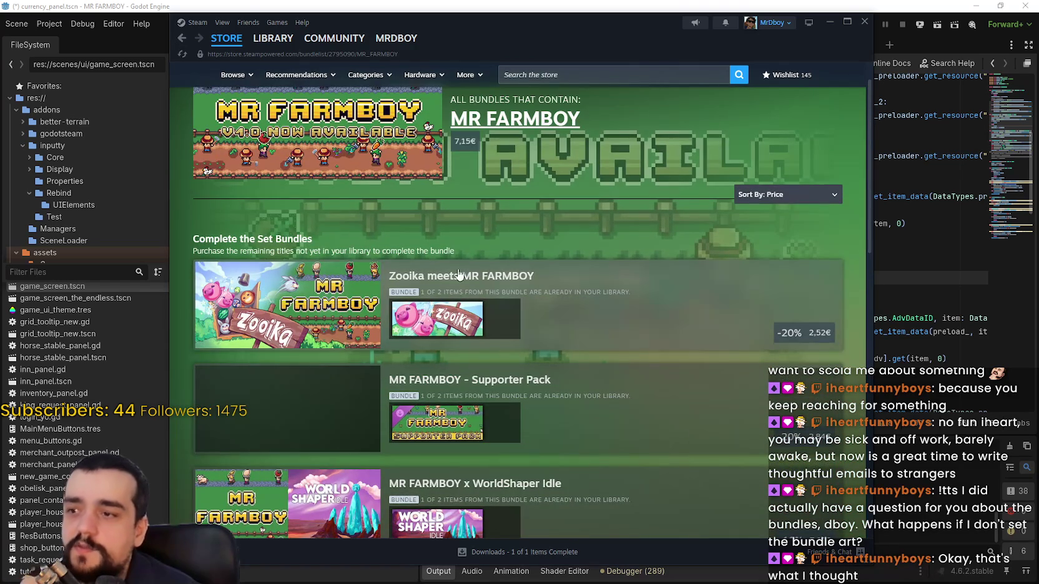
View the Zooika meets MR FARMBOY bundle details and return to the list.
left_click(643, 323)
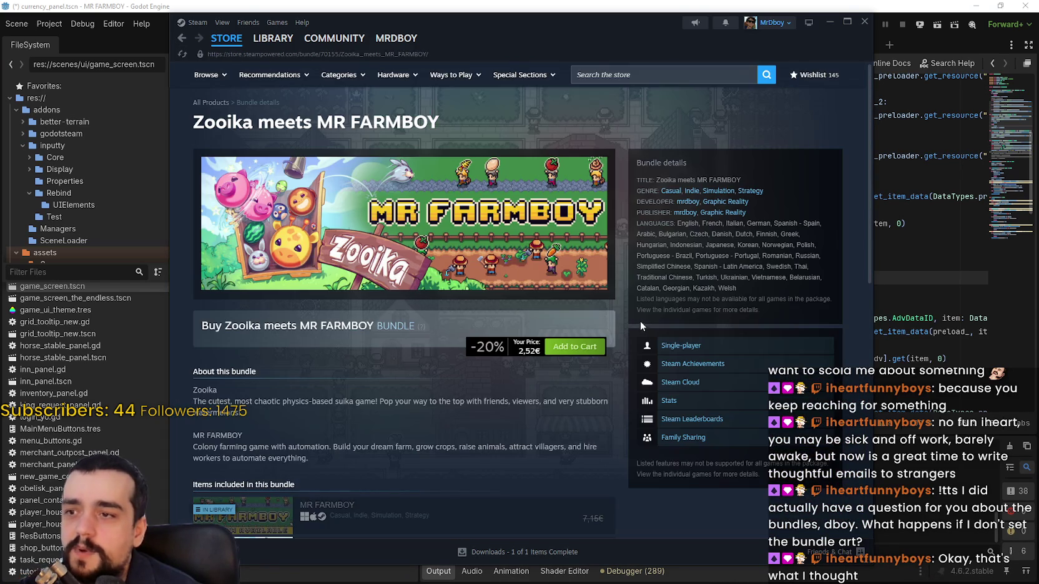
scroll(562, 329, "down", 2)
scroll(665, 347, "up", 2)
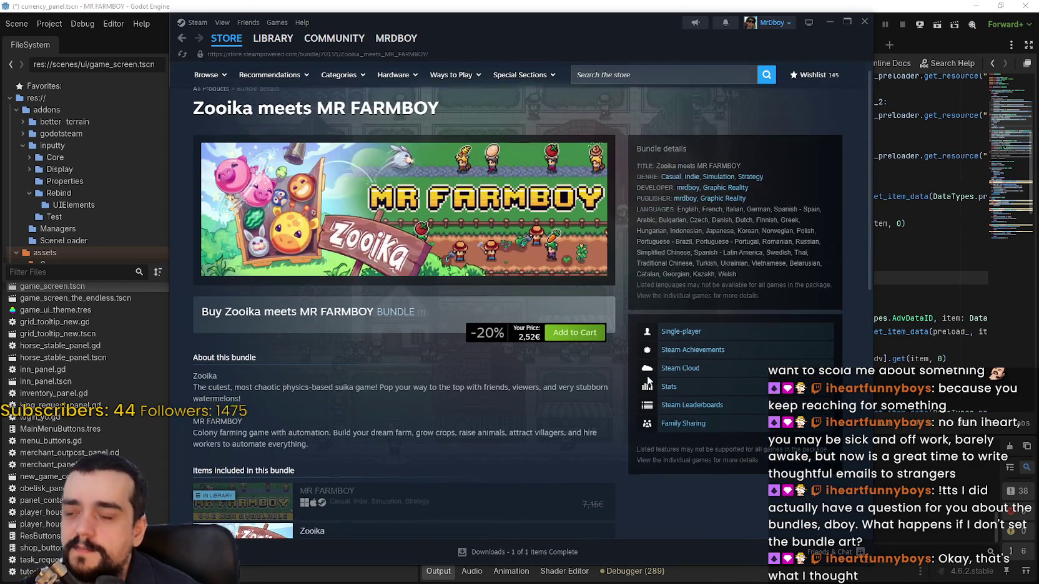
left_click(181, 38)
Open the Skeleseller x MR FARMBOY bundle page, then return to the bundle list.
scroll(324, 347, "down", 7)
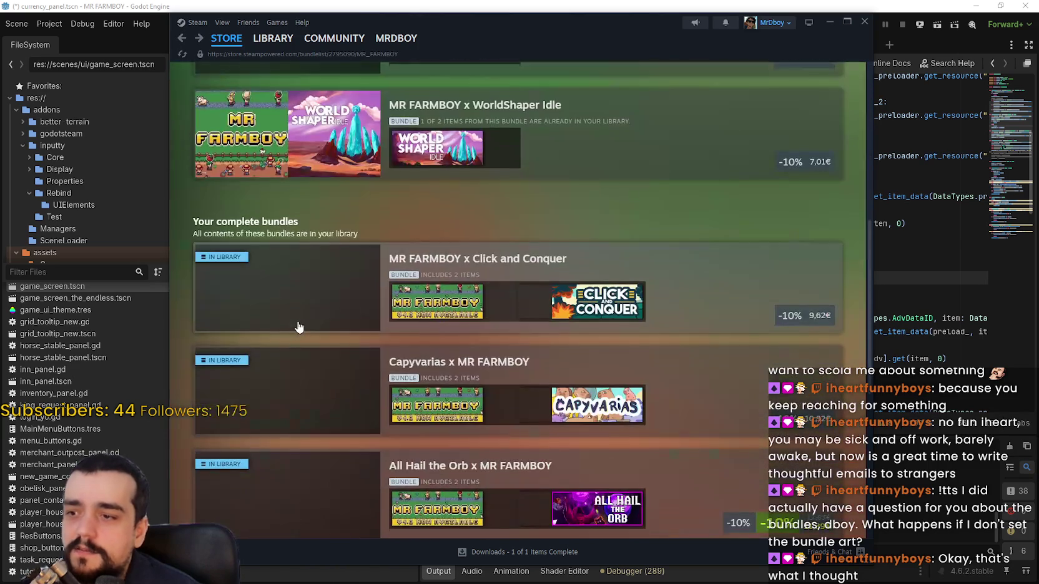
scroll(356, 355, "down", 3)
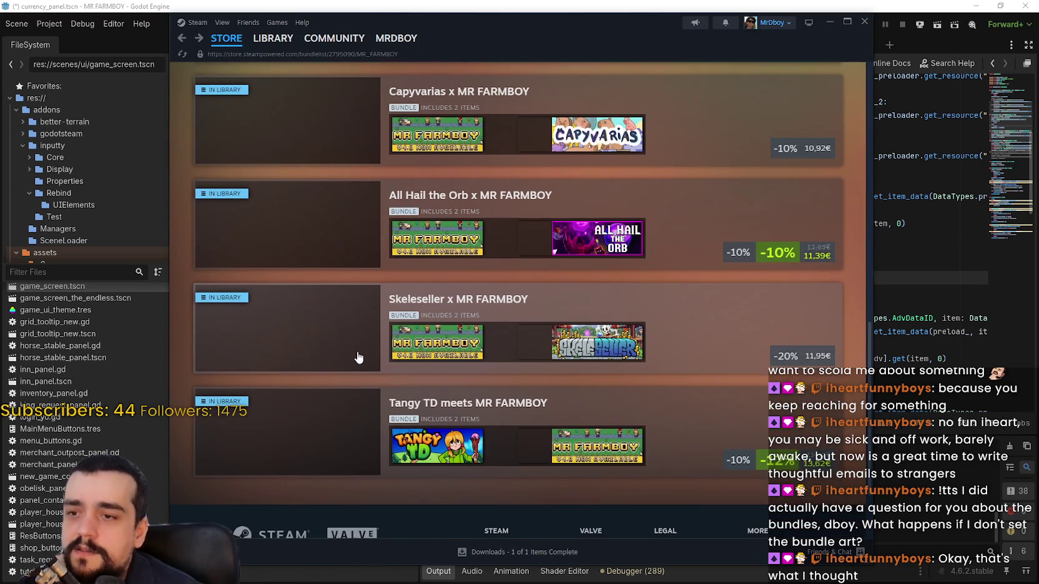
left_click(696, 319)
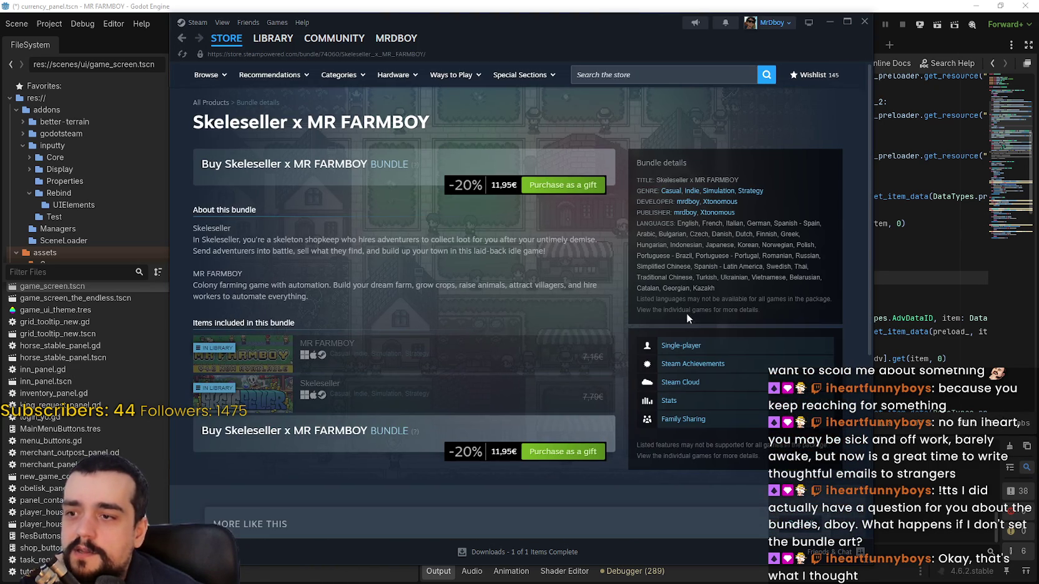
mouse_move(609, 58)
left_mouse_down()
mouse_move(647, 49)
mouse_move(698, 57)
left_mouse_up()
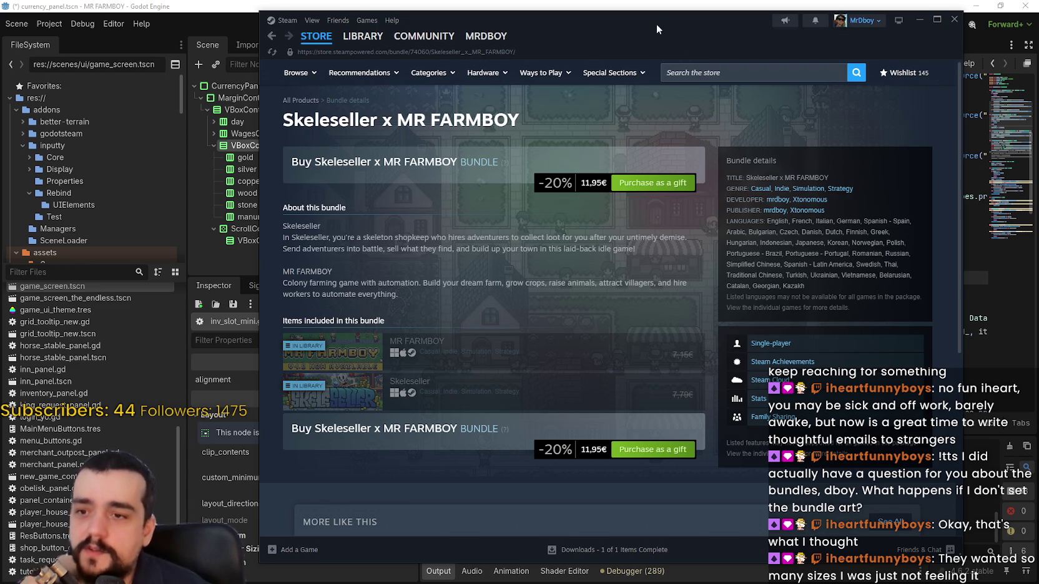
left_click(271, 37)
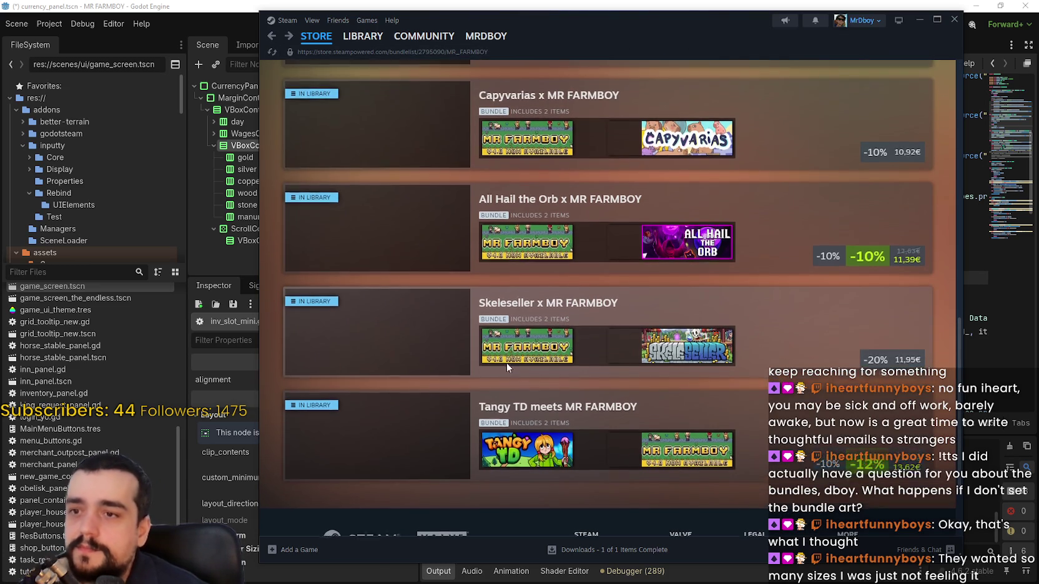
Glance at the All Hail the Orb x MR FARMBOY bundle page and return to the list.
left_click(430, 253)
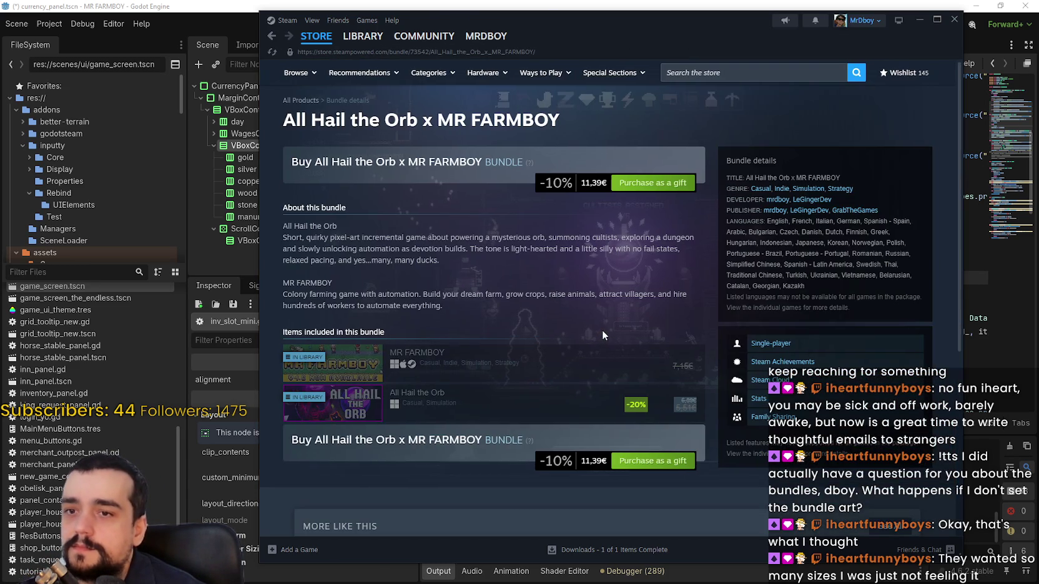
left_click(271, 36)
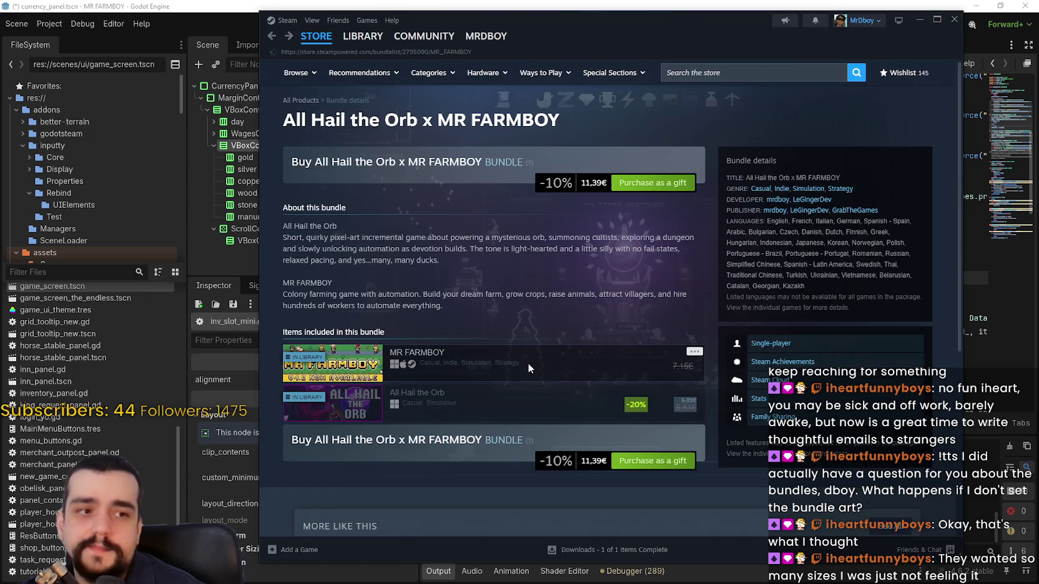
scroll(527, 365, "up", 3)
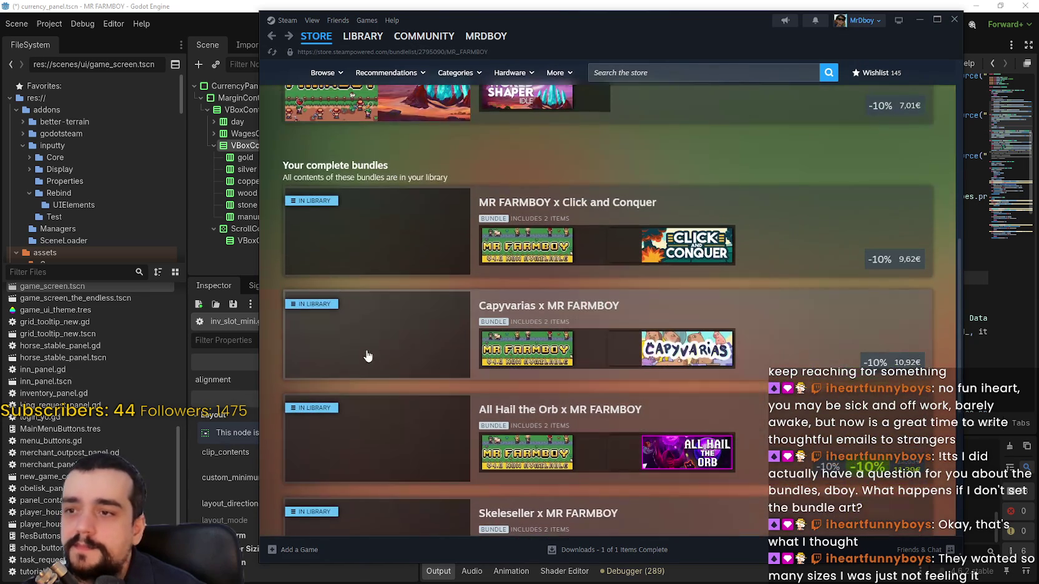
scroll(379, 345, "up", 8)
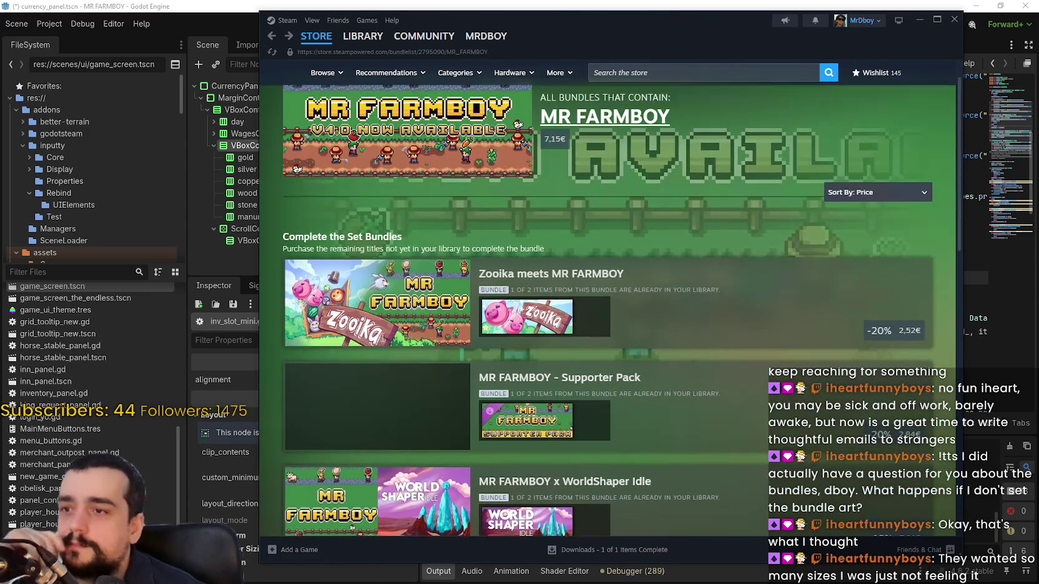
scroll(387, 337, "down", 2)
Browse the MR FARMBOY x WorldShaper Idle bundle page, then return to the bundle list.
left_click(390, 337)
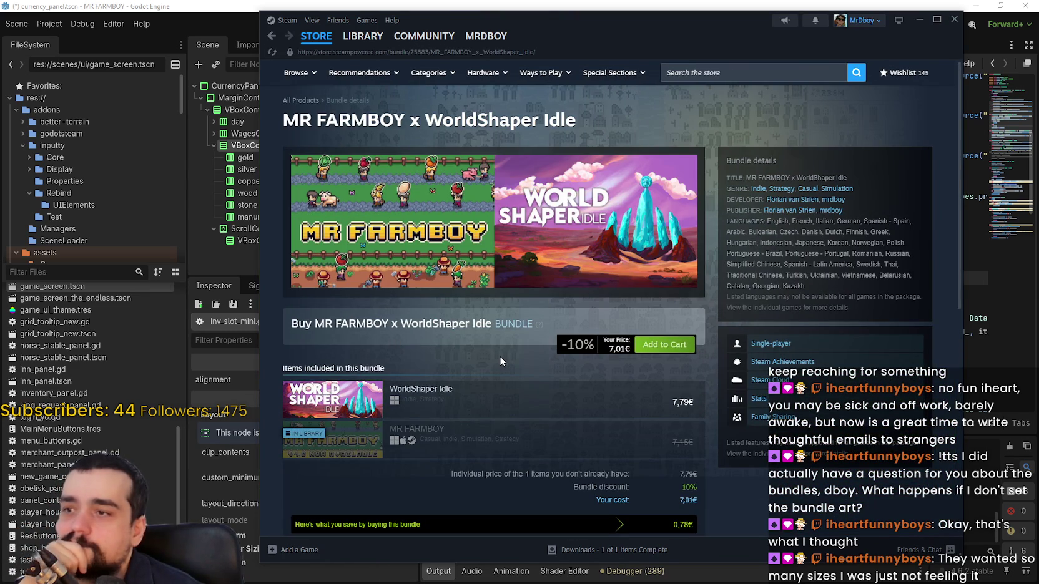
scroll(499, 354, "down", 6)
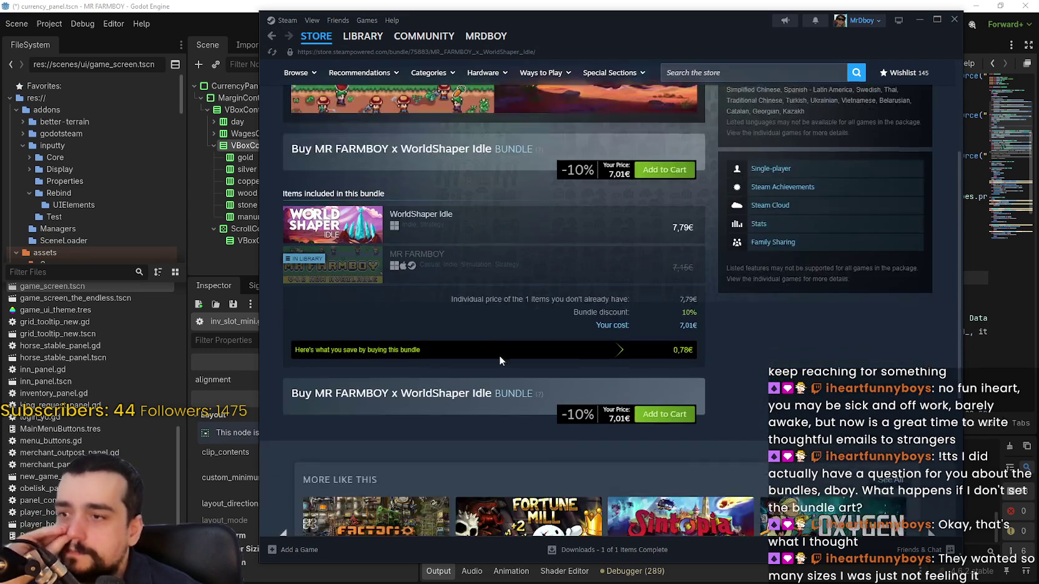
scroll(499, 355, "up", 5)
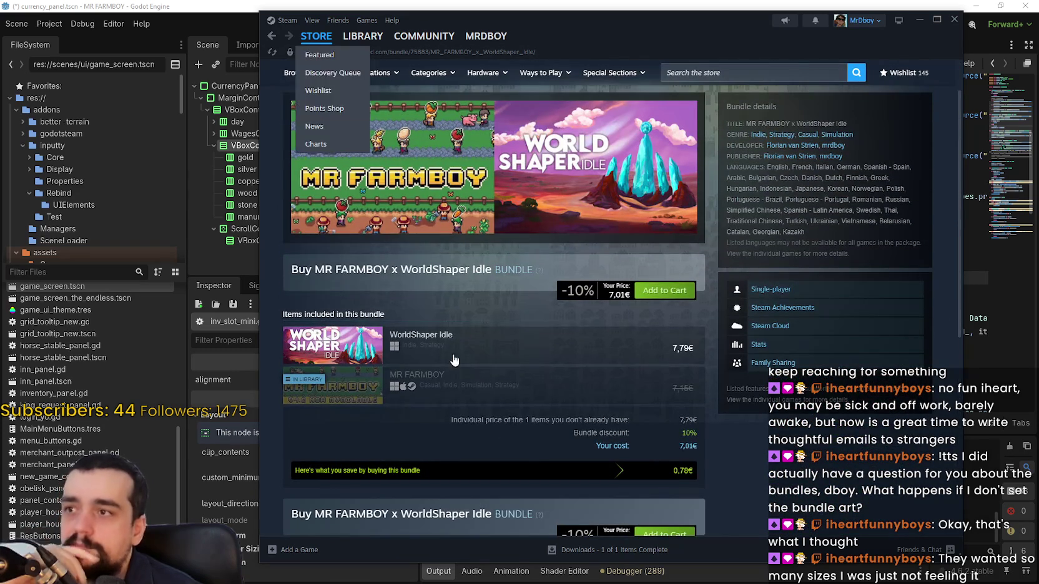
scroll(424, 281, "up", 1)
scroll(470, 410, "down", 2)
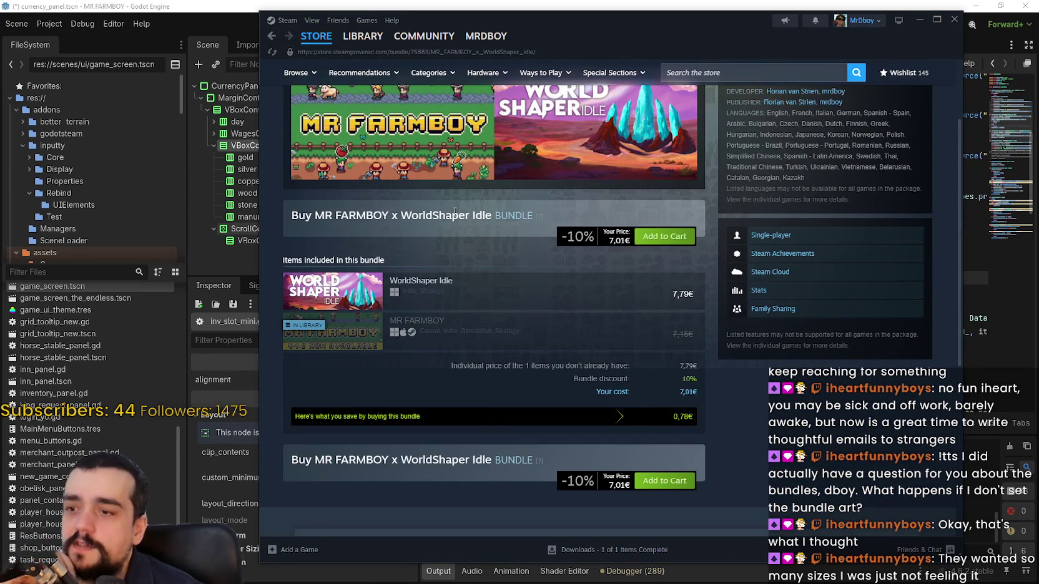
scroll(561, 337, "up", 1)
scroll(595, 320, "up", 1)
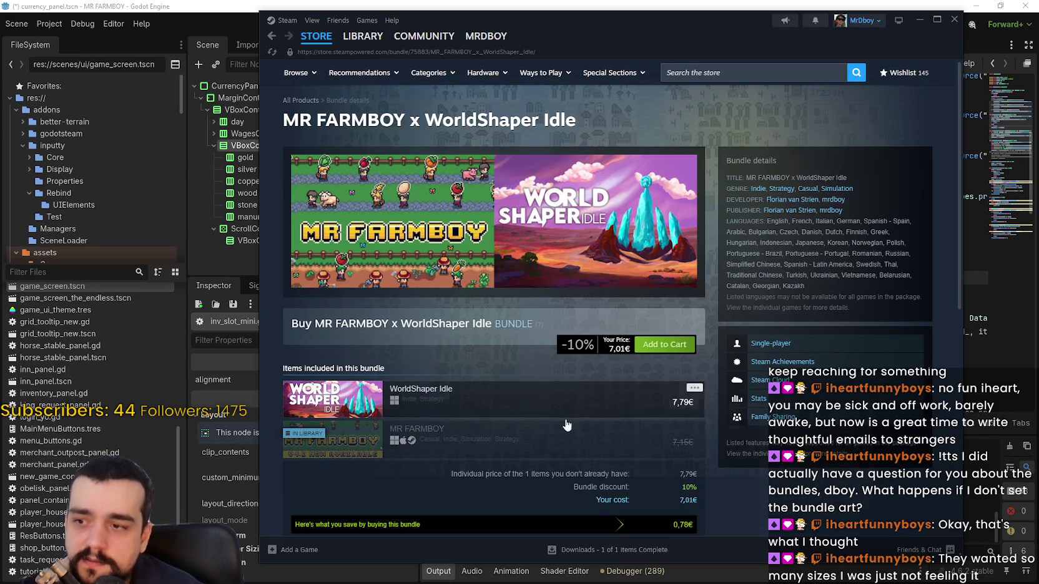
mouse_move(363, 438)
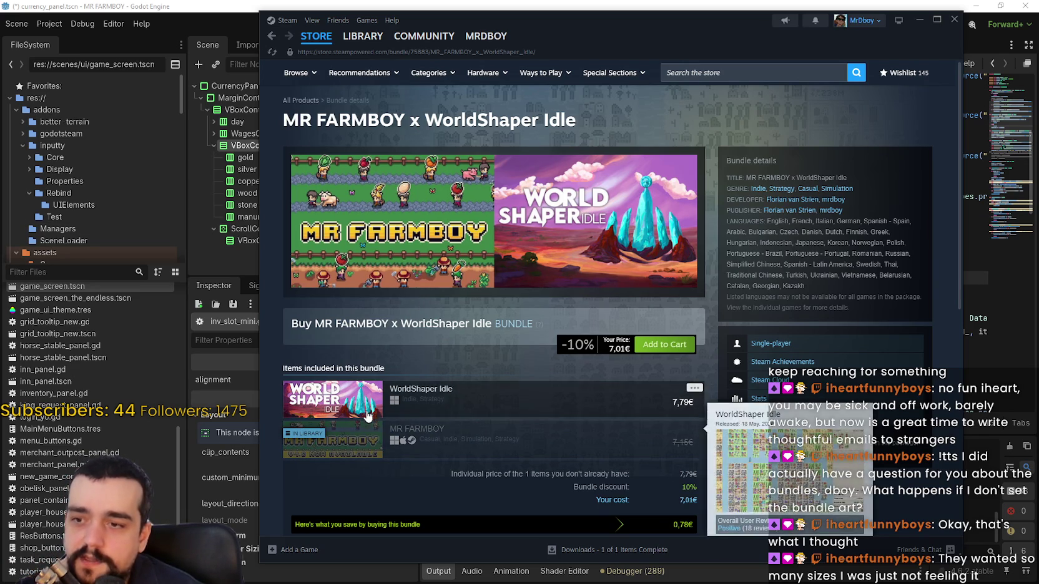
left_click(271, 36)
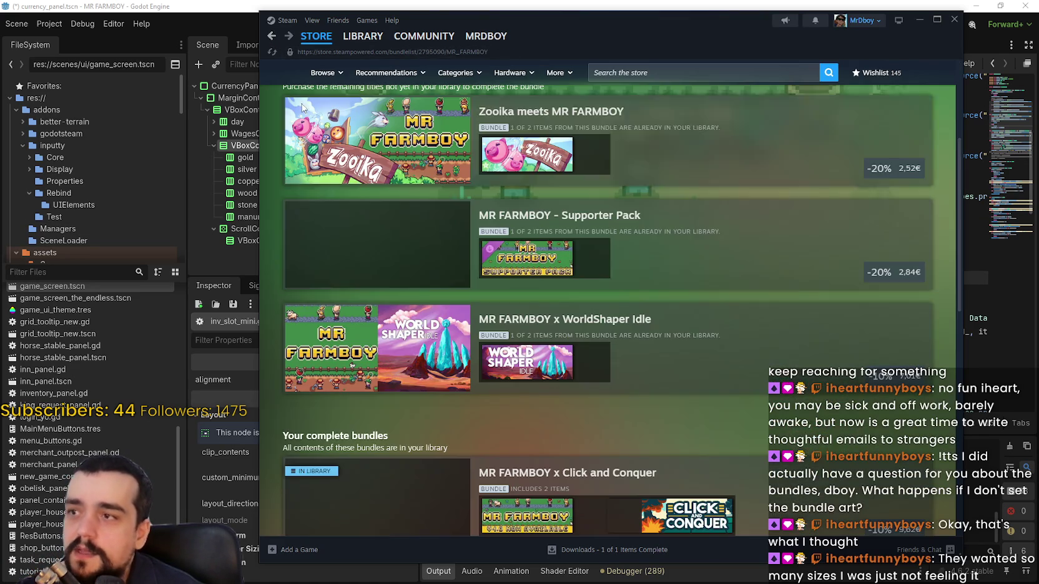
Reread the Skeleseller x MR FARMBOY bundle descriptions, then go back to the list.
scroll(449, 372, "down", 2)
scroll(450, 372, "down", 3)
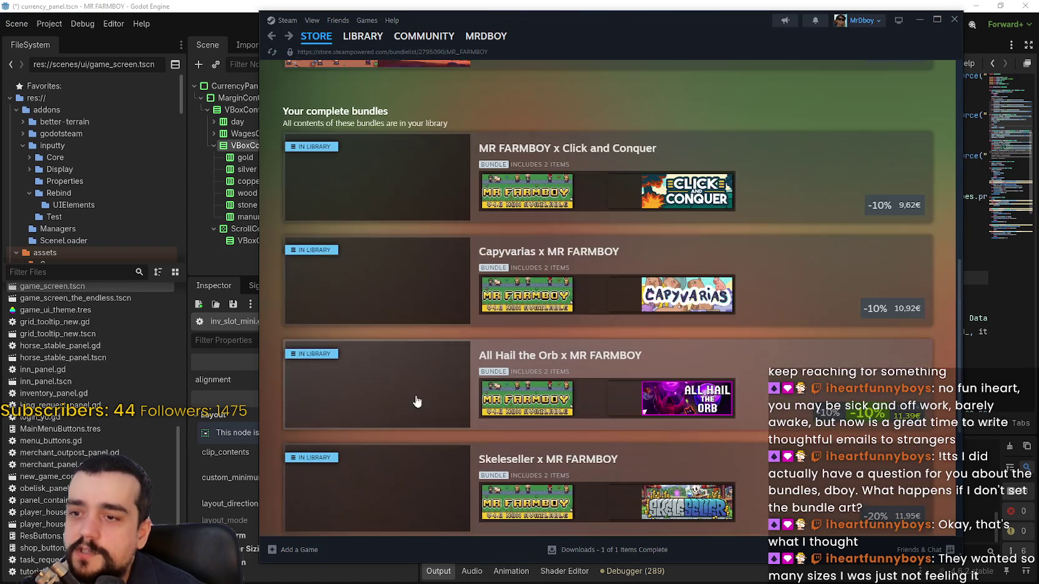
scroll(417, 262, "down", 3)
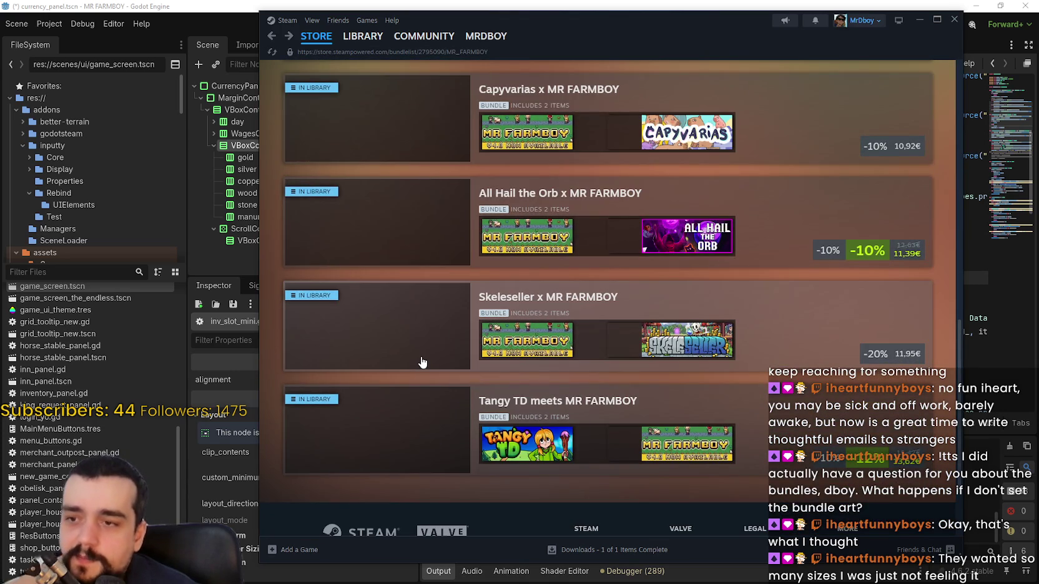
left_click(427, 340)
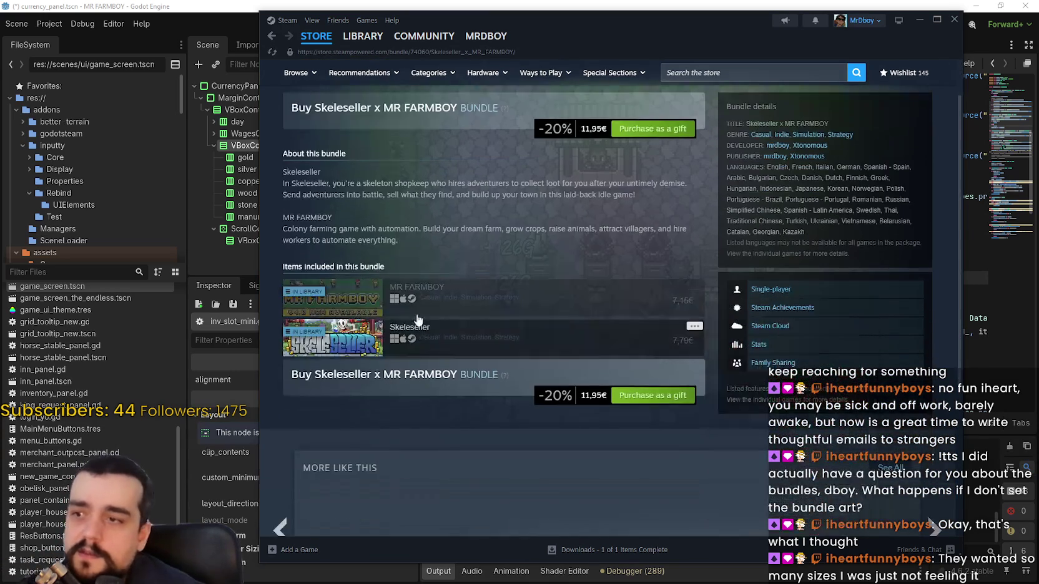
mouse_move(275, 160)
left_mouse_down()
mouse_move(449, 232)
mouse_move(642, 240)
left_mouse_up()
left_click(530, 246)
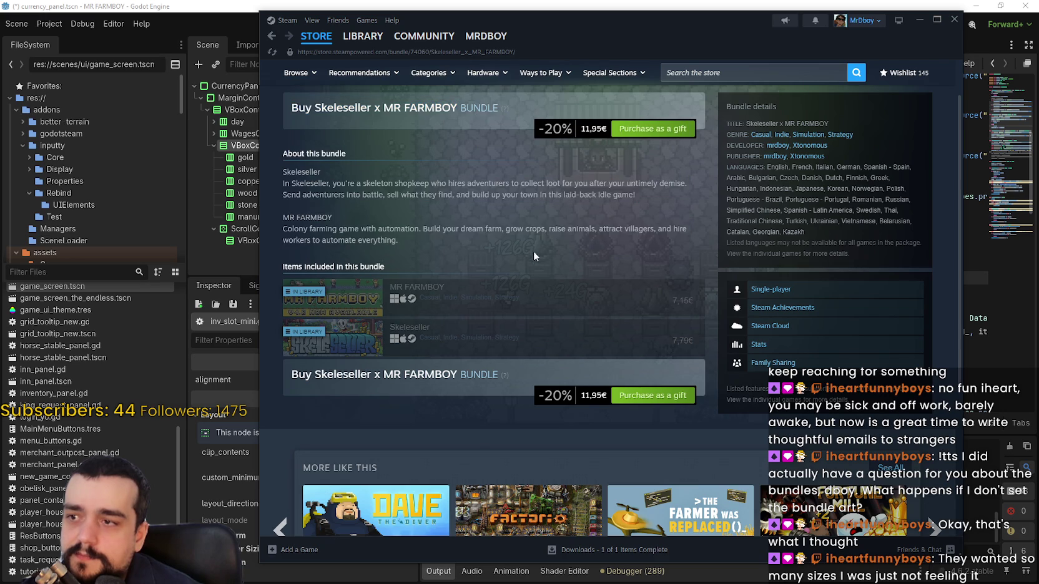
scroll(566, 374, "up", 2)
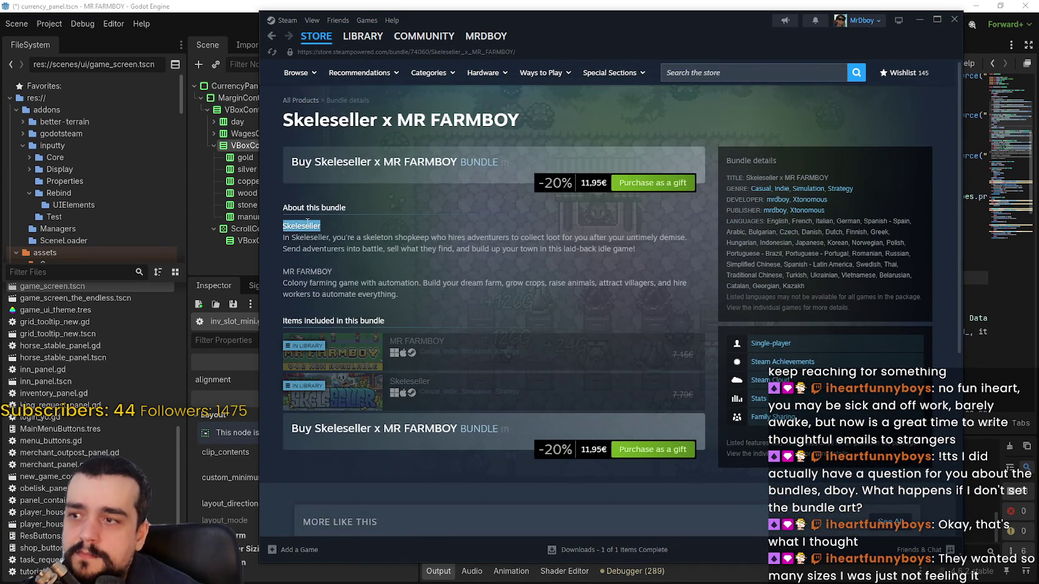
left_click_drag(307, 222, 364, 272)
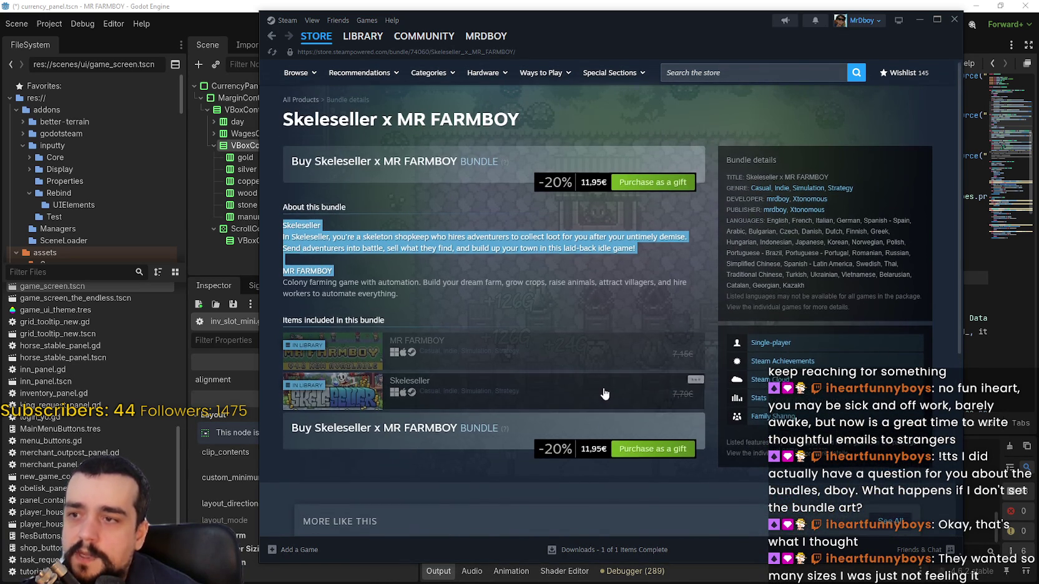
left_click(382, 130)
left_click(273, 41)
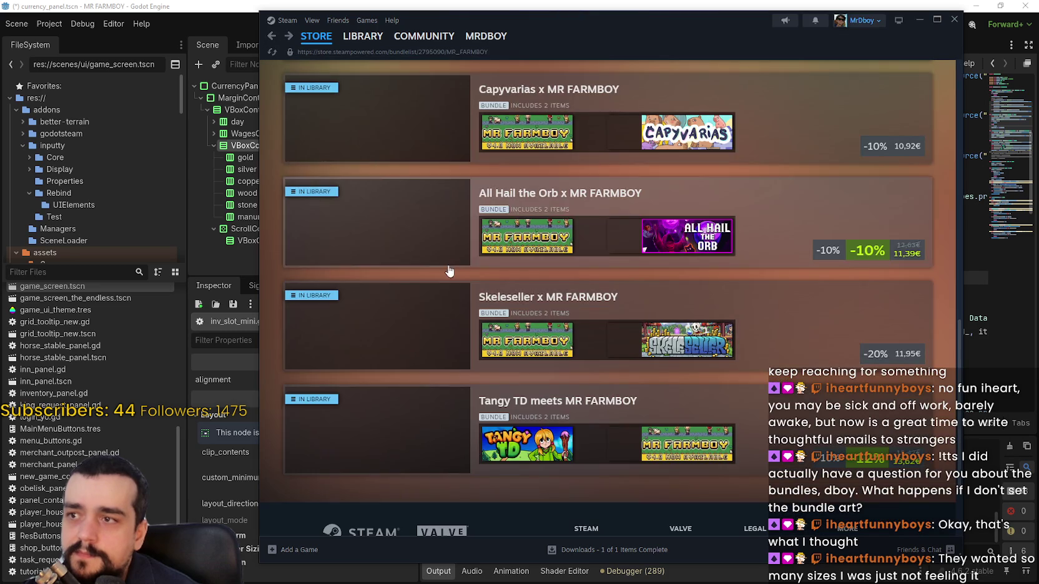
Highlight the All Hail the Orb bundle description and return to the MR FARMBOY bundle list.
scroll(380, 219, "down", 2)
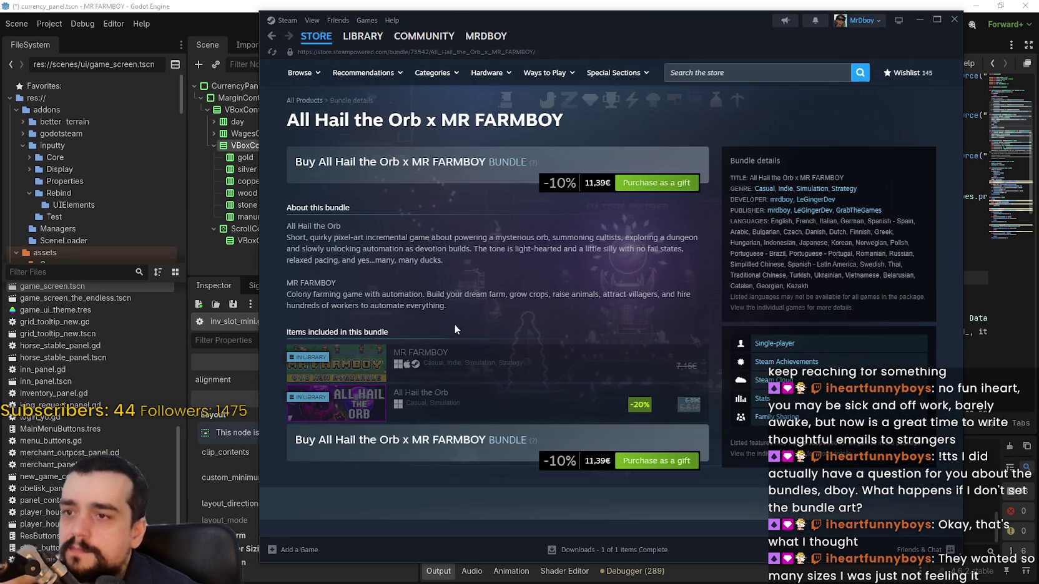
mouse_move(465, 306)
left_mouse_down()
mouse_move(269, 229)
mouse_move(304, 226)
left_mouse_up()
left_click(401, 262)
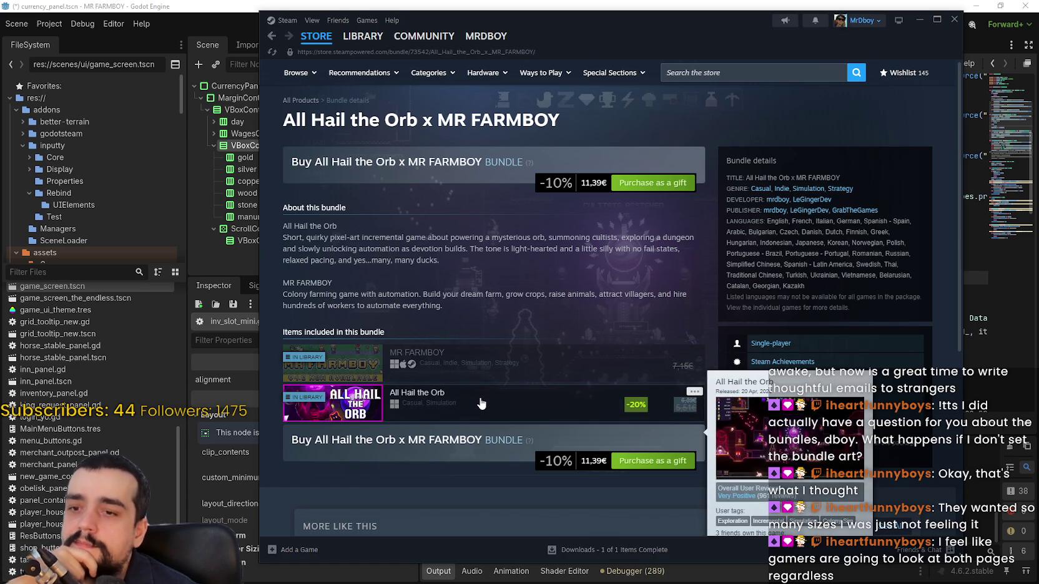
mouse_move(513, 405)
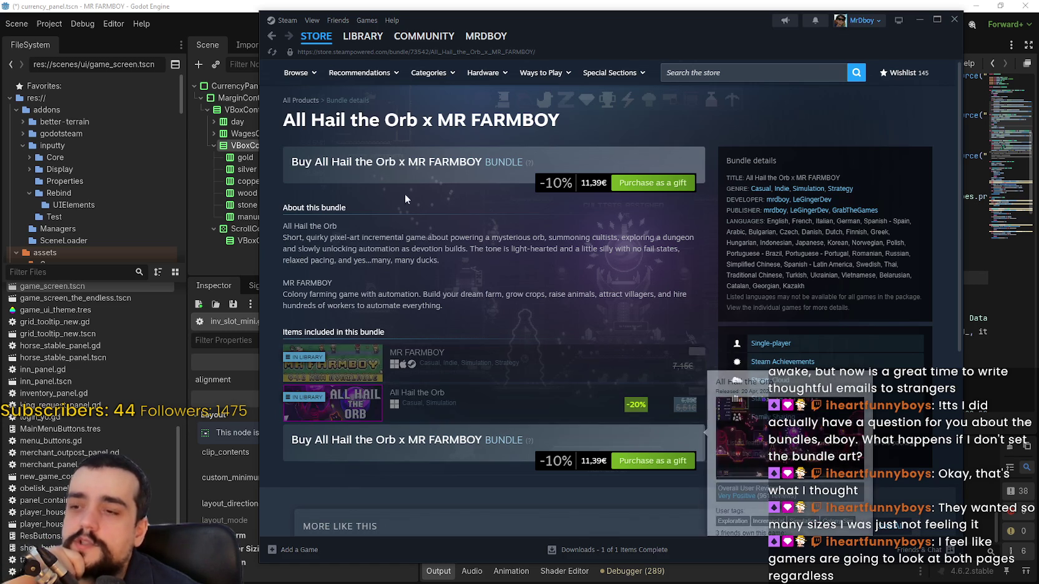
left_click(272, 36)
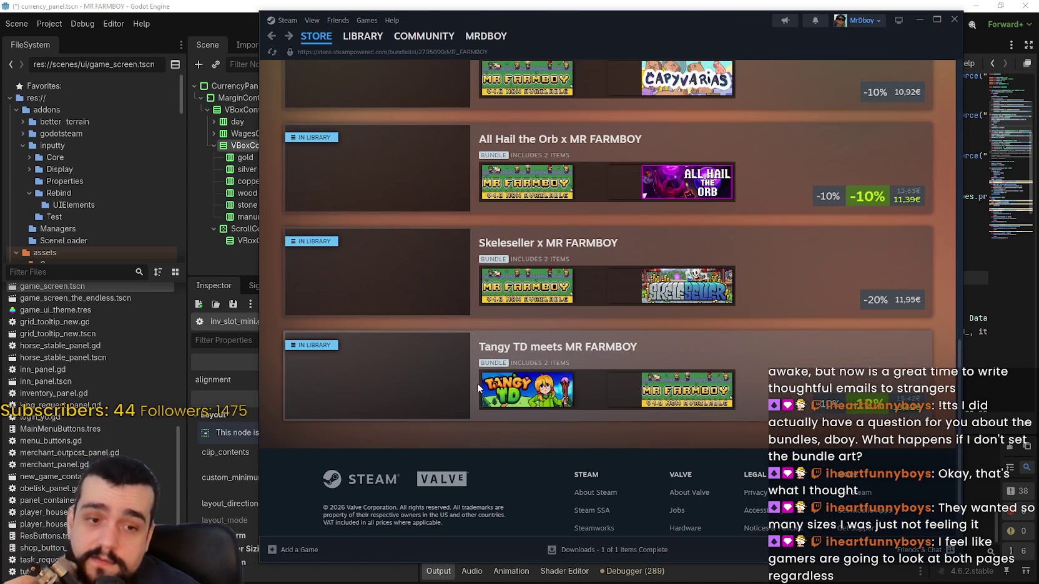
left_click(435, 400)
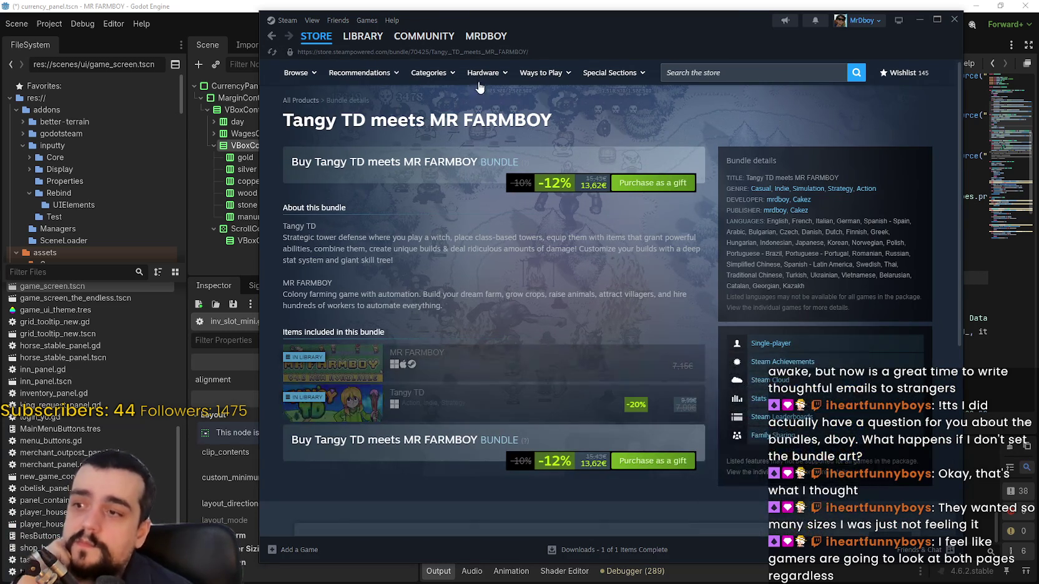
mouse_move(293, 227)
left_mouse_down()
mouse_move(525, 312)
mouse_move(474, 321)
mouse_move(280, 119)
mouse_move(276, 226)
mouse_move(442, 325)
left_mouse_up()
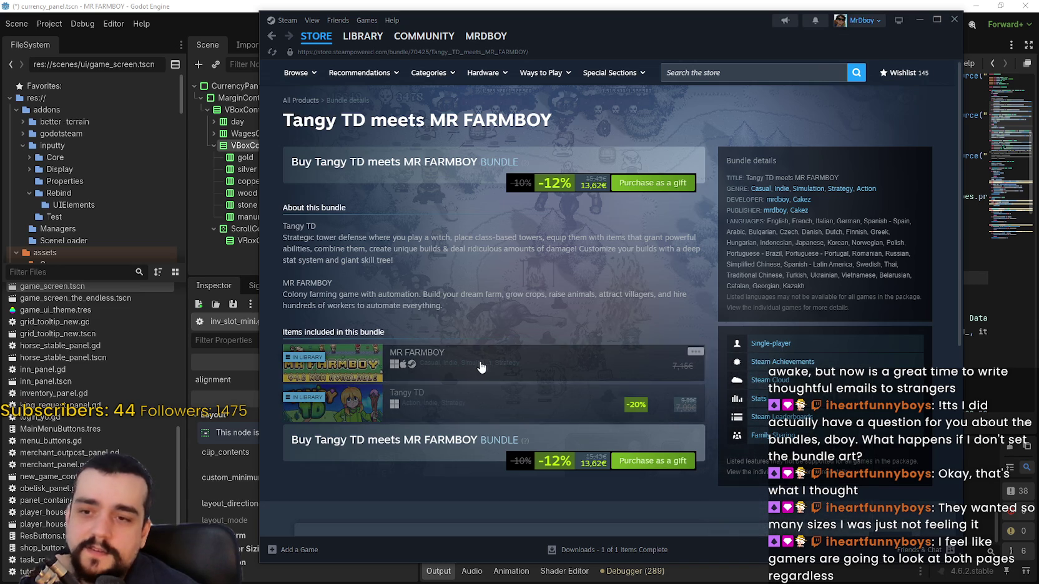
mouse_move(471, 358)
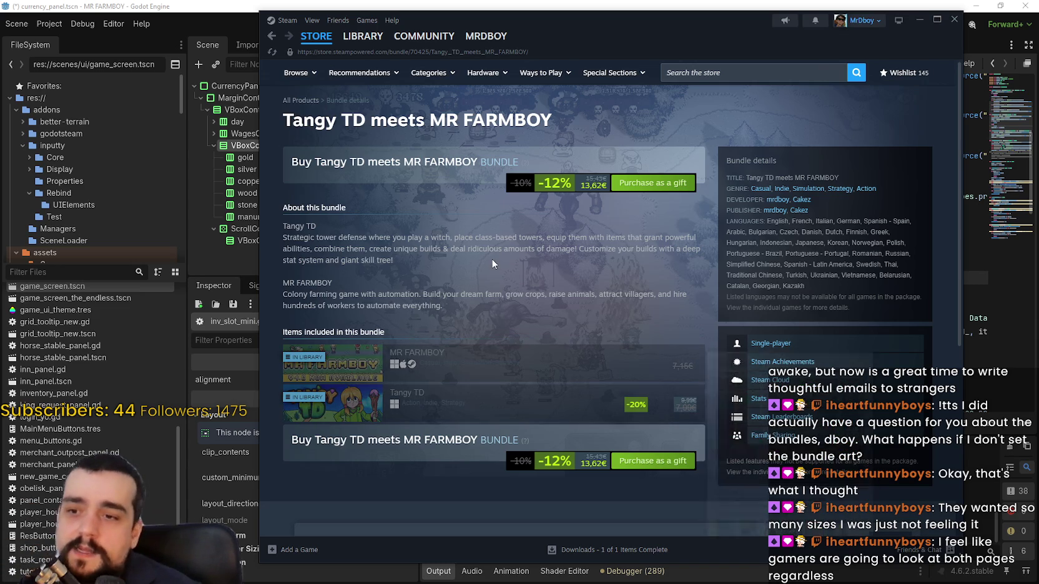
left_click(317, 39)
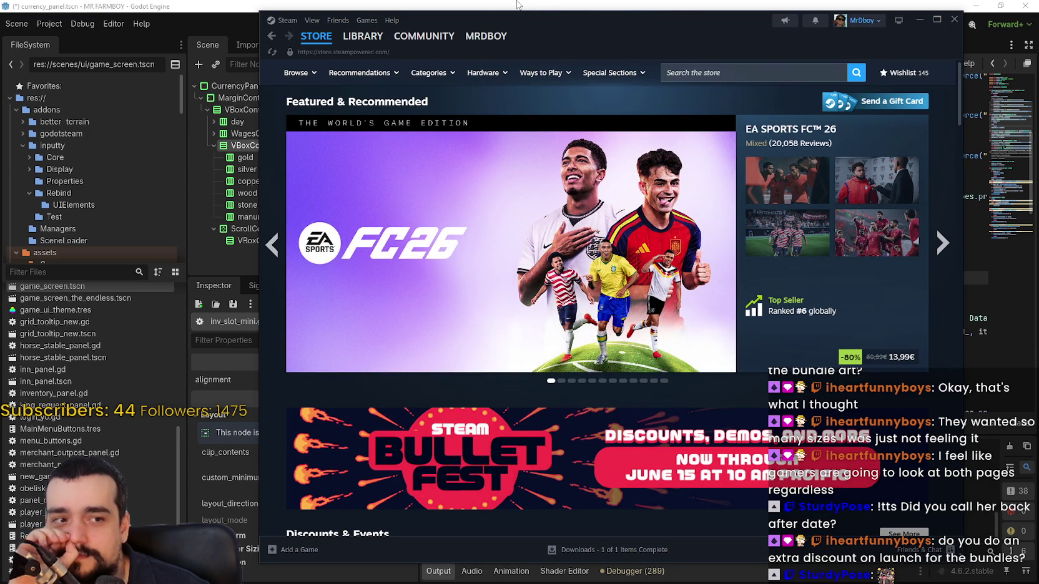
left_click(272, 39)
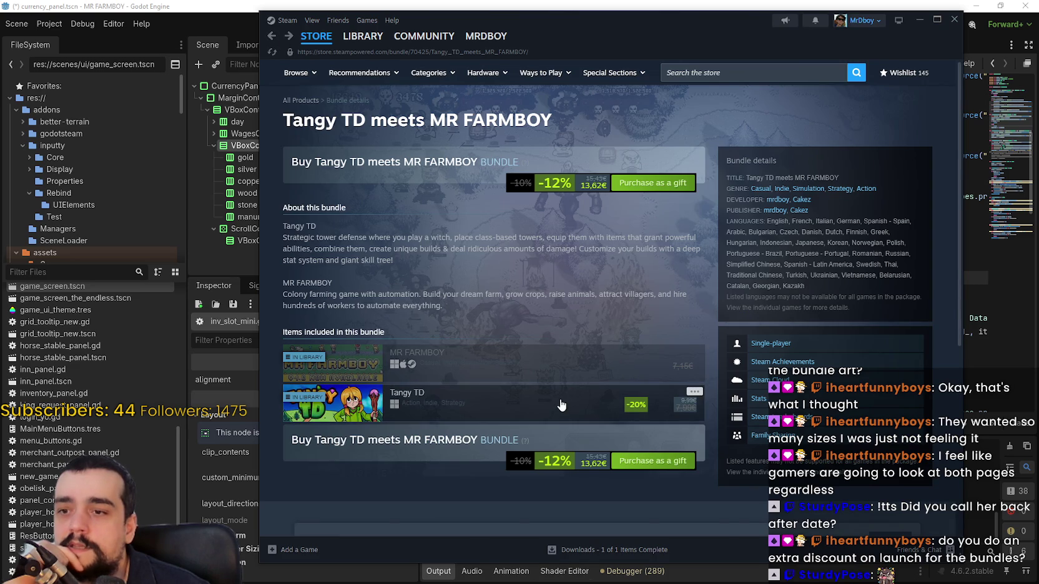
left_click(273, 39)
scroll(477, 347, "up", 4)
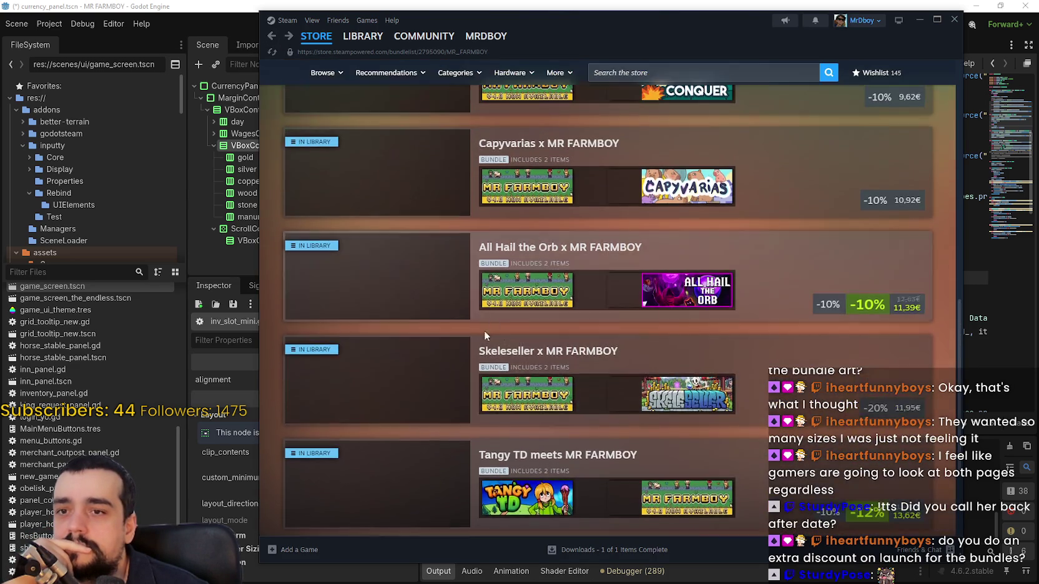
mouse_move(827, 414)
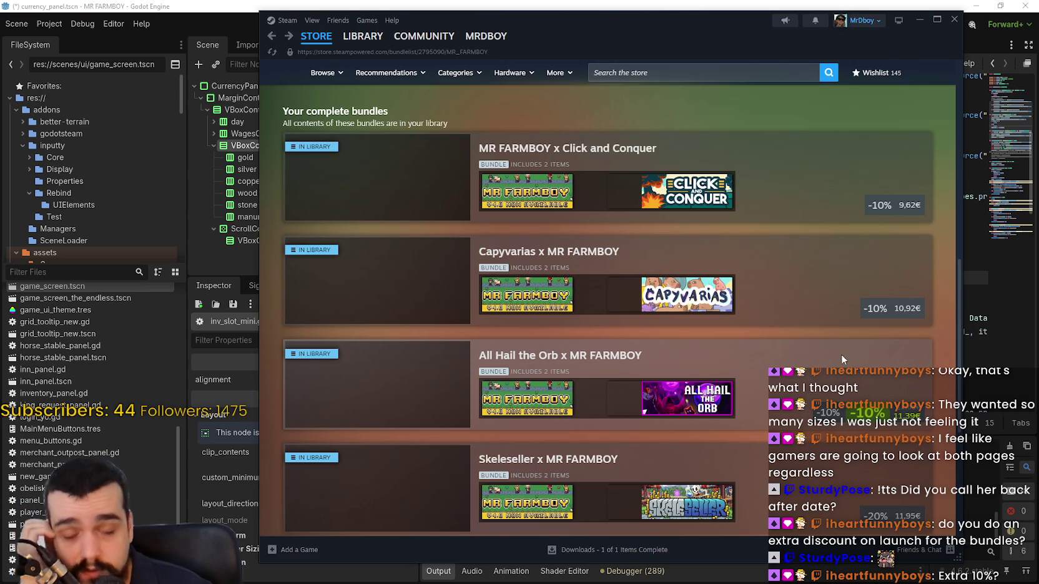
scroll(837, 355, "up", 5)
scroll(796, 390, "up", 2)
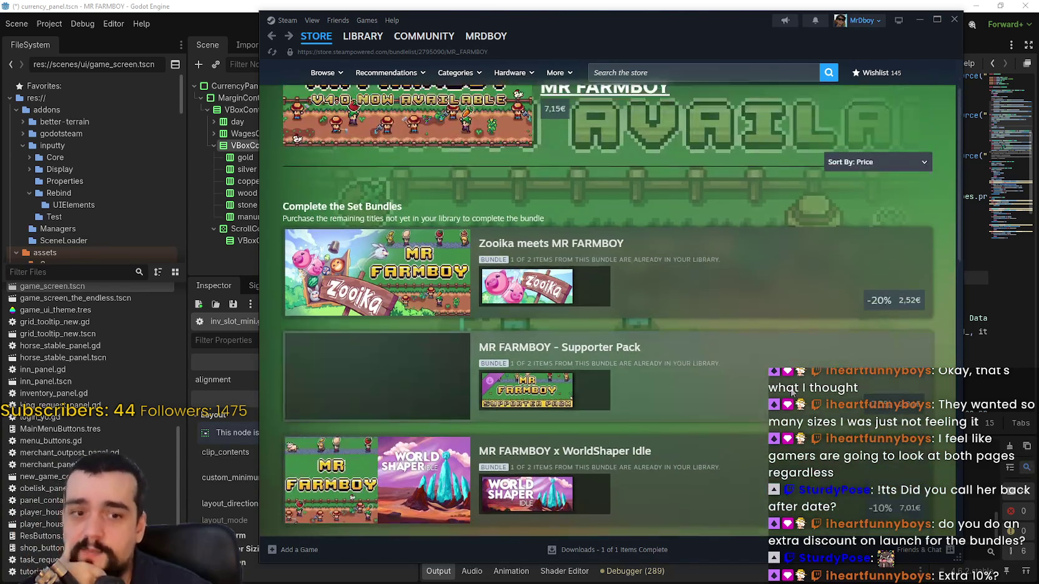
scroll(787, 384, "down", 8)
scroll(782, 382, "down", 1)
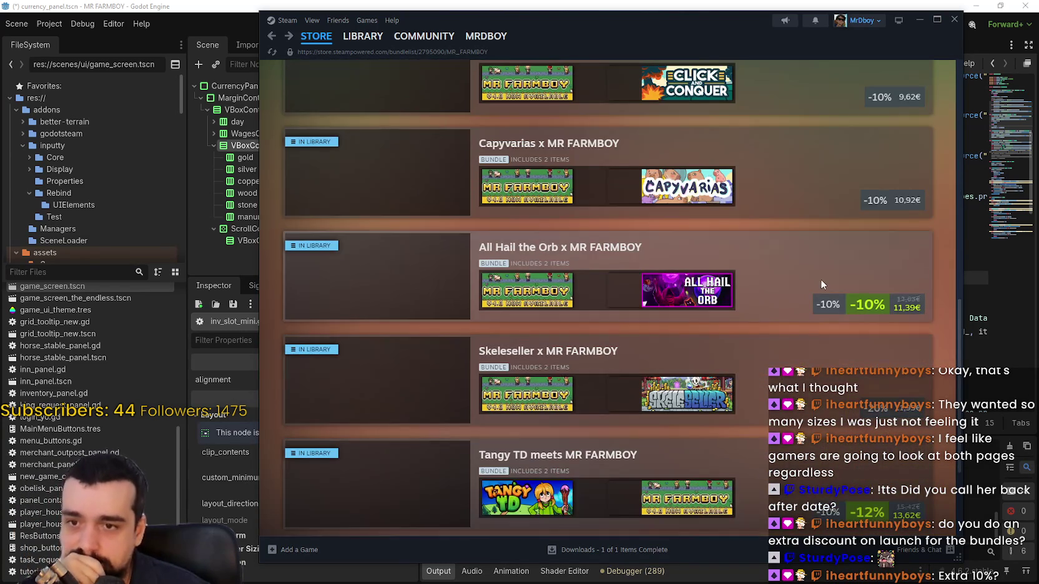
mouse_move(685, 291)
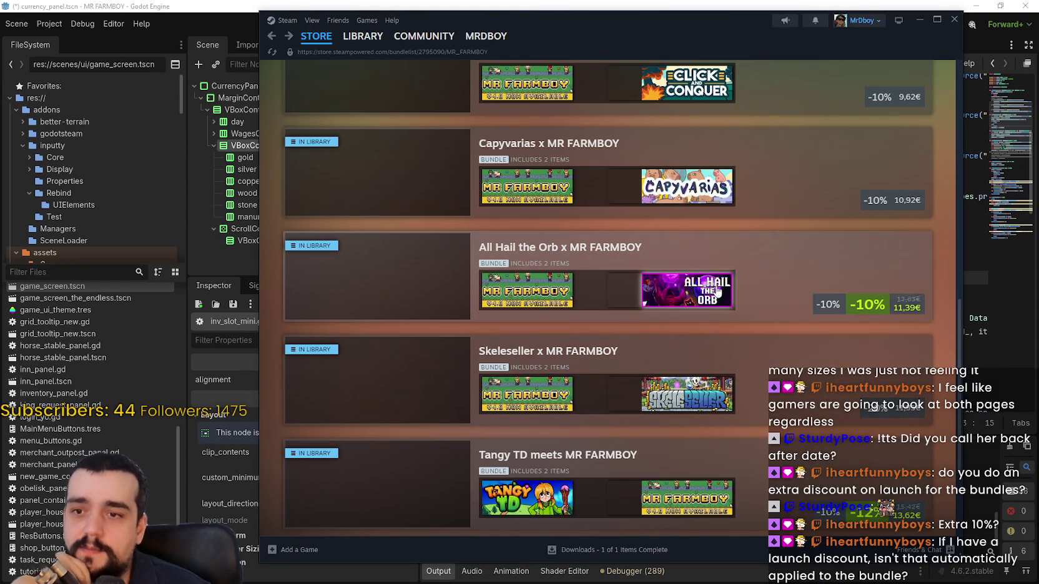
mouse_move(654, 304)
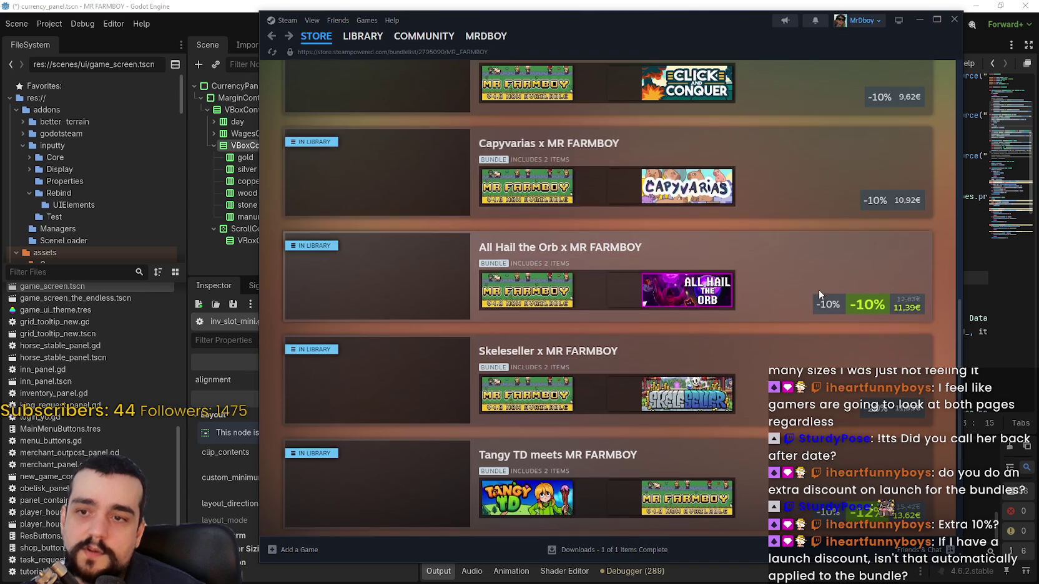
Scroll to the bottom of the bundle list and examine Tangy TD meets MR FARMBOY's items and discount.
scroll(817, 288, "down", 3)
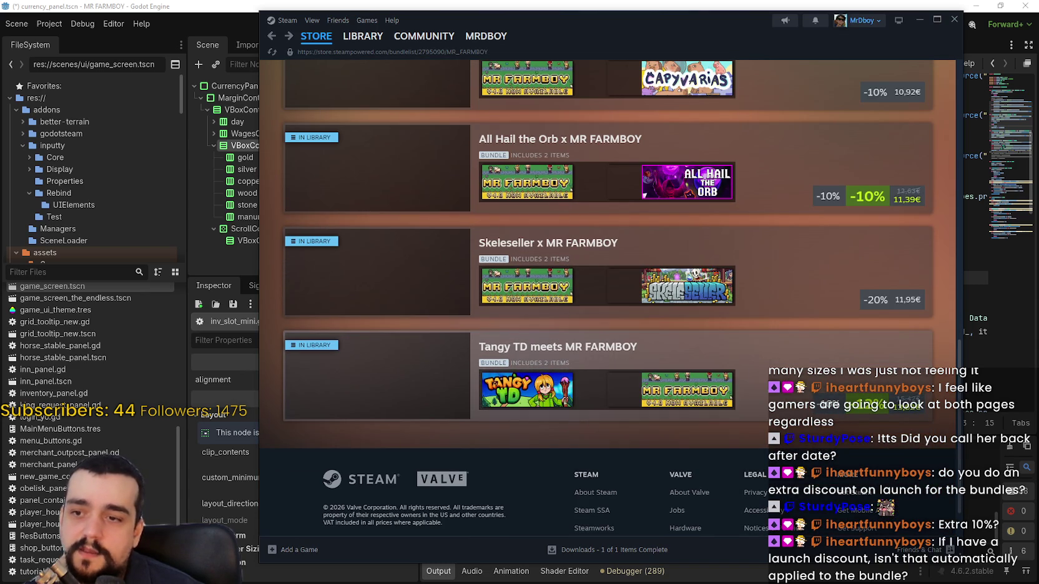
mouse_move(692, 397)
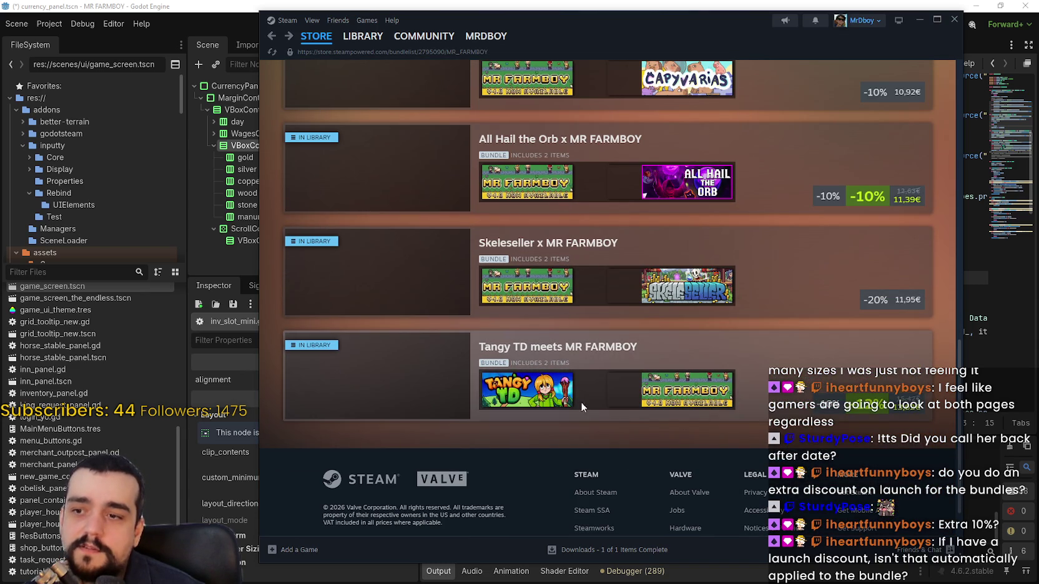
mouse_move(551, 402)
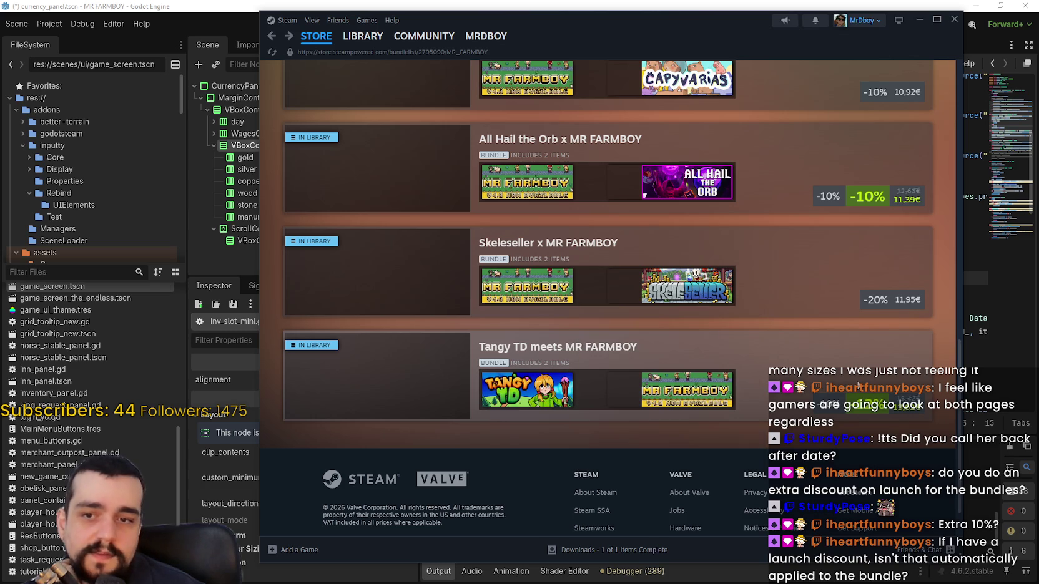
mouse_move(868, 410)
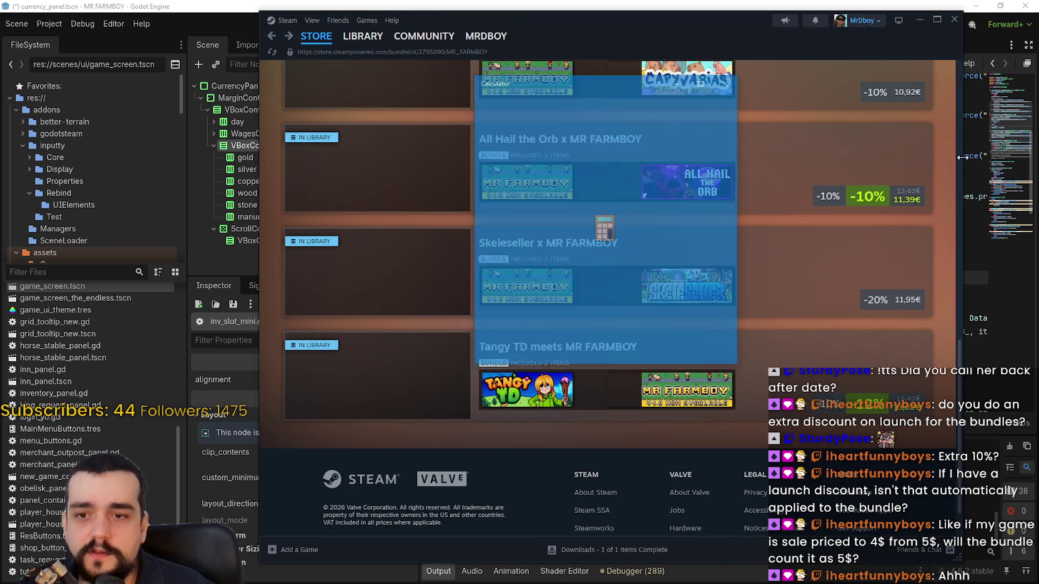
In Calculator, total 7.15 + 7.99 and subtract 12%, giving 13.3232.
mouse_move(627, 81)
left_mouse_down()
mouse_move(222, 76)
mouse_move(281, 60)
left_mouse_up()
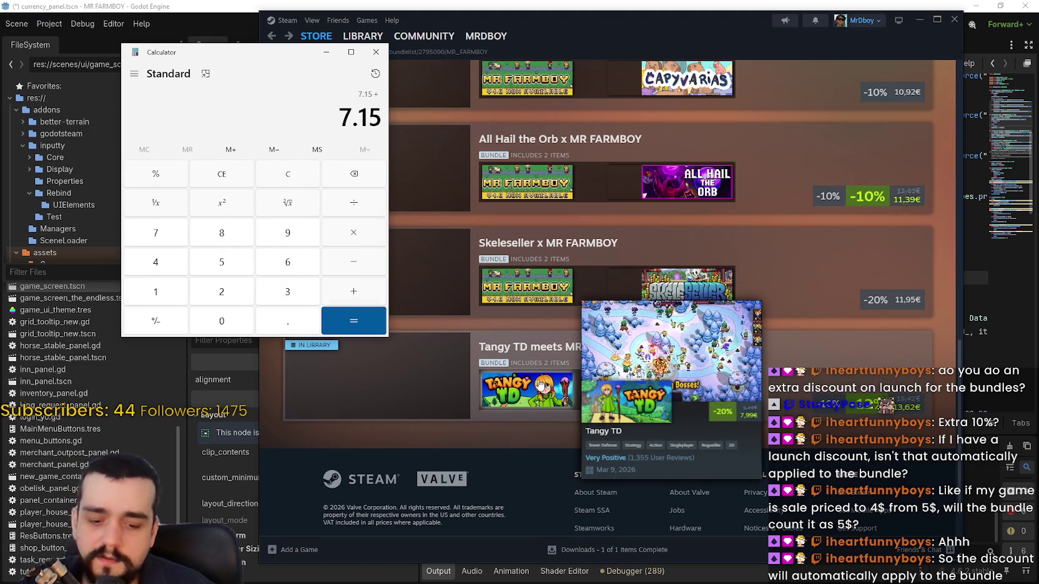
type("7.")
type("99")
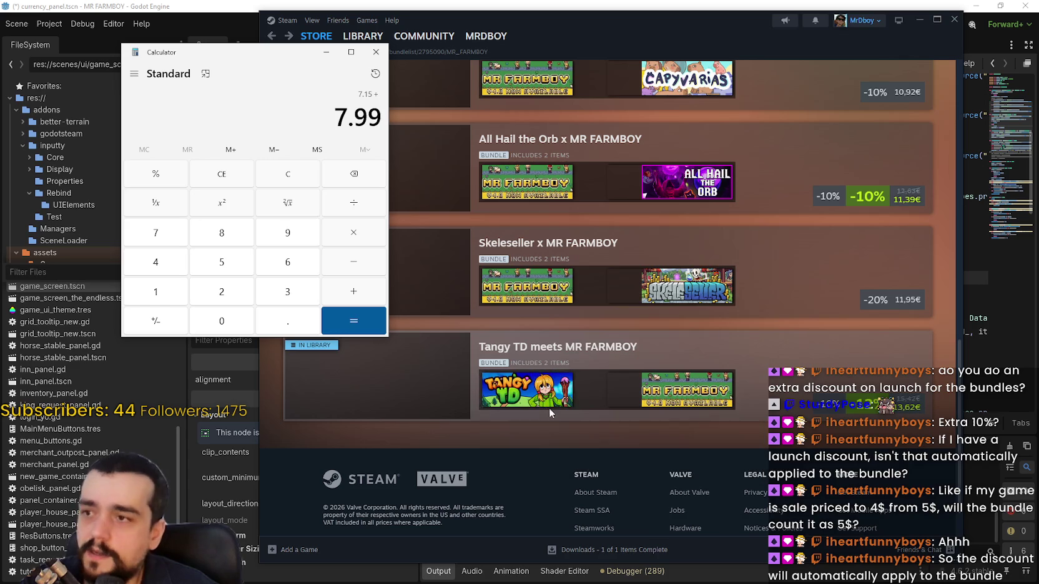
left_click(368, 320)
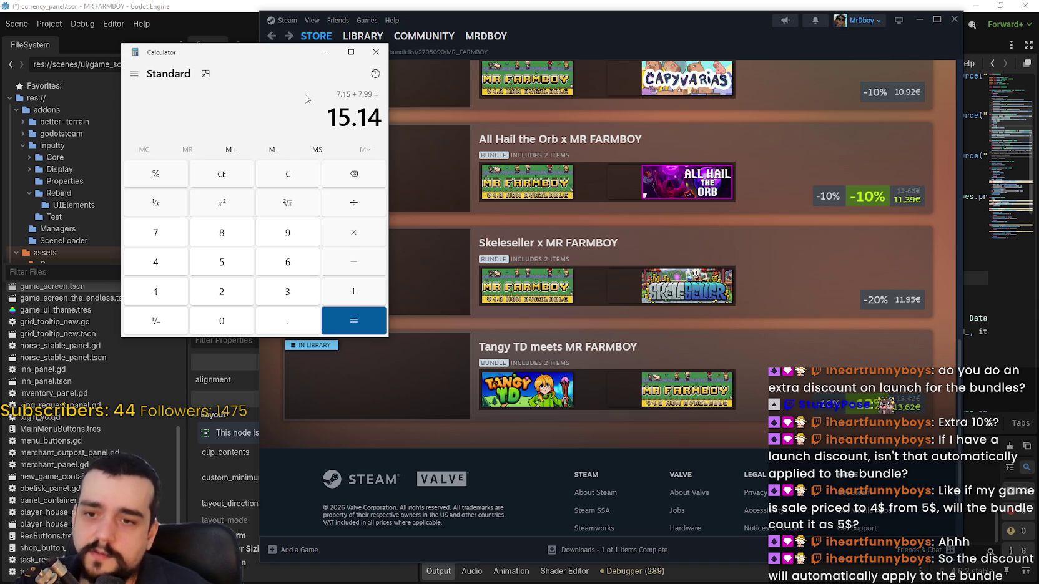
key("minus")
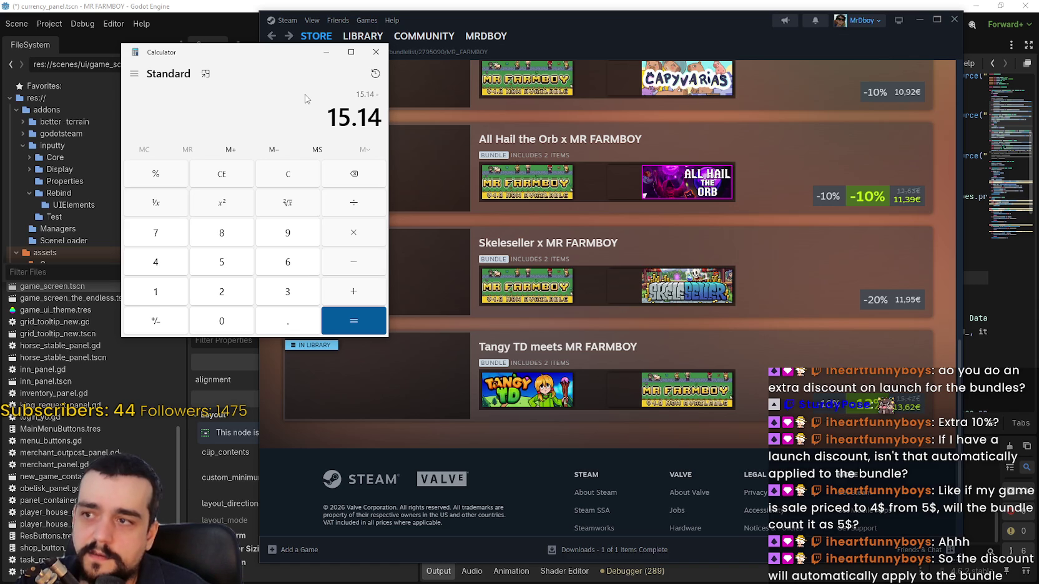
type("12")
key("percent")
key("Return")
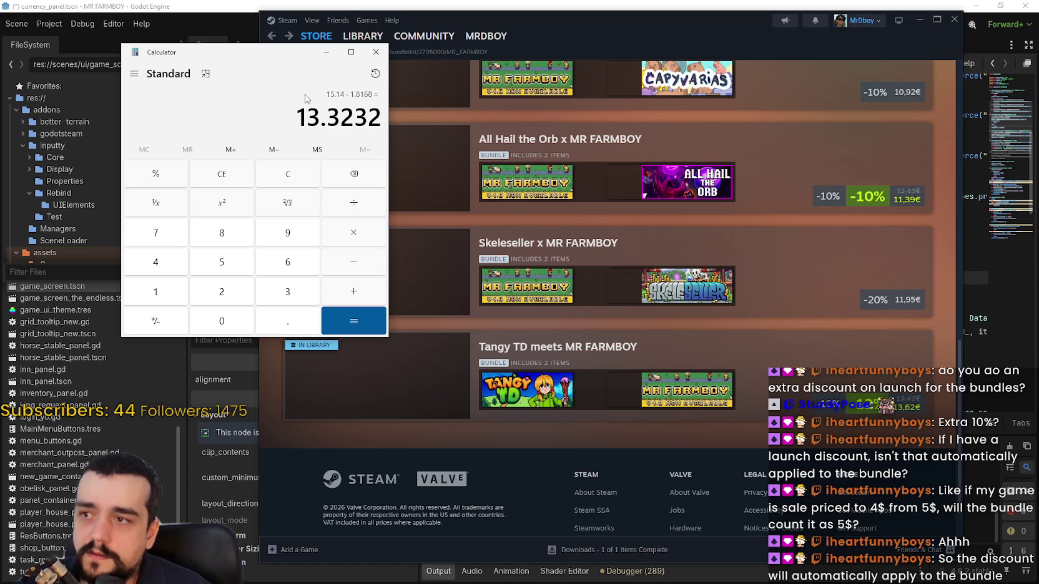
mouse_move(542, 394)
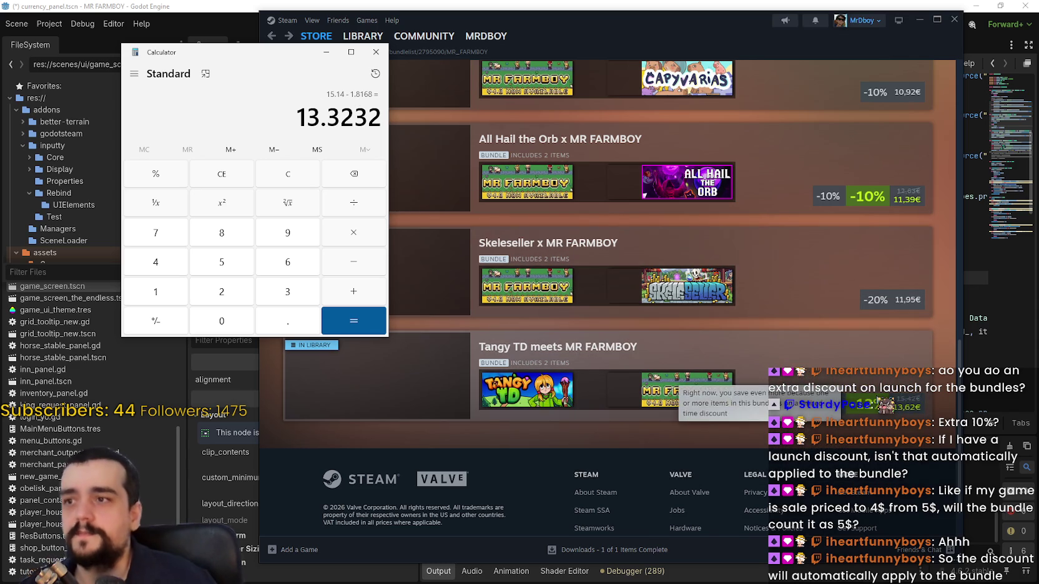
left_click_drag(233, 56, 276, 42)
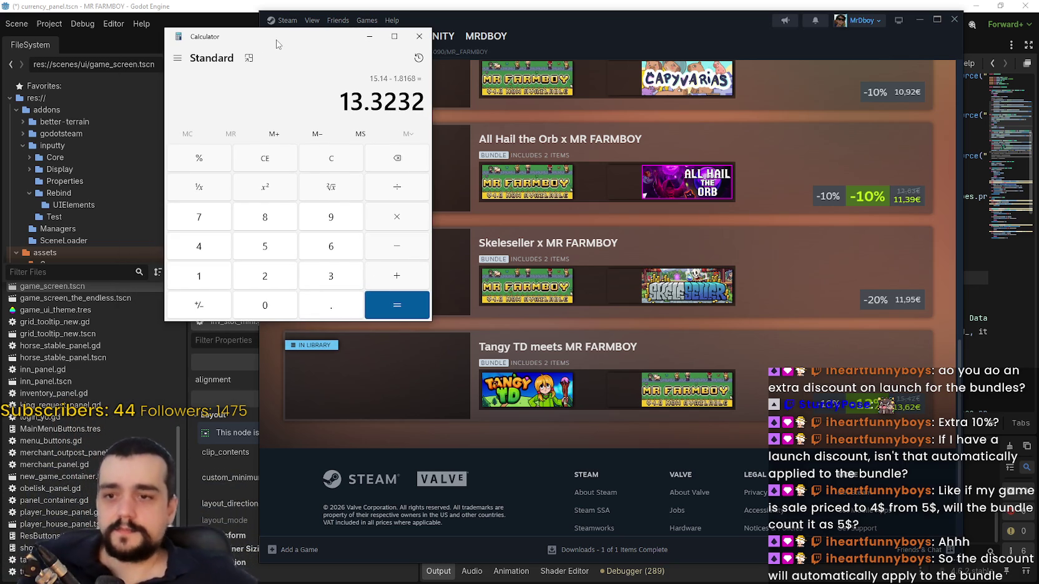
Close the Calculator and scroll through the MR FARMBOY bundle list.
left_click(419, 36)
scroll(678, 354, "up", 2)
scroll(645, 337, "down", 2)
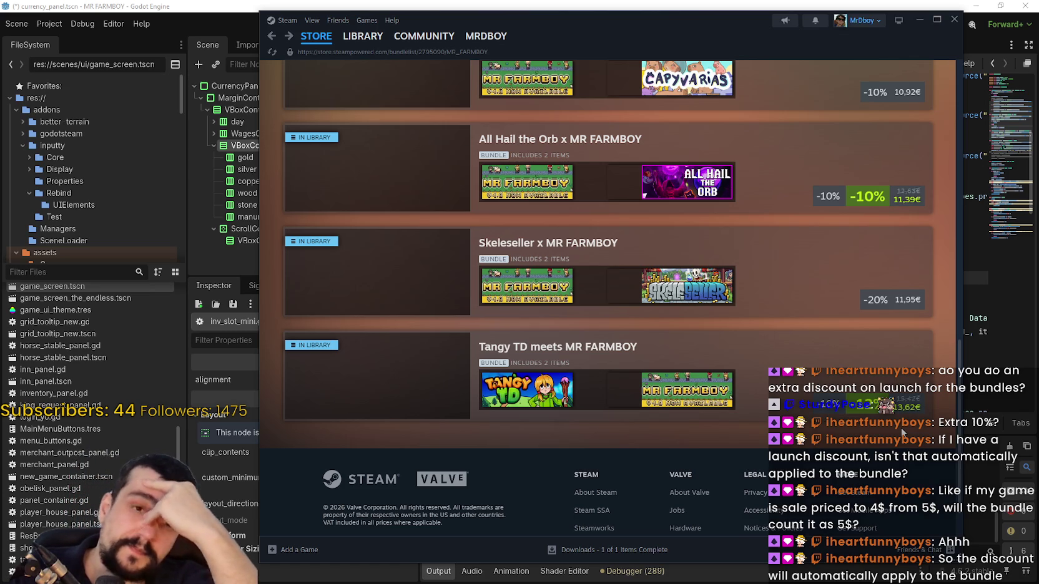
mouse_move(829, 404)
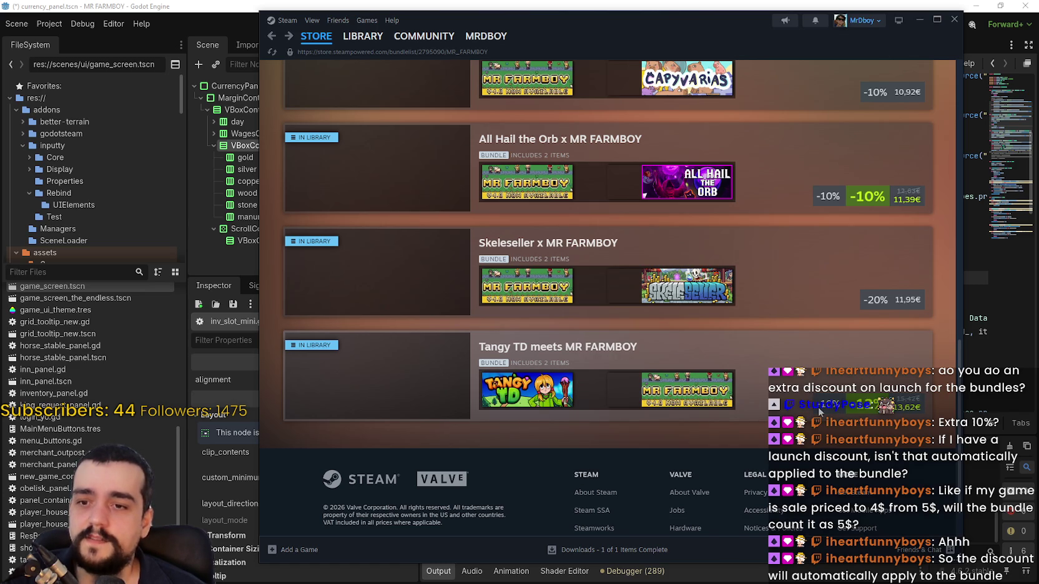
scroll(826, 404, "up", 10)
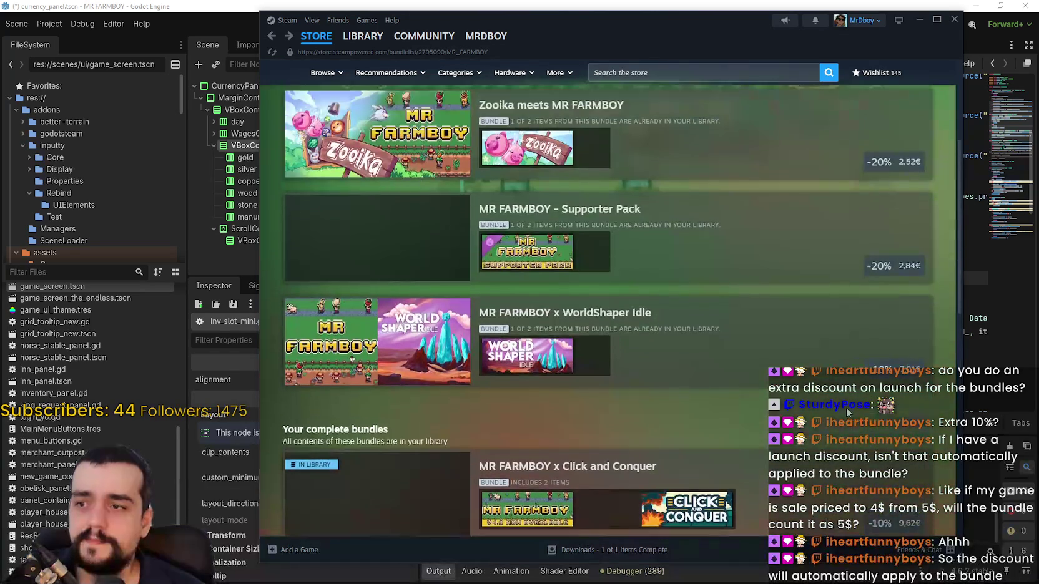
scroll(729, 398, "down", 10)
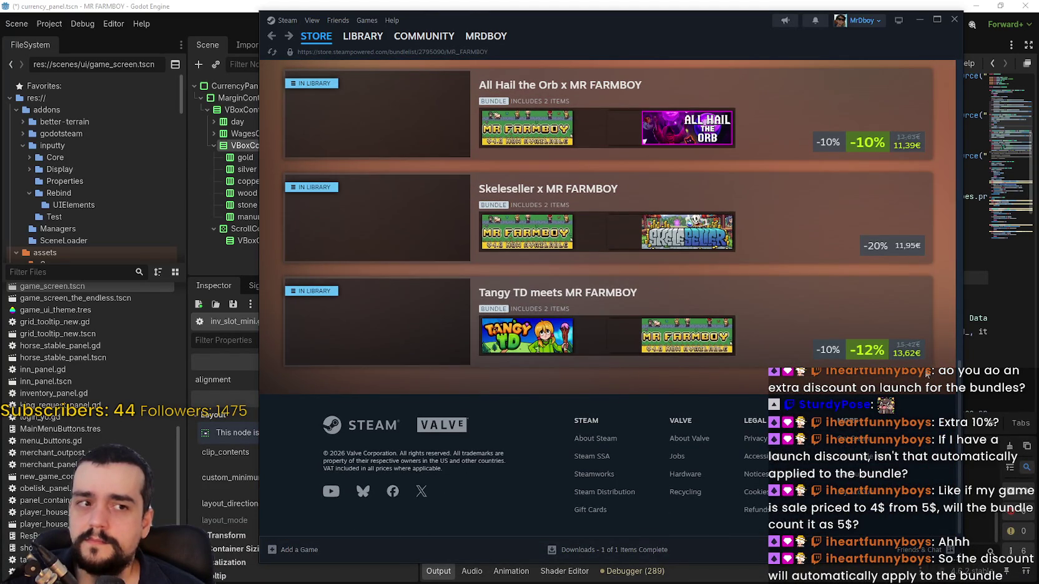
View the Tangy TD meets MR FARMBOY bundle, return to the Store front page, then put Steam away.
left_click(410, 311)
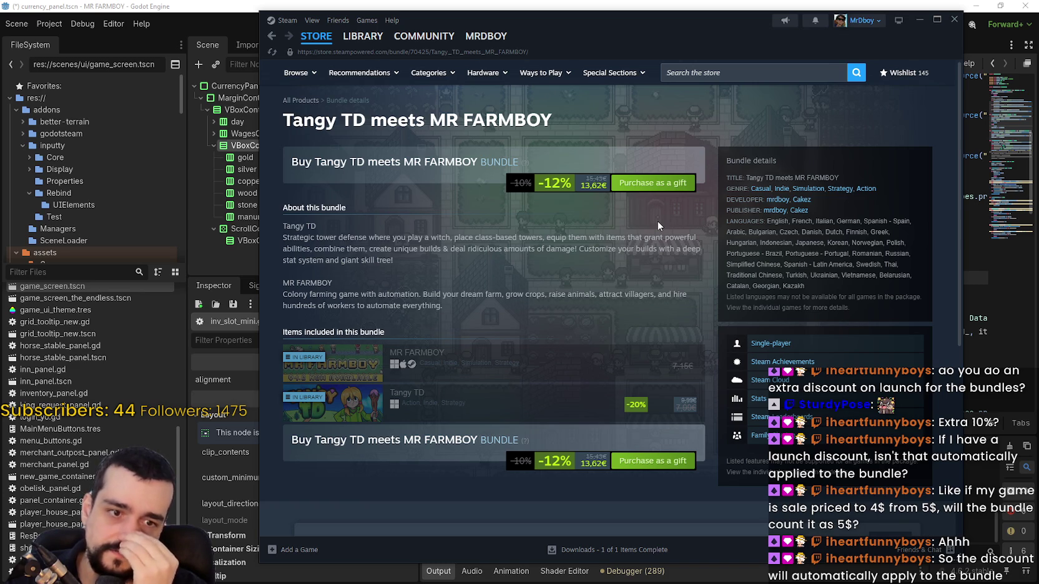
left_click(320, 47)
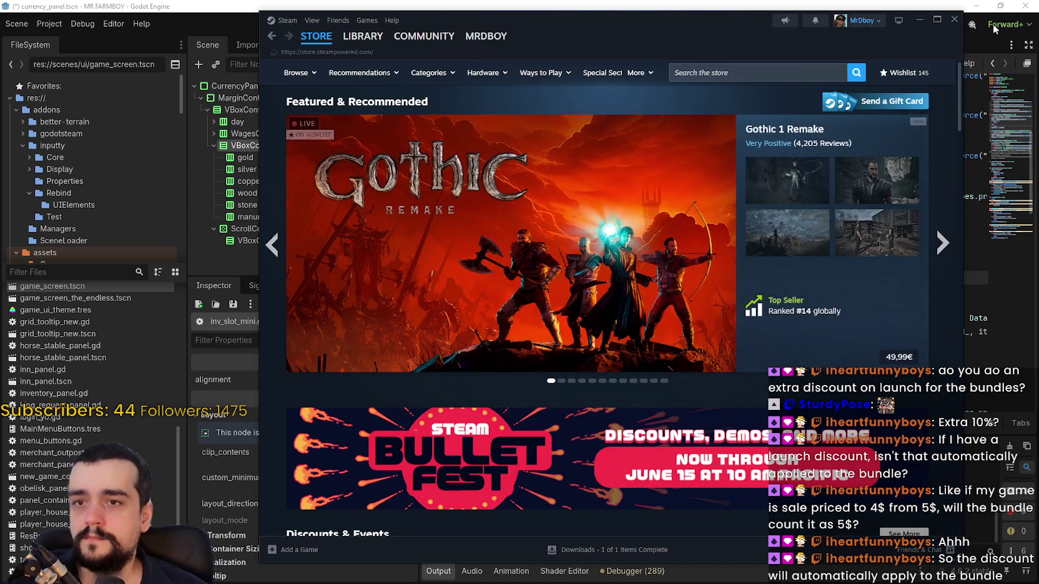
left_click(954, 19)
Save the currency panel scene and inv_slot_mini.gd with Ctrl+S.
left_click(666, 257)
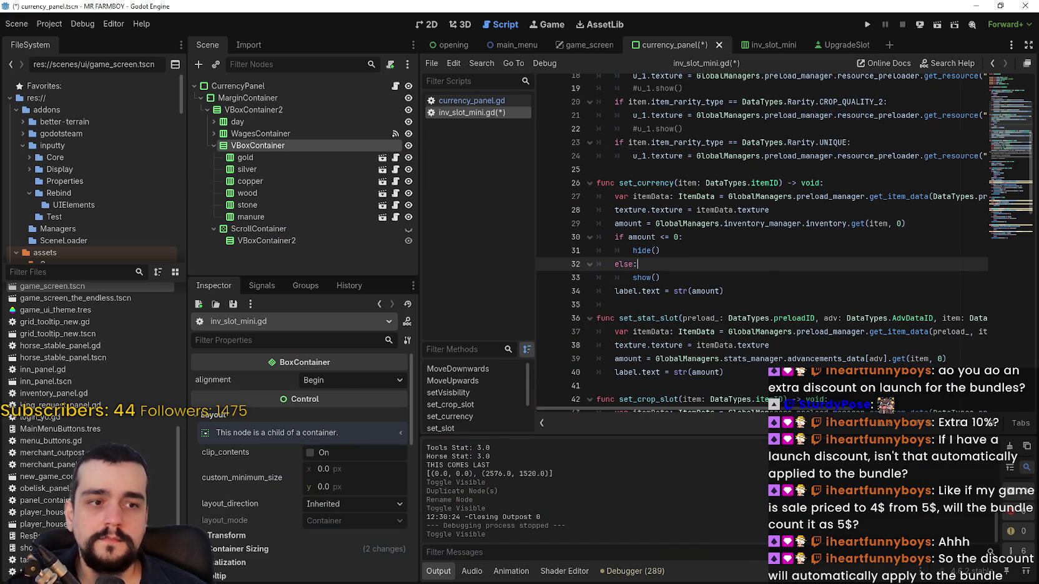
left_click(712, 241)
left_click(711, 265)
left_click(780, 291)
left_click(831, 305)
left_click(810, 292)
left_click(802, 304)
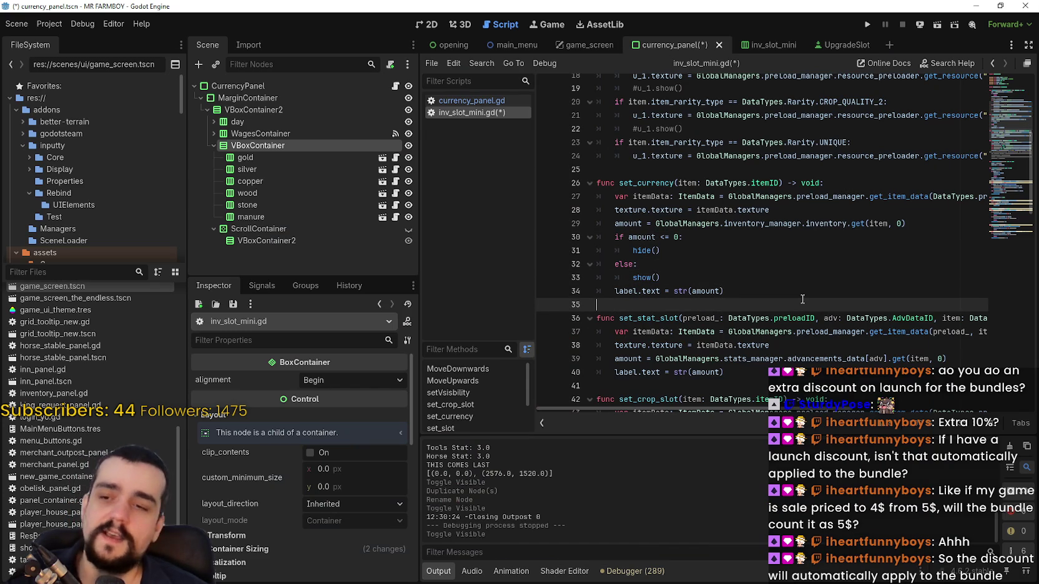
key("ctrl+s")
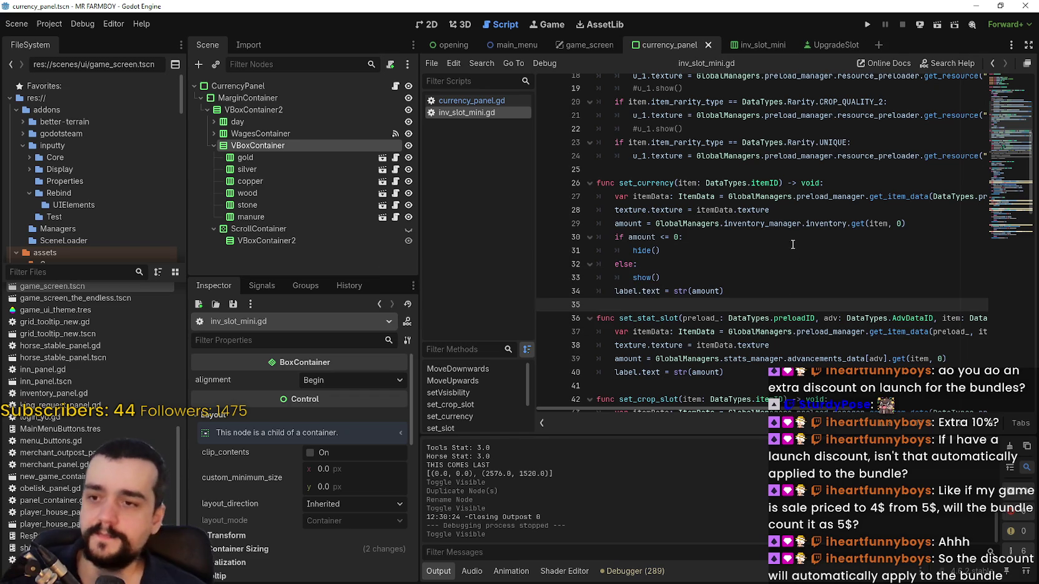
Review the new if/else lines in set_currency and run the MR FARMBOY project.
left_click(789, 250)
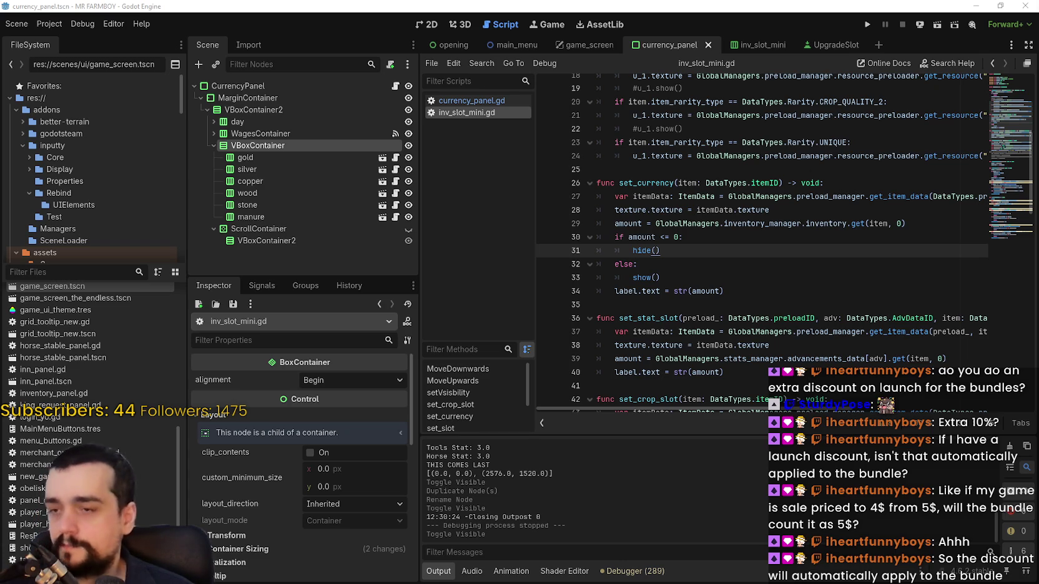
left_click(669, 305)
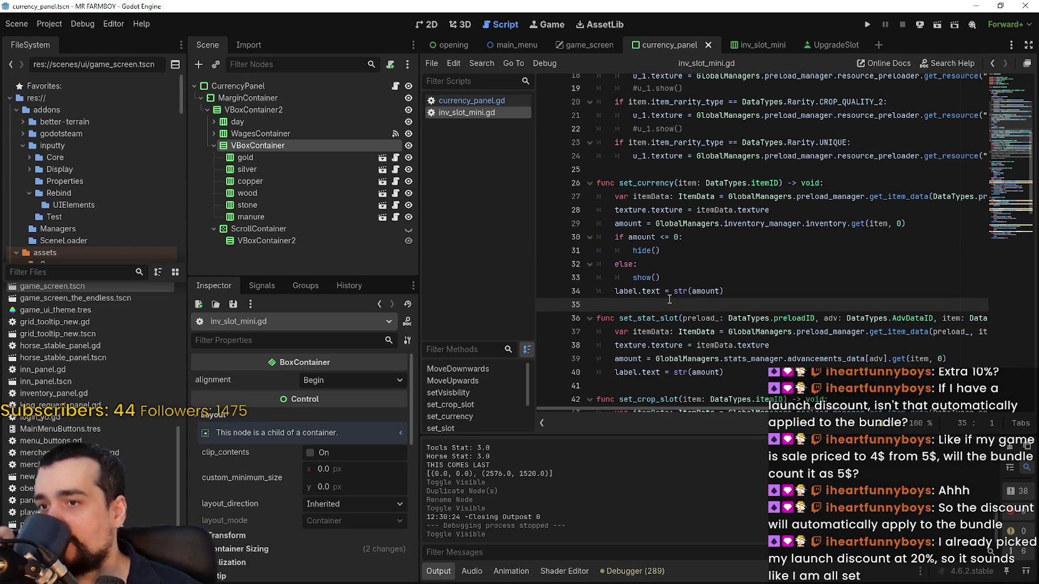
left_click(686, 268)
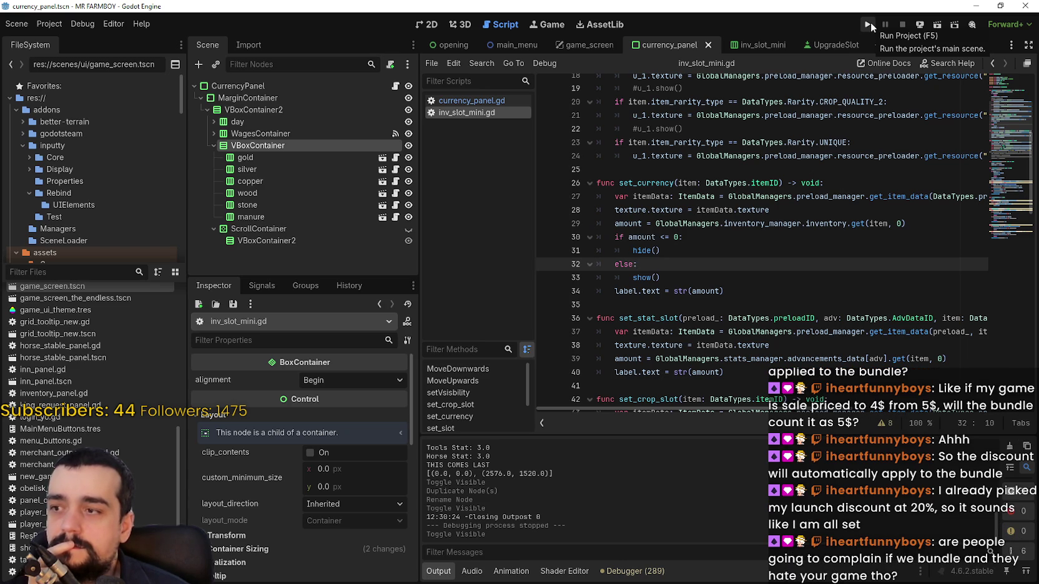
left_click(870, 22)
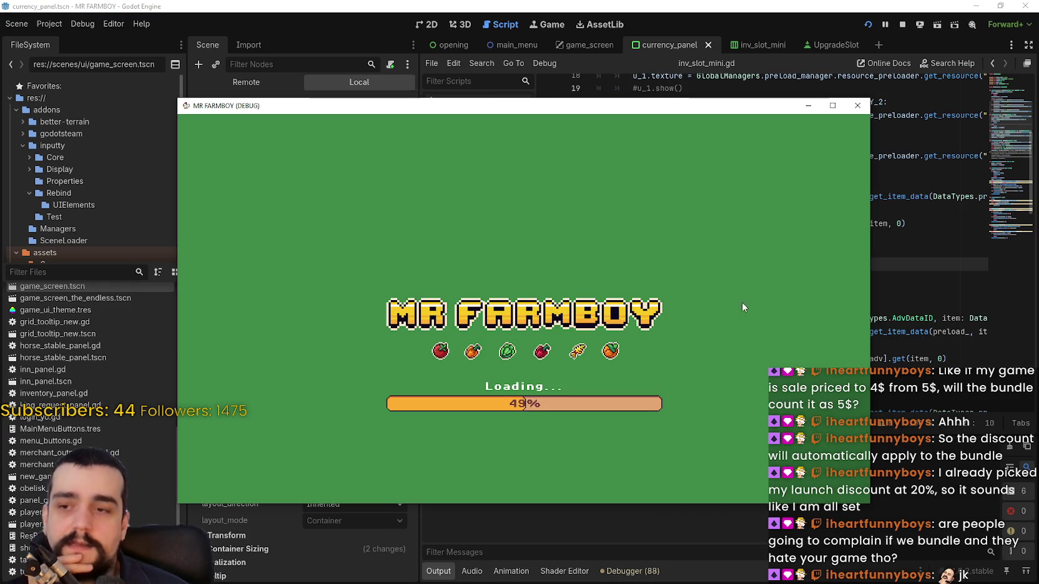
Move the game window to the top and load Save 1 (Normal) via Continue.
left_click_drag(693, 110, 684, 31)
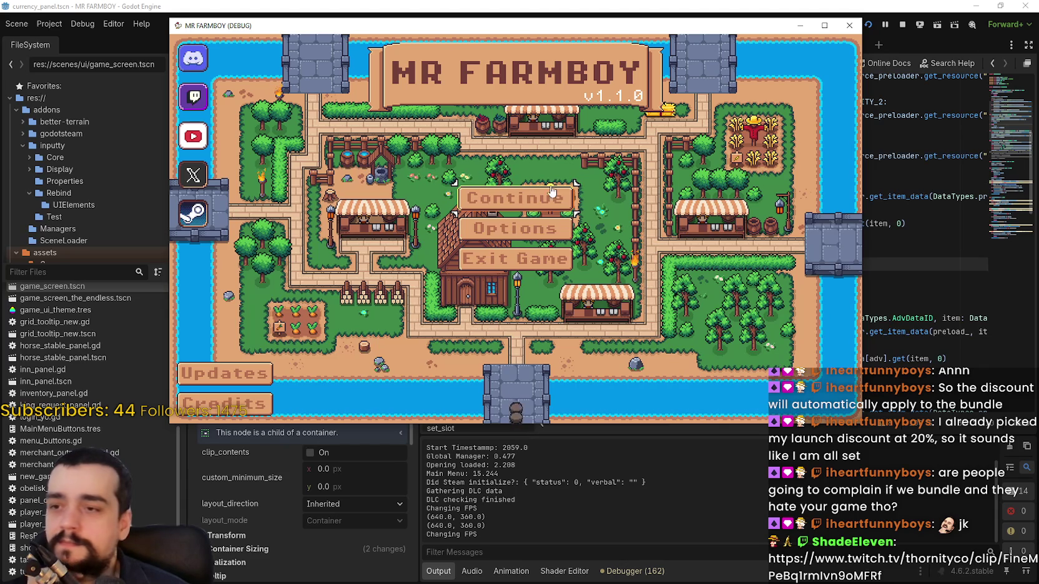
left_click(552, 196)
left_click(502, 187)
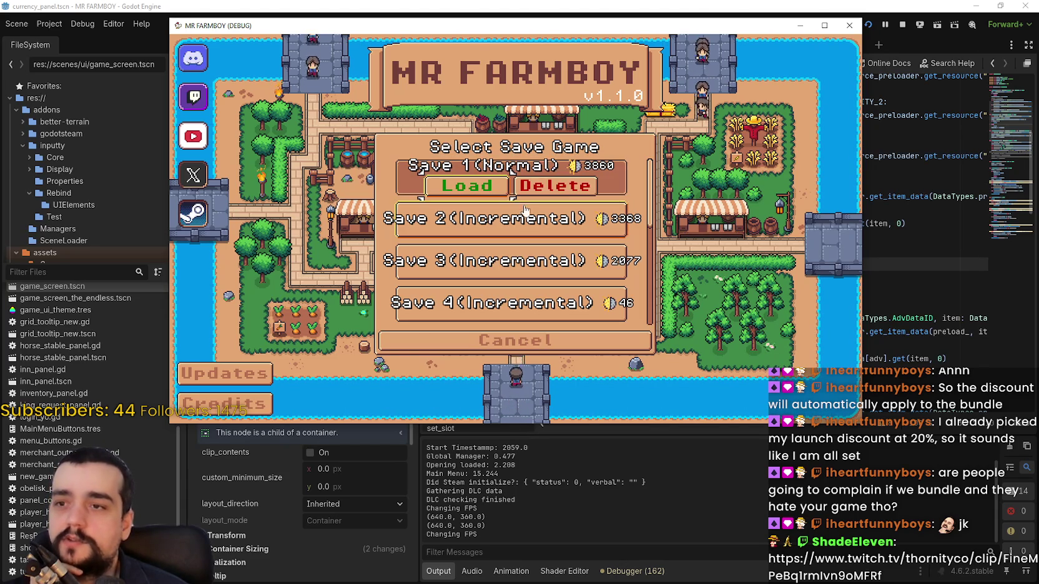
left_click(493, 196)
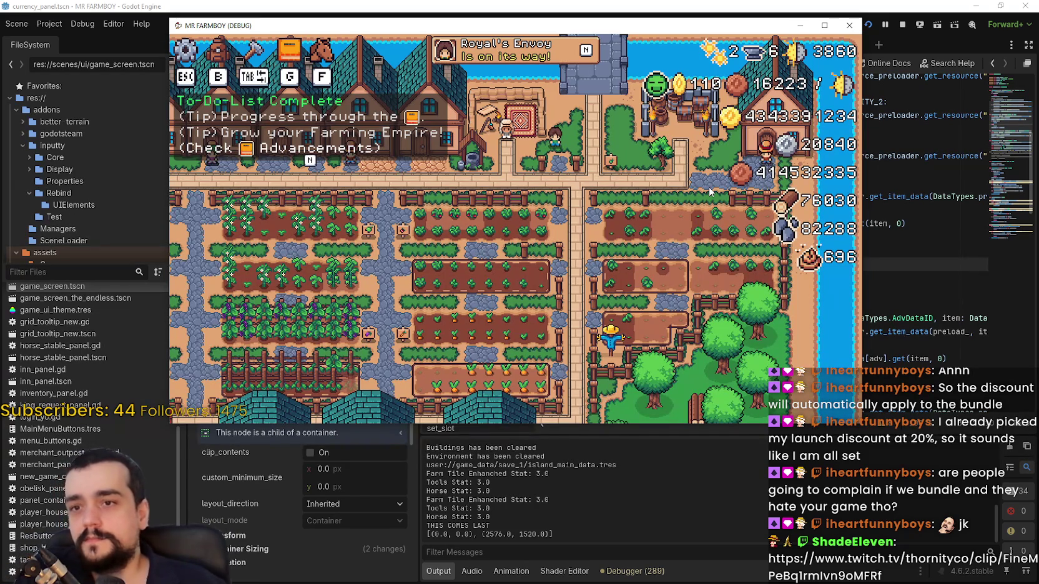
Zoom the farm view, open and close Advancements with G, then switch to the Twitch clip.
scroll(710, 192, "up", 3)
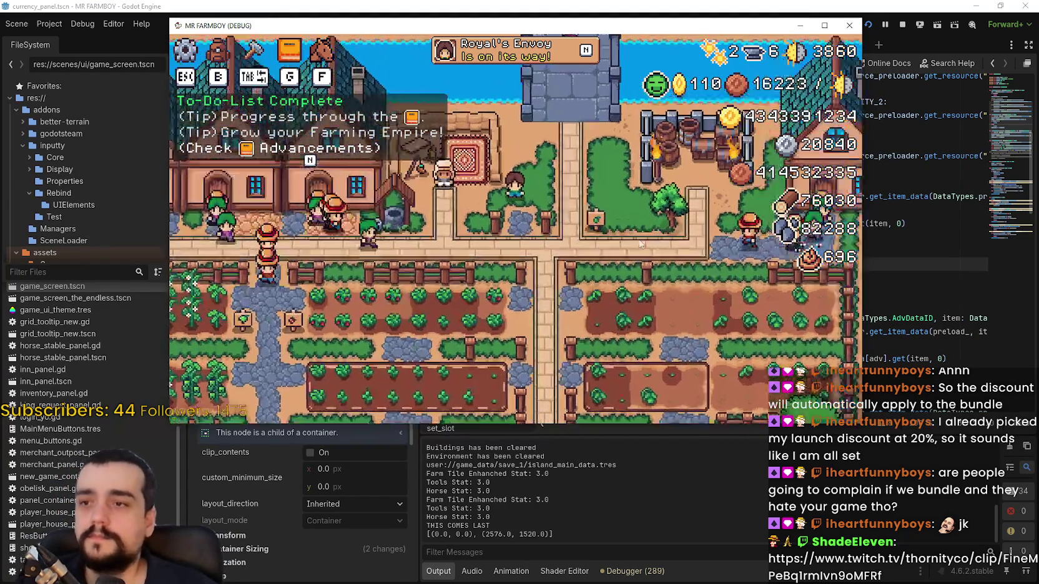
scroll(634, 251, "down", 3)
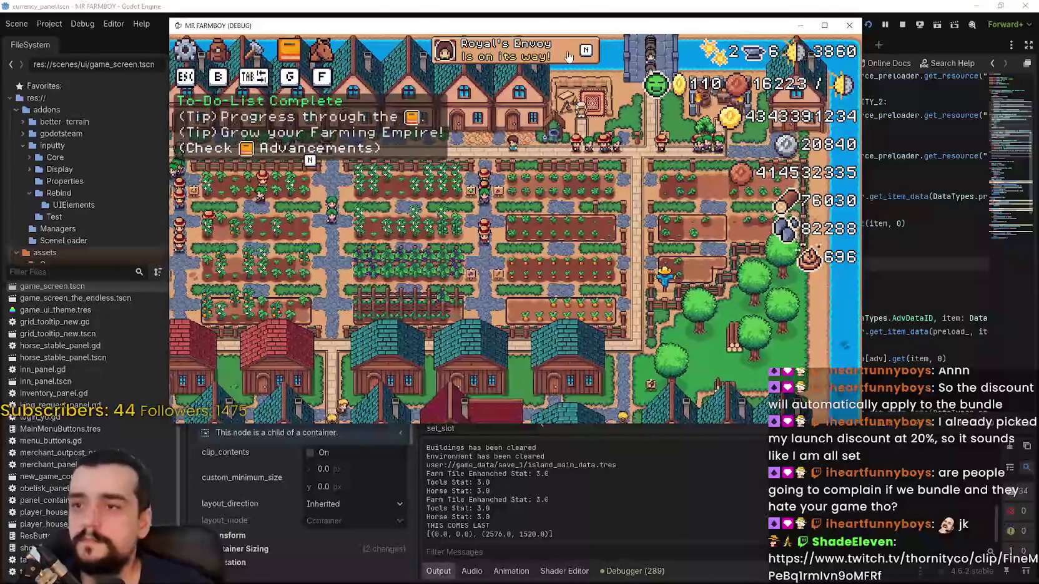
key("g")
key("Escape")
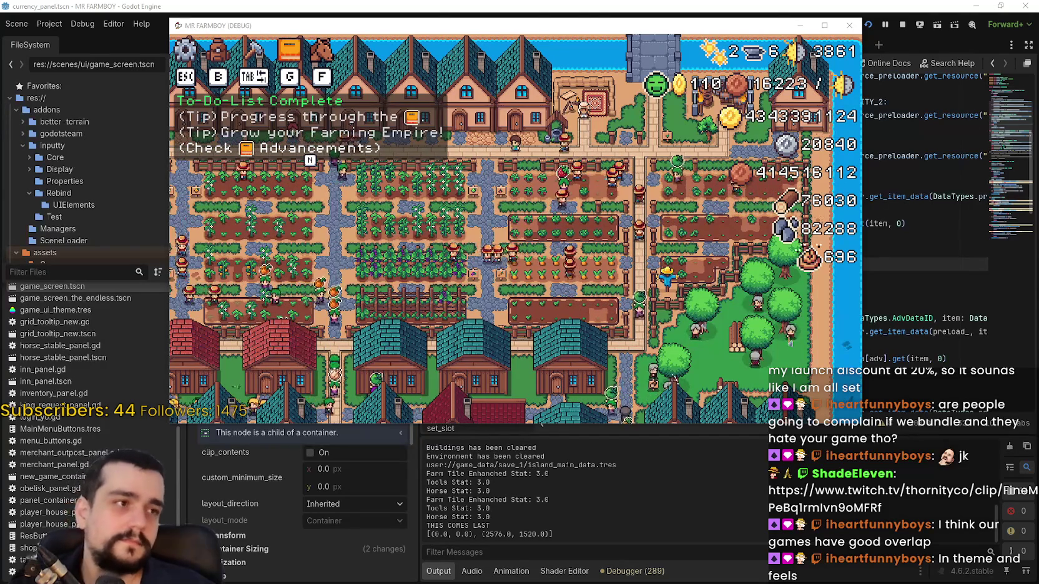
key("alt+Tab")
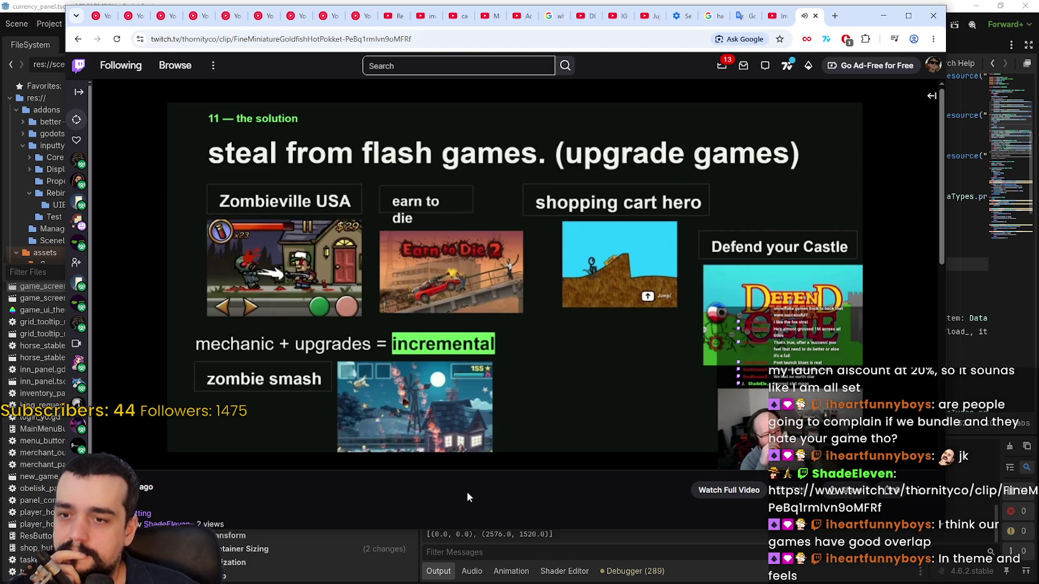
Watch the shared Twitch clip about upgrade games, then minimize the browser window.
mouse_move(478, 349)
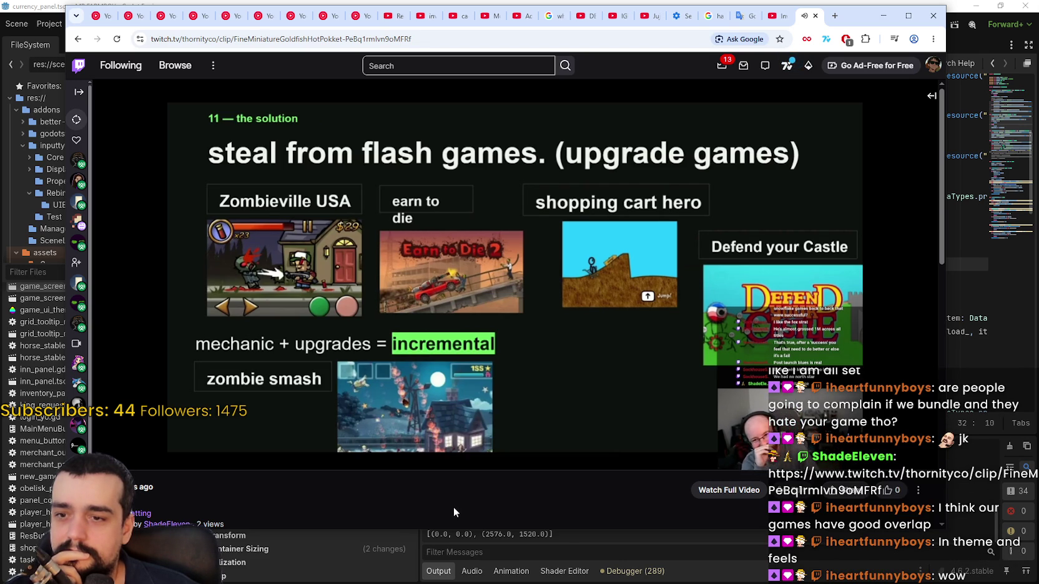
mouse_move(365, 320)
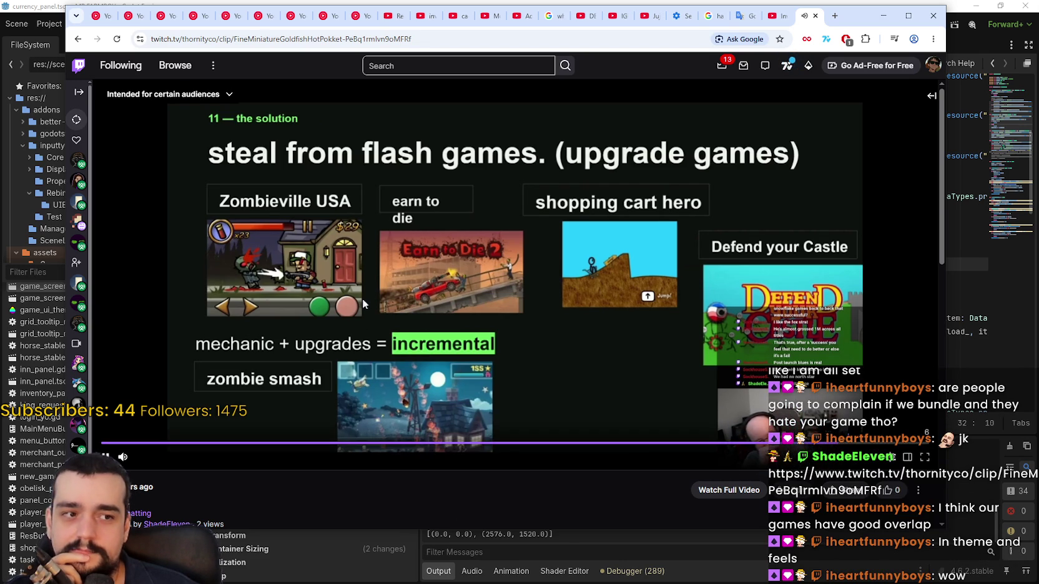
left_click_drag(856, 23, 893, 15)
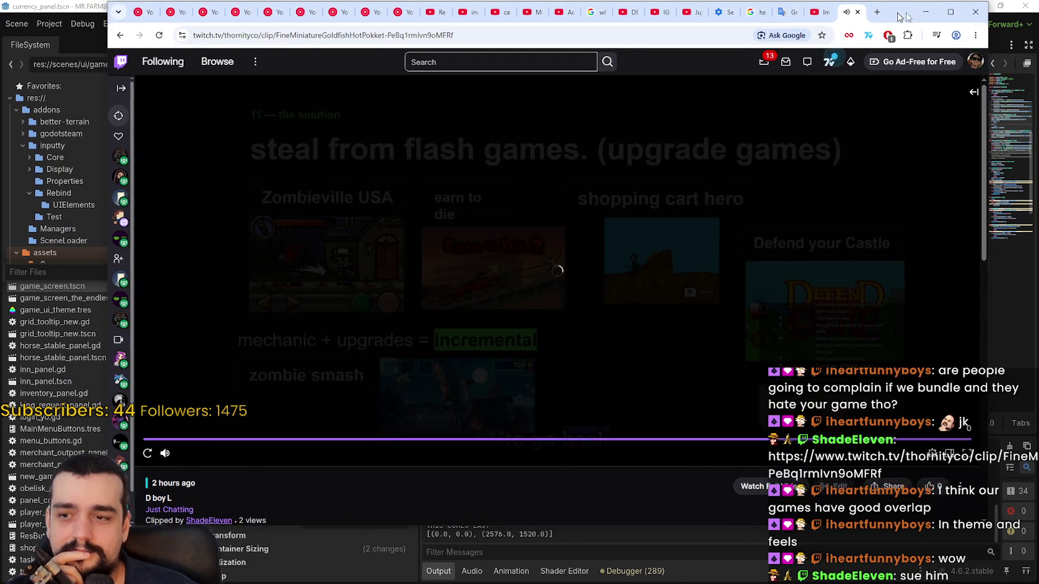
left_click(921, 12)
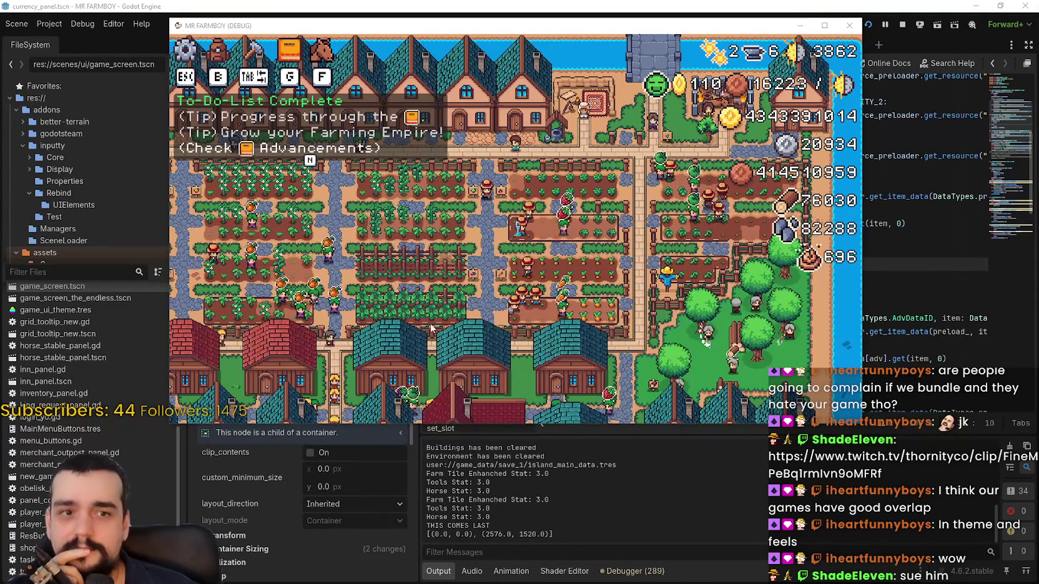
Maximize the MR FARMBOY debug game, zoom the farm view, and bring Steam's store forward.
key("super+Up")
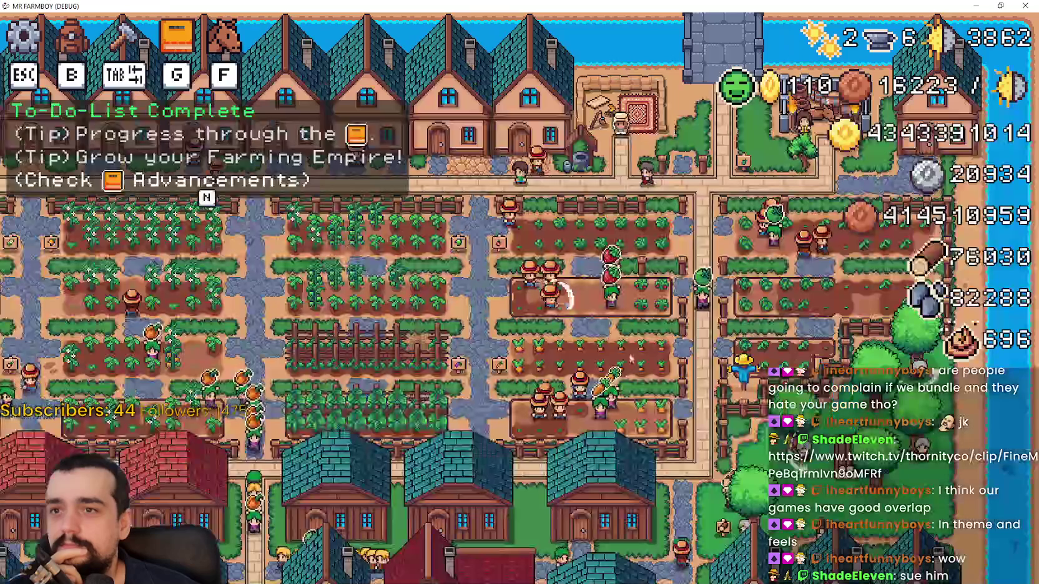
scroll(668, 321, "down", 3)
scroll(609, 290, "up", 5)
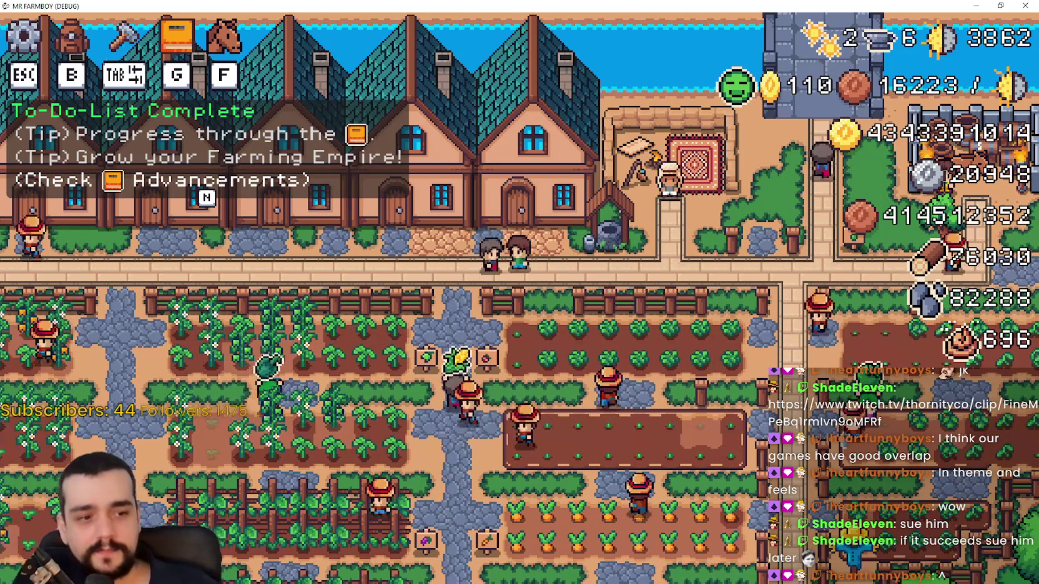
key("alt+Tab")
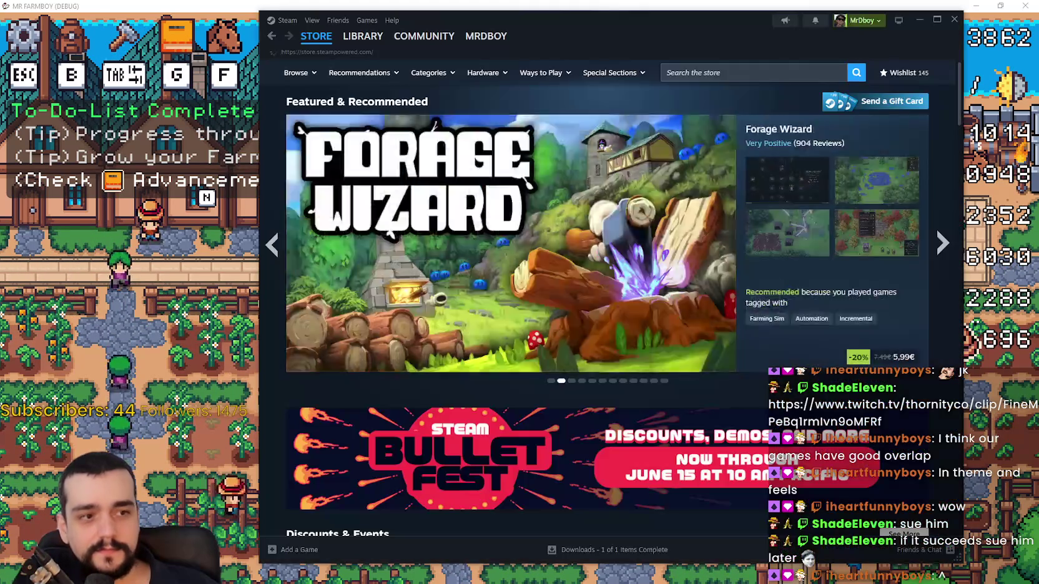
Search the Steam store for 'MR FARM' and scroll down the MR FARMBOY store page.
left_click_drag(747, 40, 702, 42)
left_click(684, 81)
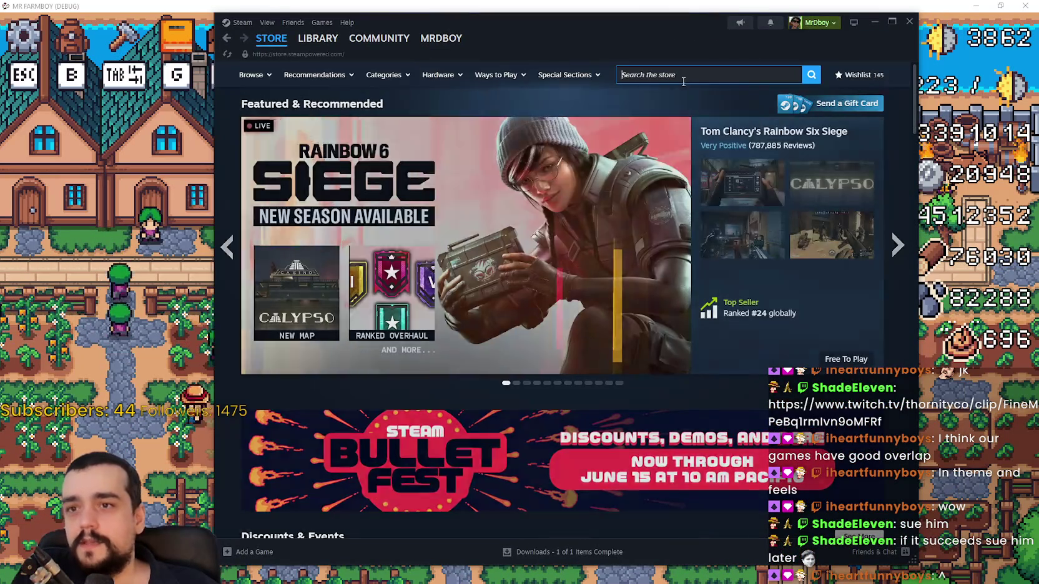
type("MR FARM")
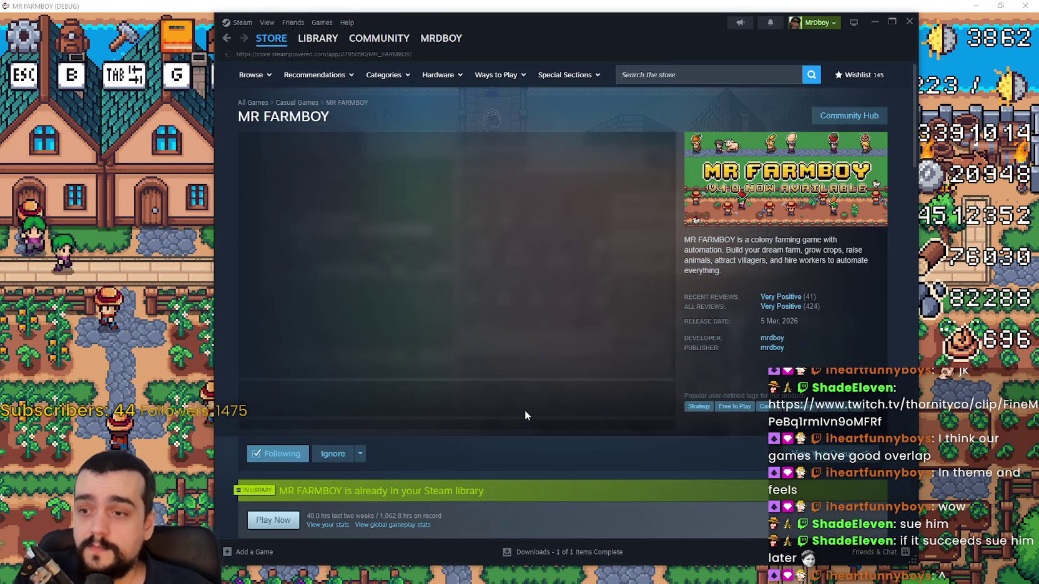
scroll(456, 221, "down", 3)
scroll(412, 425, "down", 3)
scroll(412, 430, "down", 3)
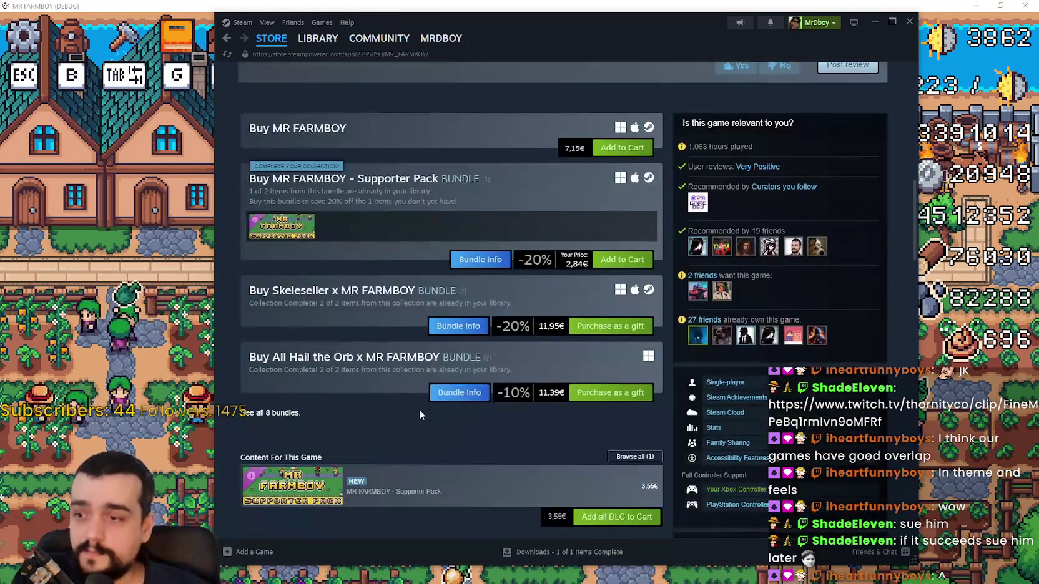
View the Skeleseller x MR FARMBOY bundle details, then minimize Steam.
mouse_move(272, 290)
left_mouse_down()
mouse_move(467, 292)
mouse_move(314, 310)
left_mouse_up()
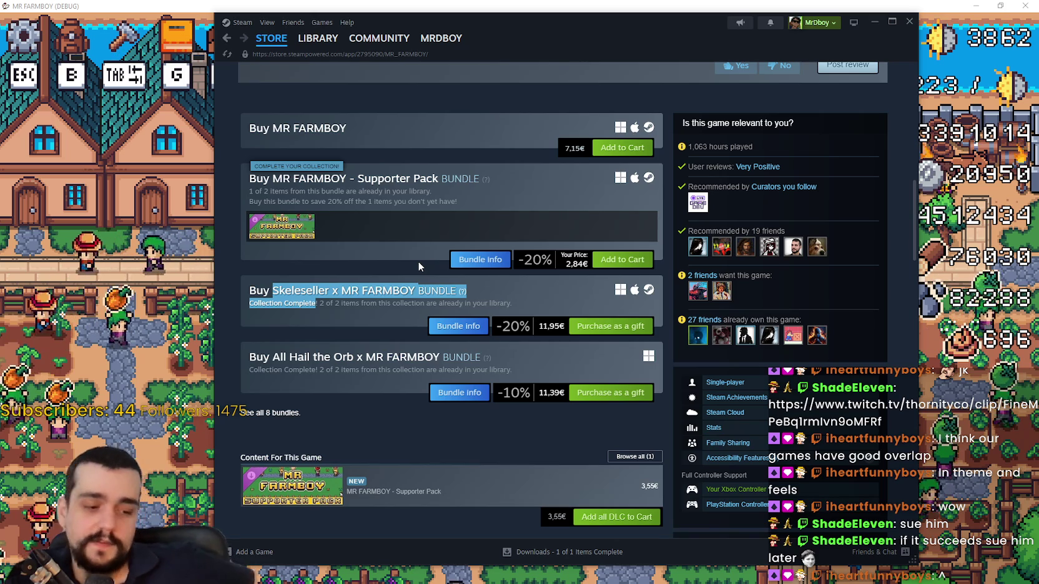
left_click(398, 261)
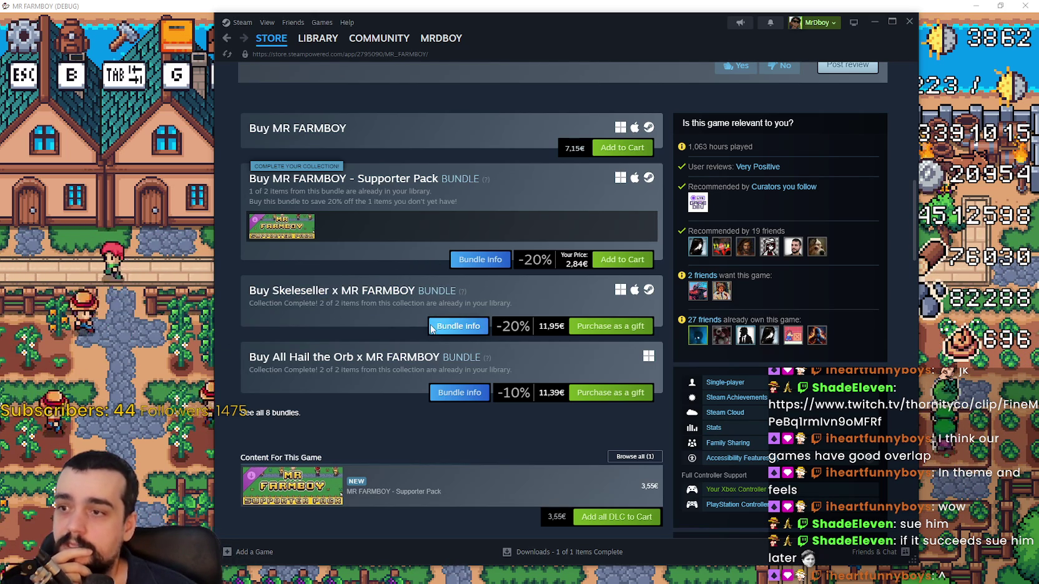
left_click(431, 329)
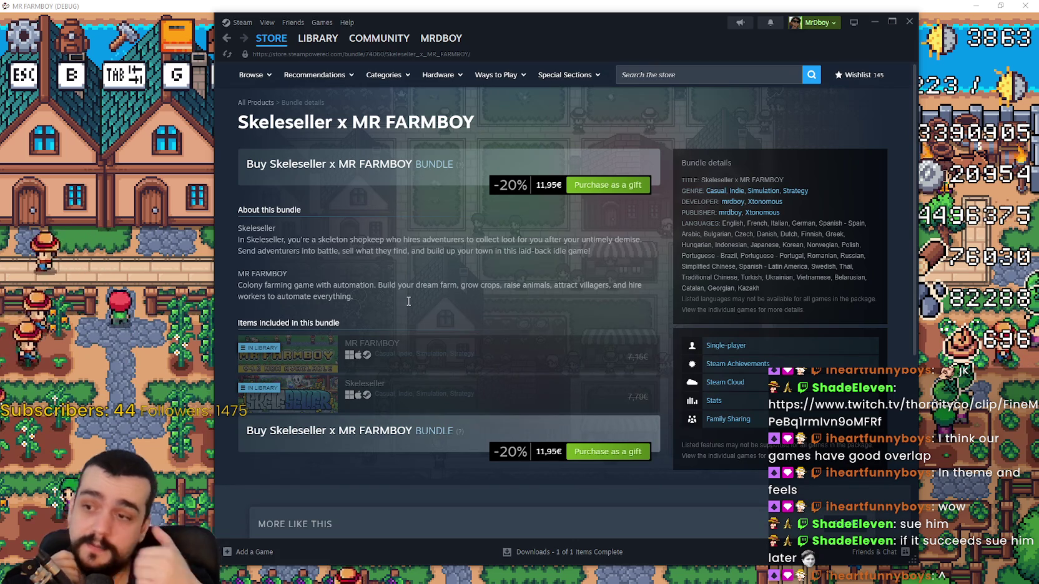
mouse_move(440, 394)
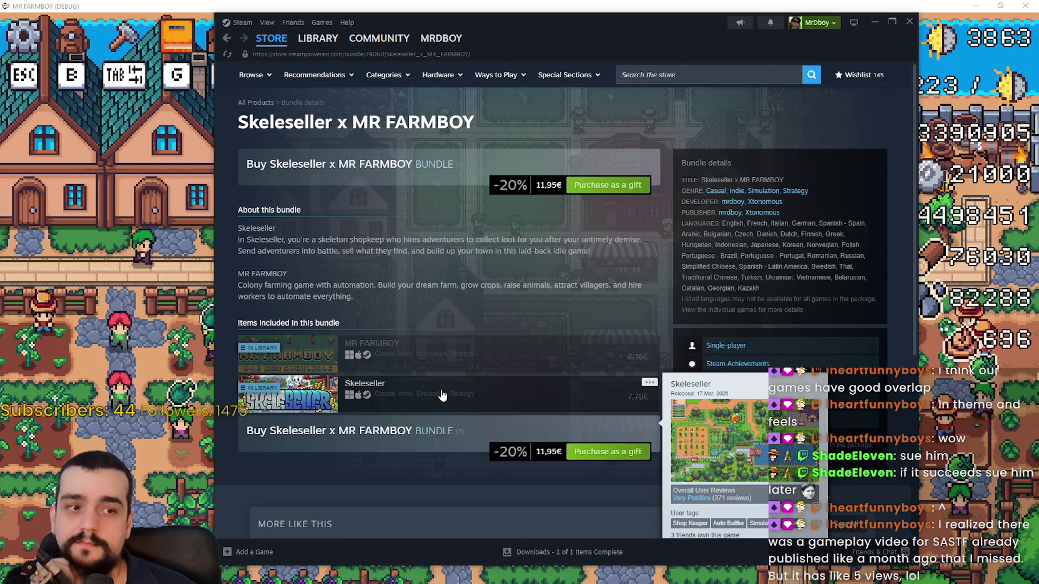
mouse_move(282, 48)
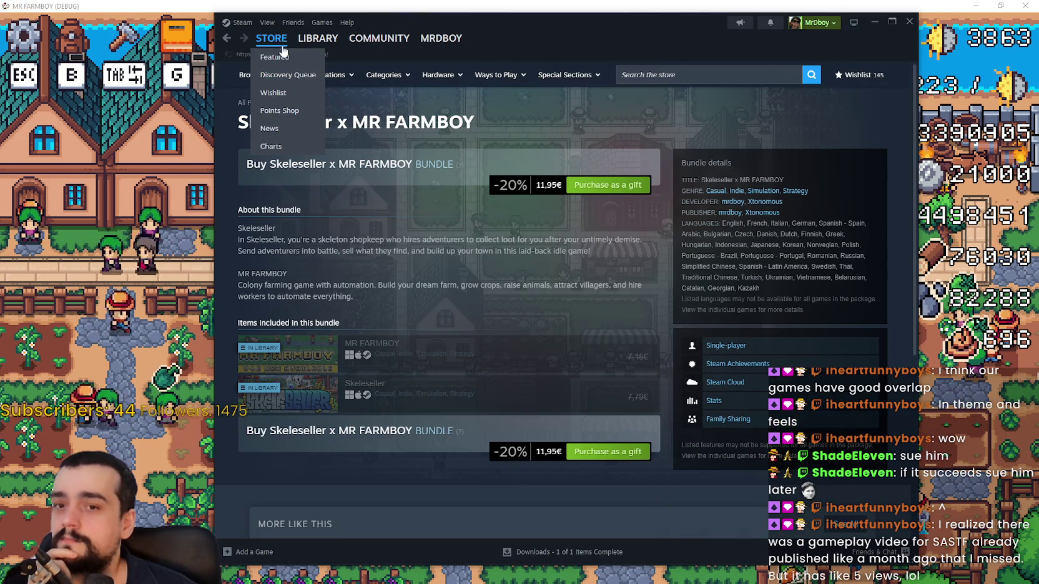
left_click(909, 22)
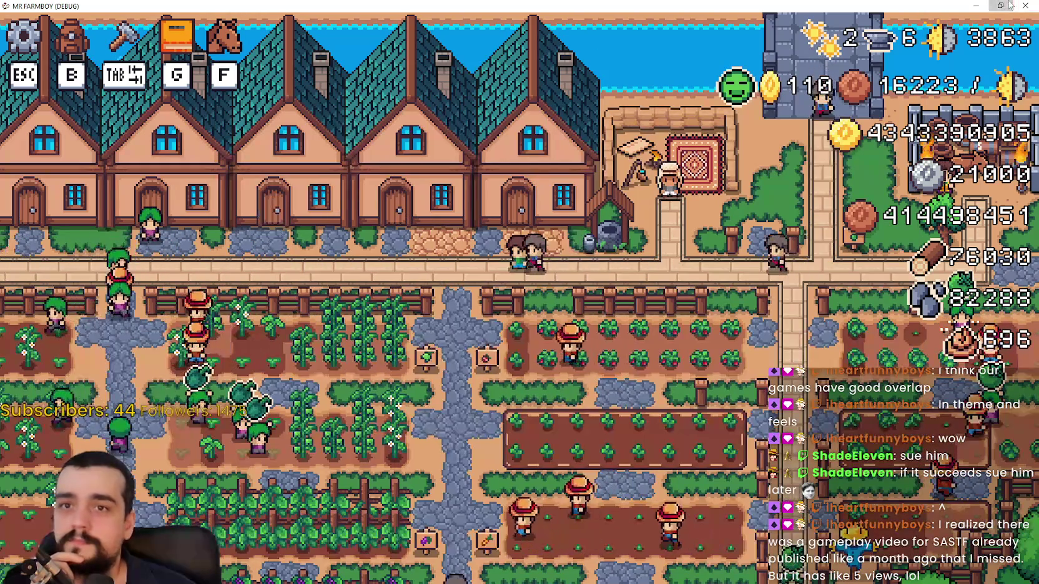
Restore the game to a floating window and walk the farmer down and right to pick a strawberry.
left_click(1008, 5)
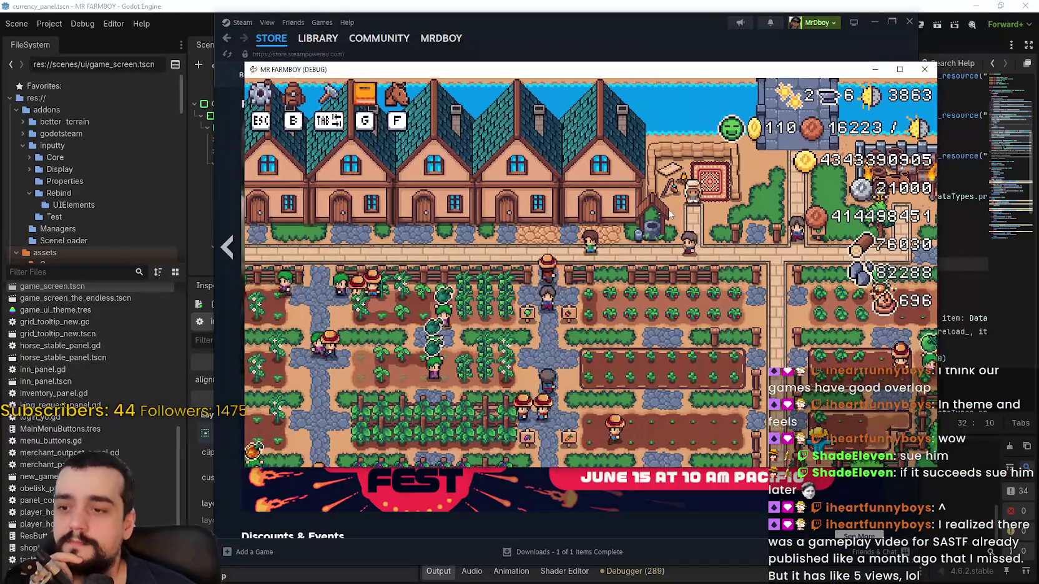
key("s")
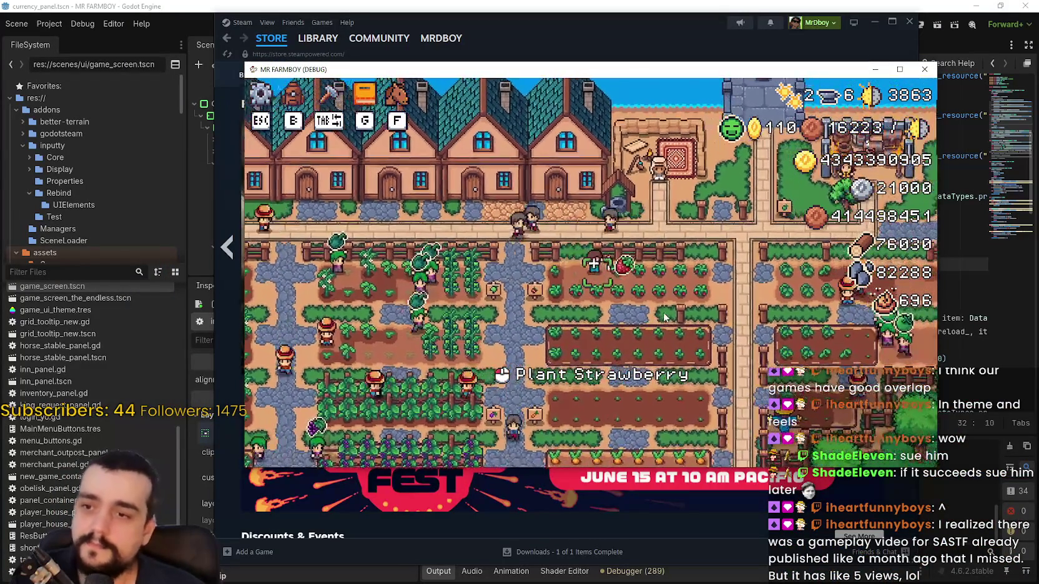
key("d")
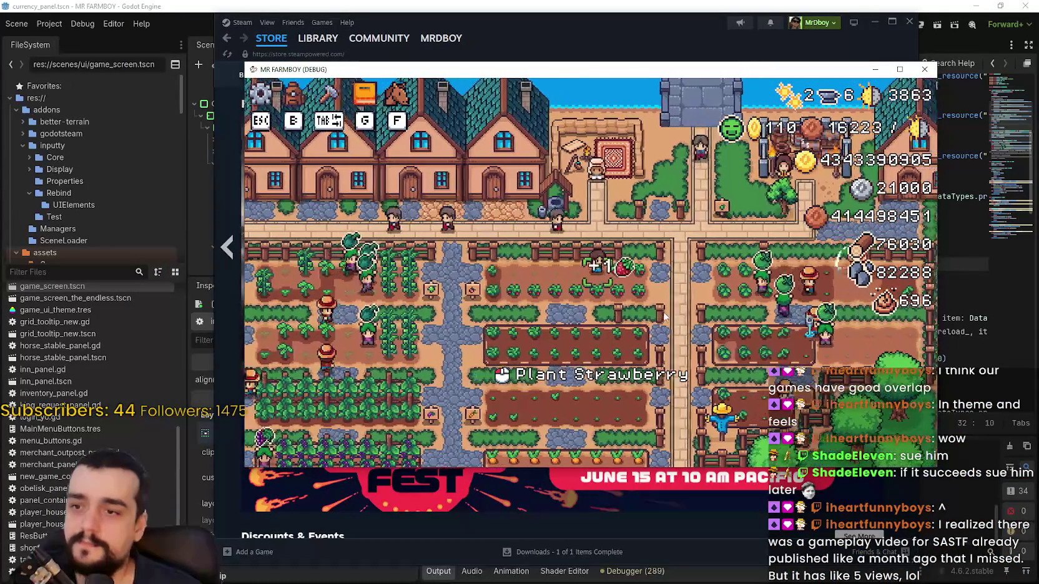
key("w")
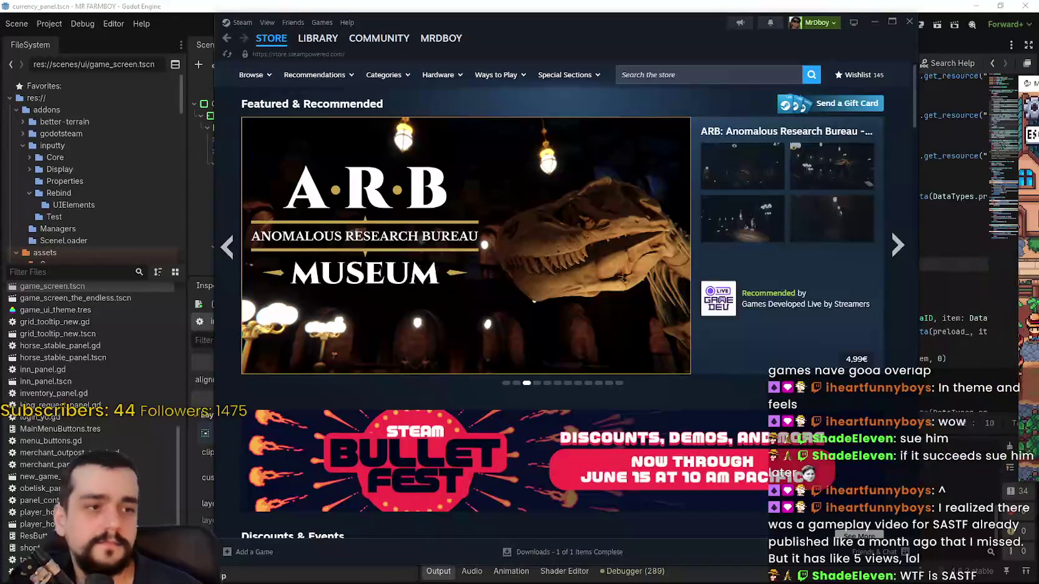
Move the game window up-left, maximize it, then restore it to floating size.
left_click_drag(654, 76, 552, 64)
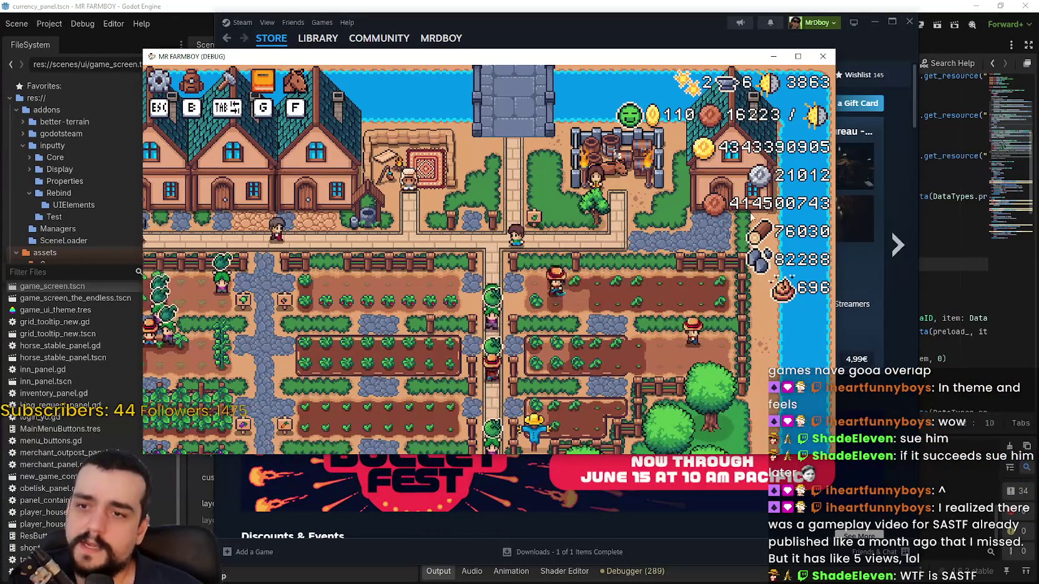
left_click(798, 56)
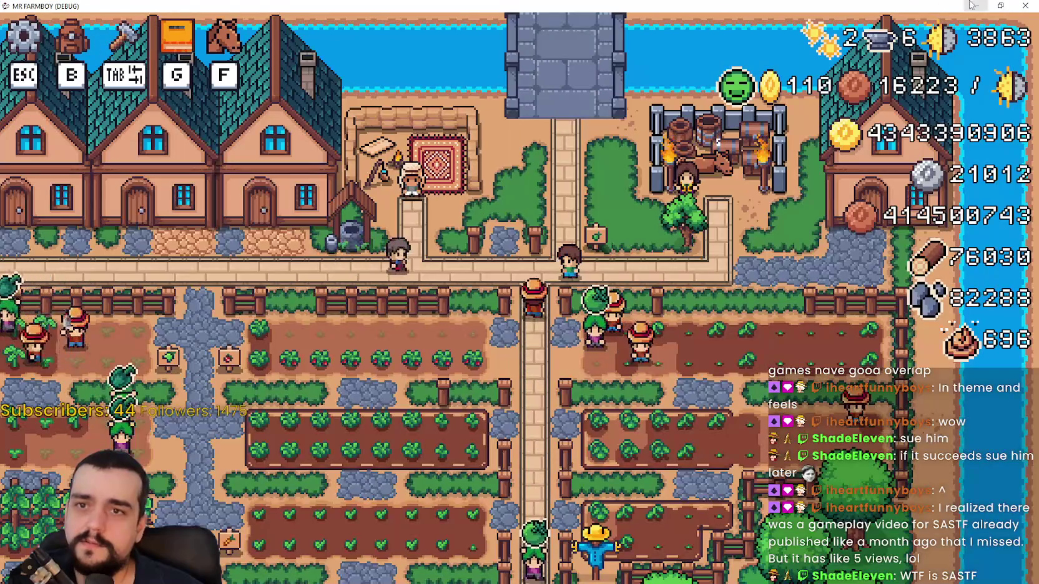
left_click(1000, 5)
Walk the farmer across the farm and through the strawberry rows.
key("a")
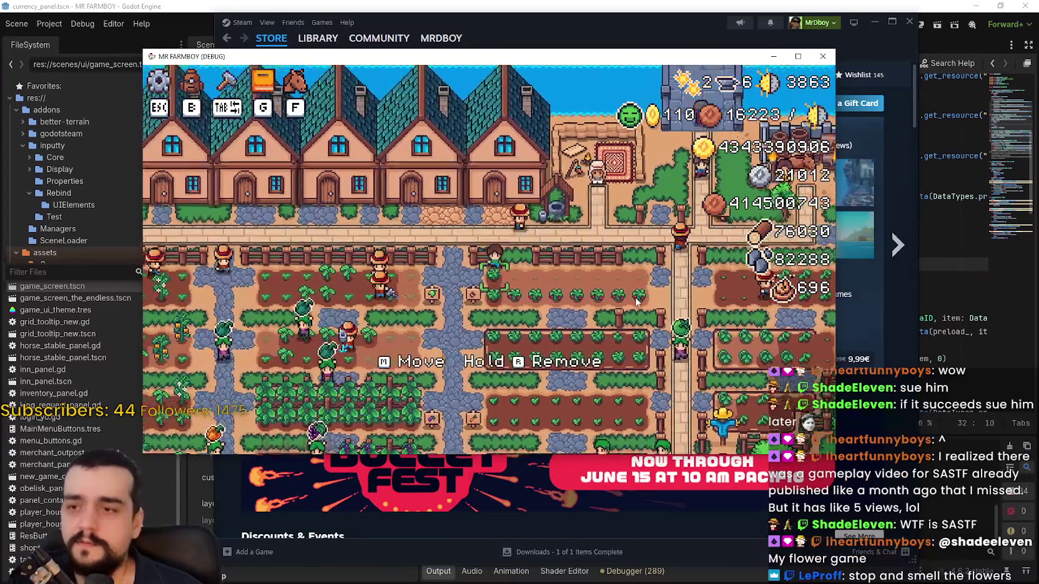
key("s")
key("d")
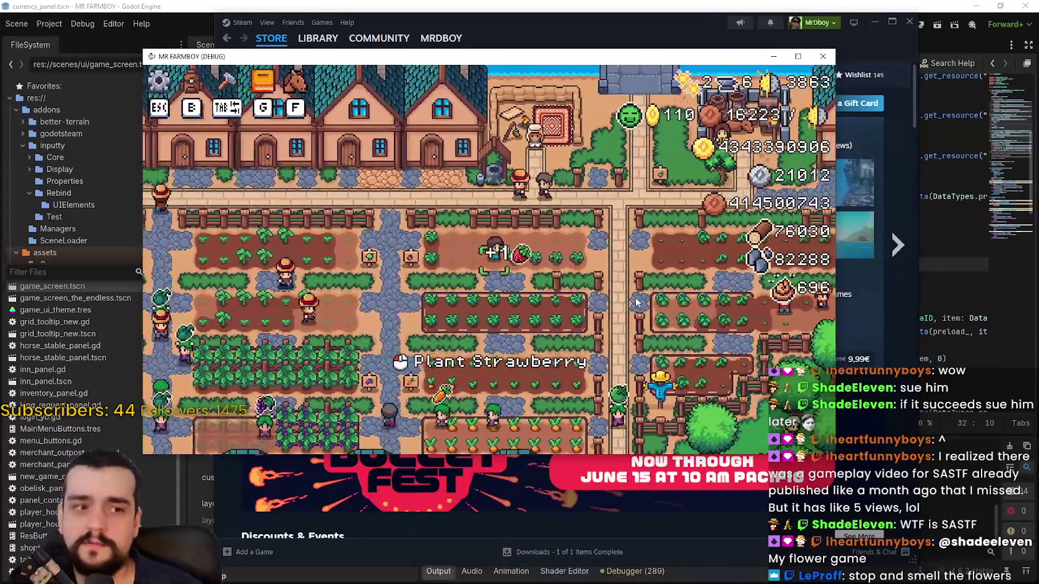
key("d")
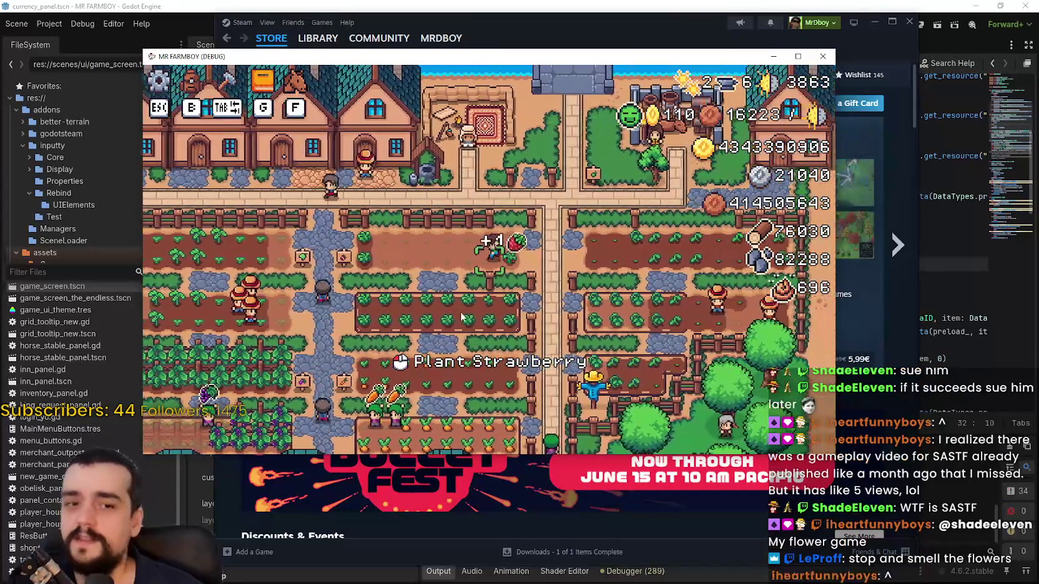
key("a")
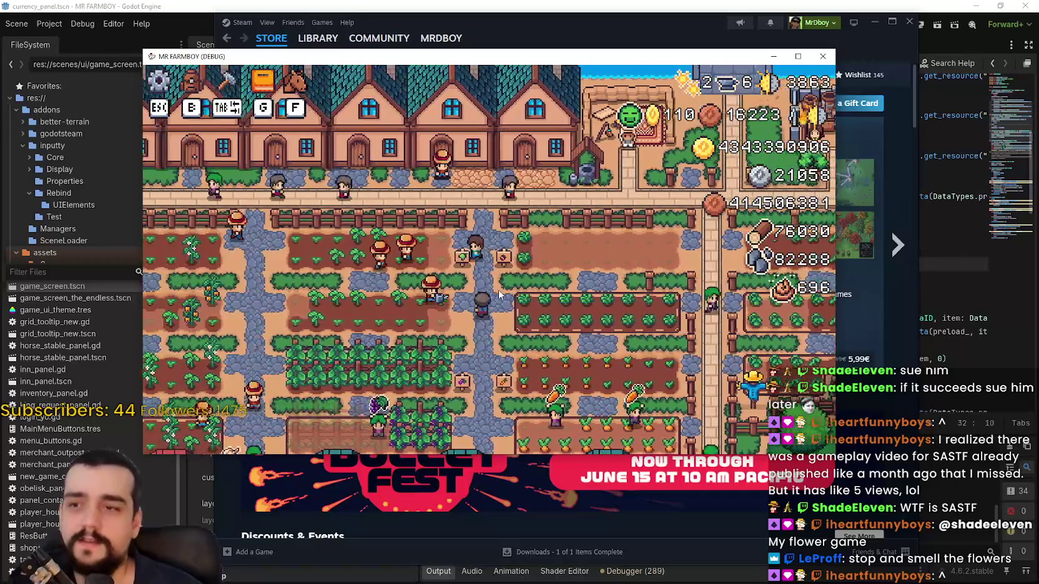
key("w")
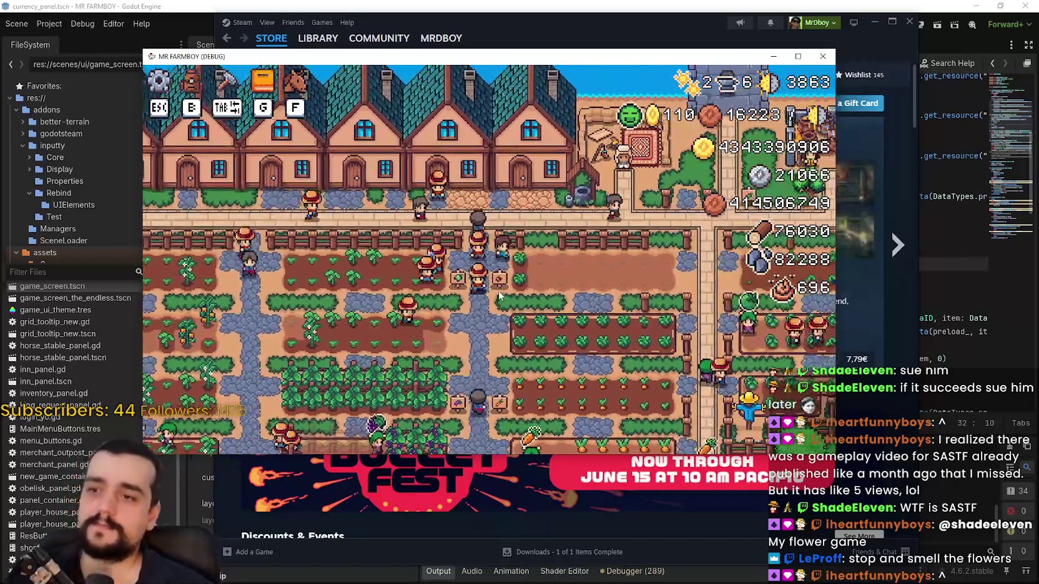
key("d")
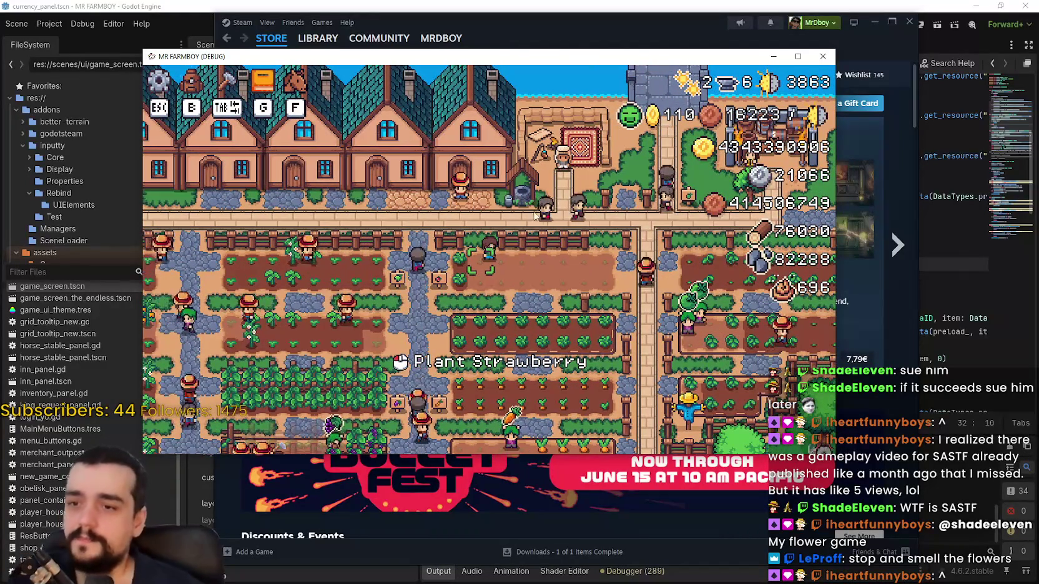
Walk the farmer past the house and around the fields, then close the debug game with F8.
key("a")
key("w")
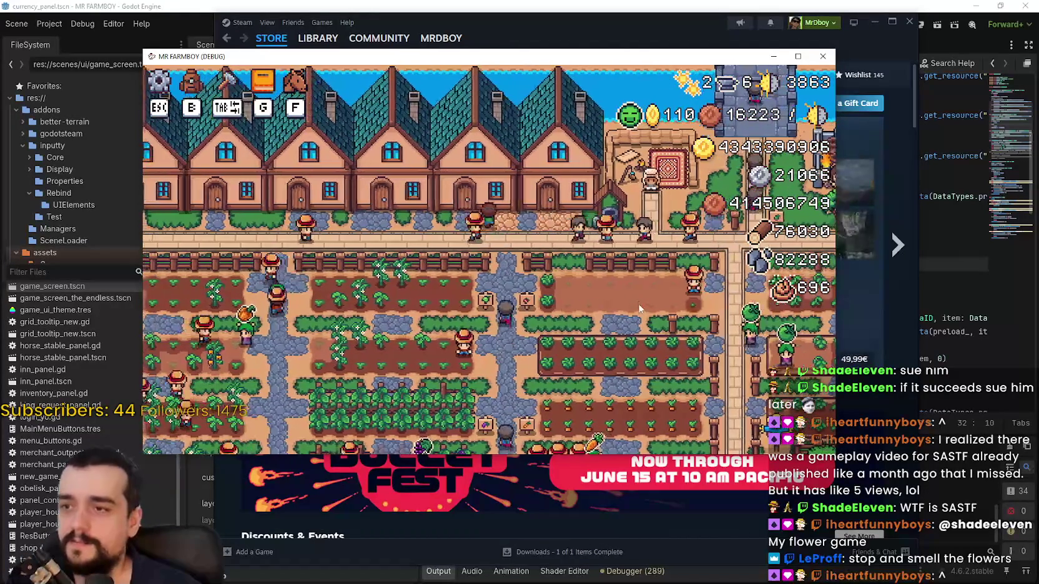
key("e")
key("Escape")
key("d")
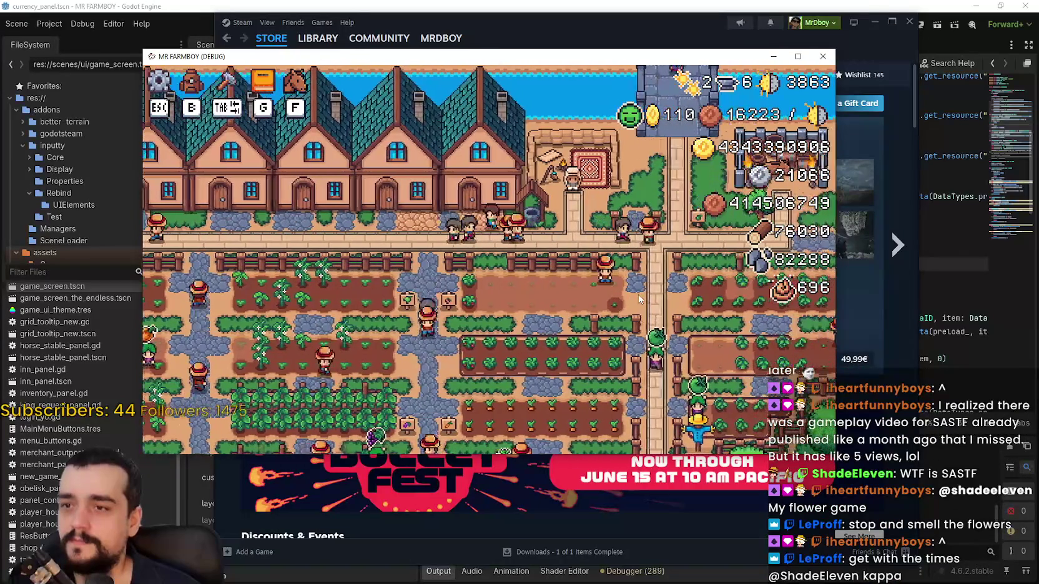
key("s")
key("a")
key("d")
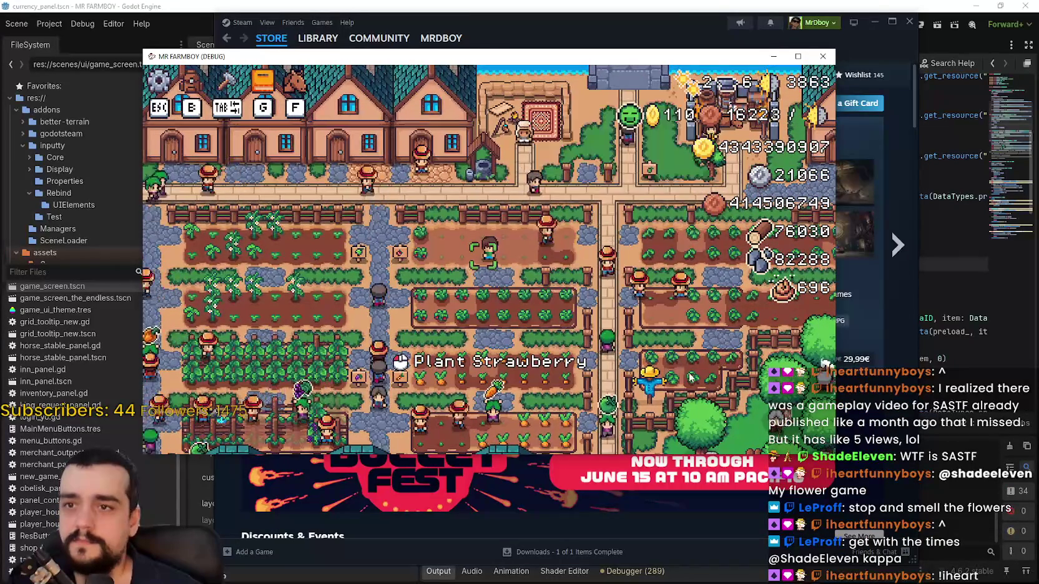
key("F8")
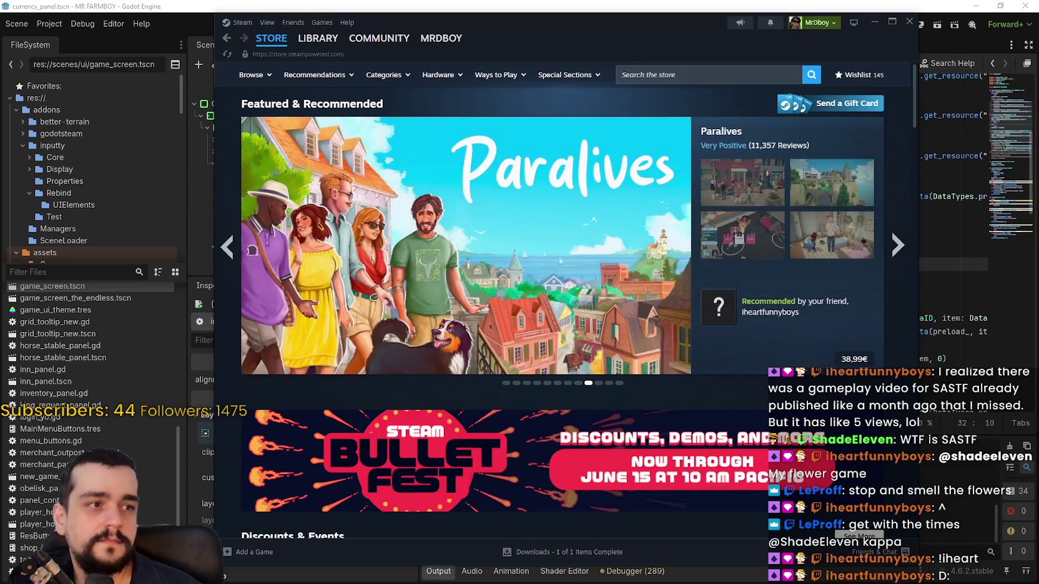
Bring the Godot editor forward and open the game_screen scene.
left_click(646, 5)
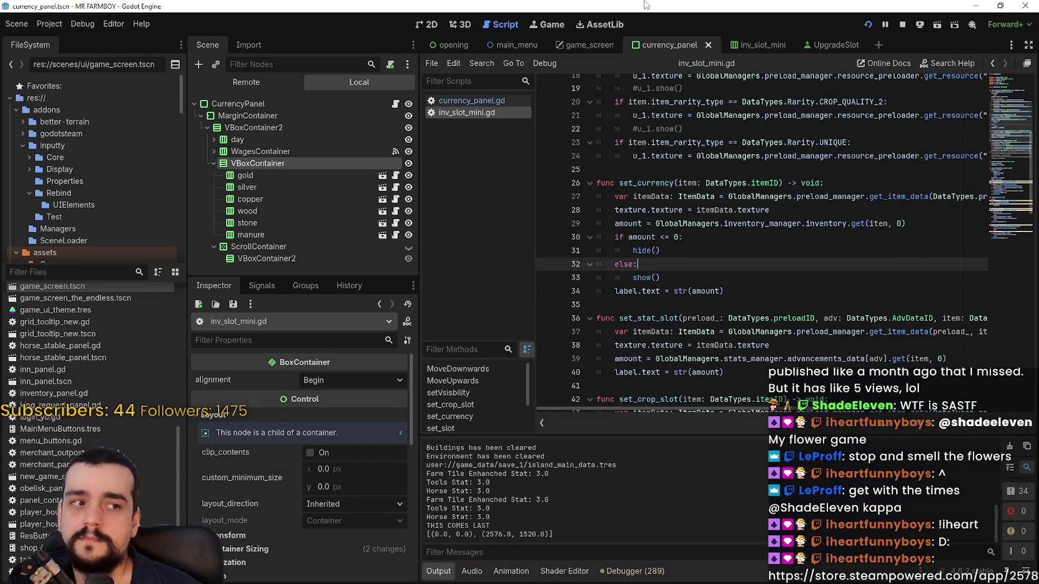
left_click(575, 47)
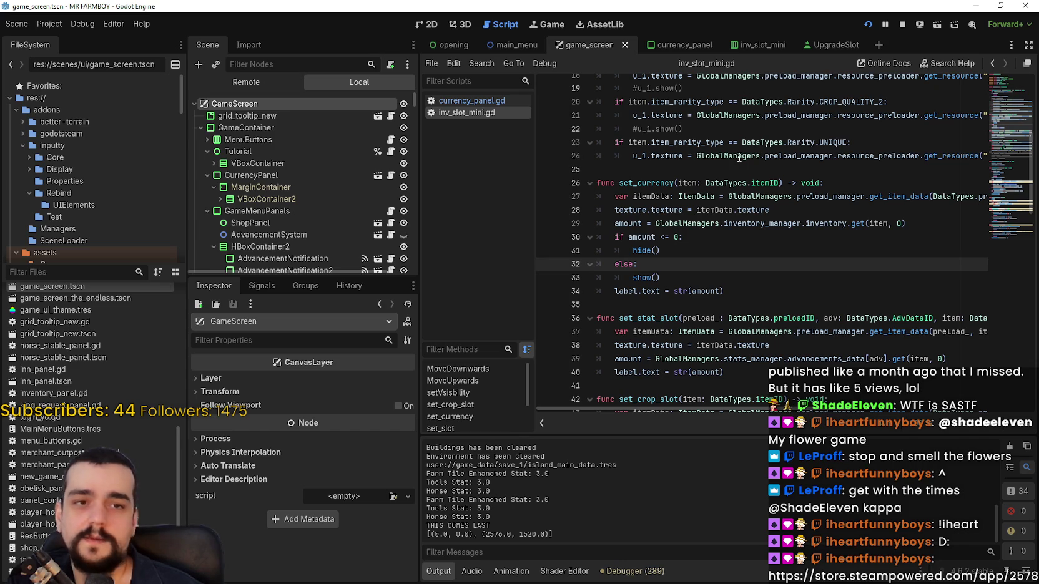
Switch to the 2D view of game_screen and collapse HBoxContainer2 in the Scene tree.
left_click(431, 26)
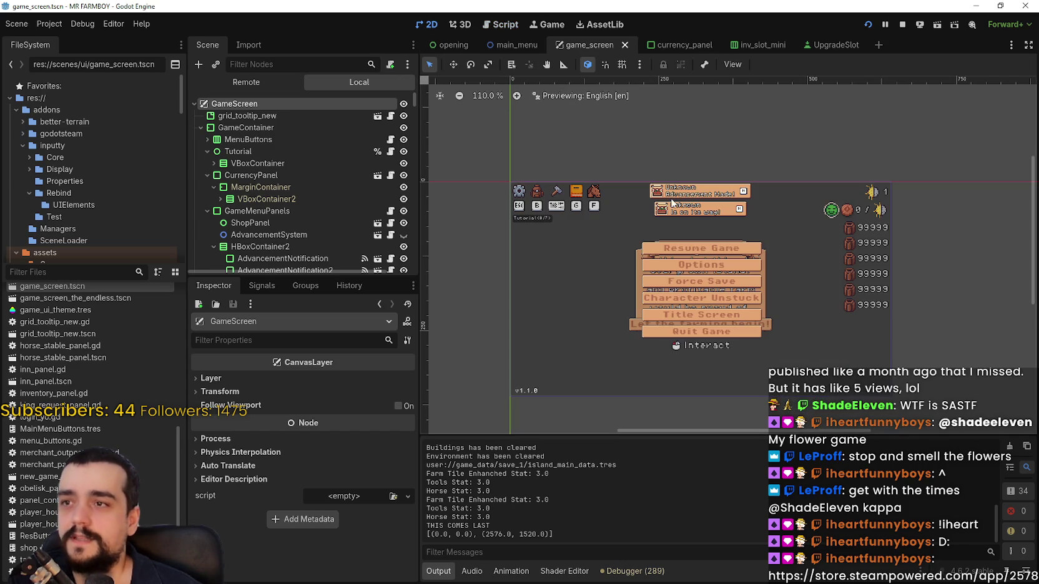
scroll(693, 264, "up", 6)
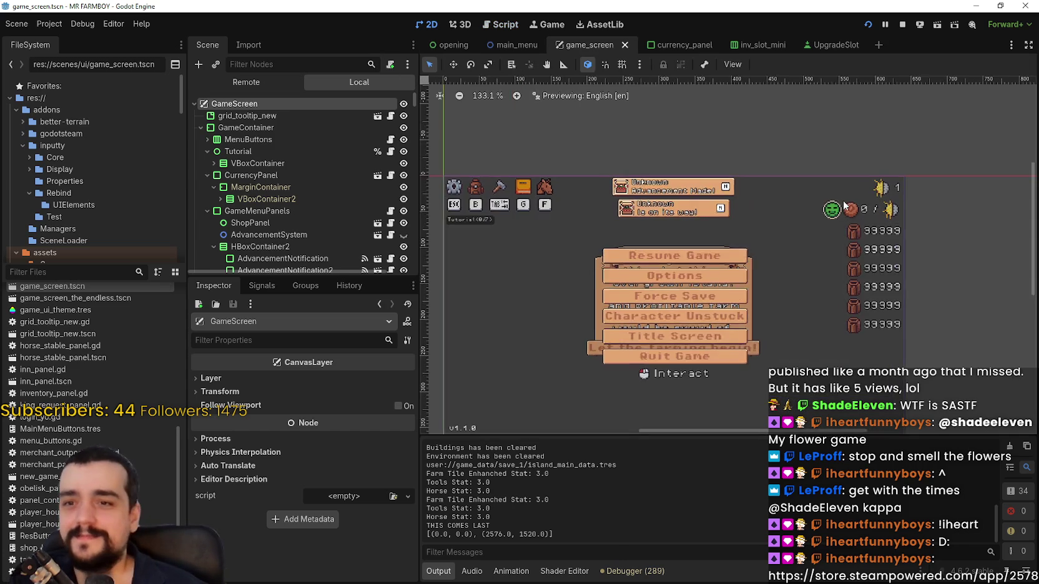
scroll(324, 144, "down", 4)
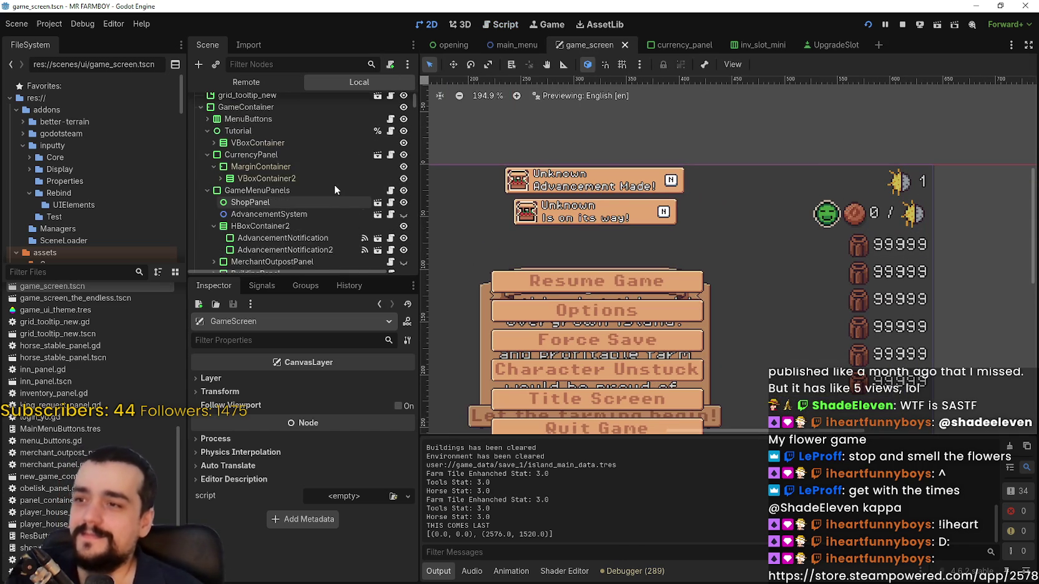
scroll(336, 185, "up", 2)
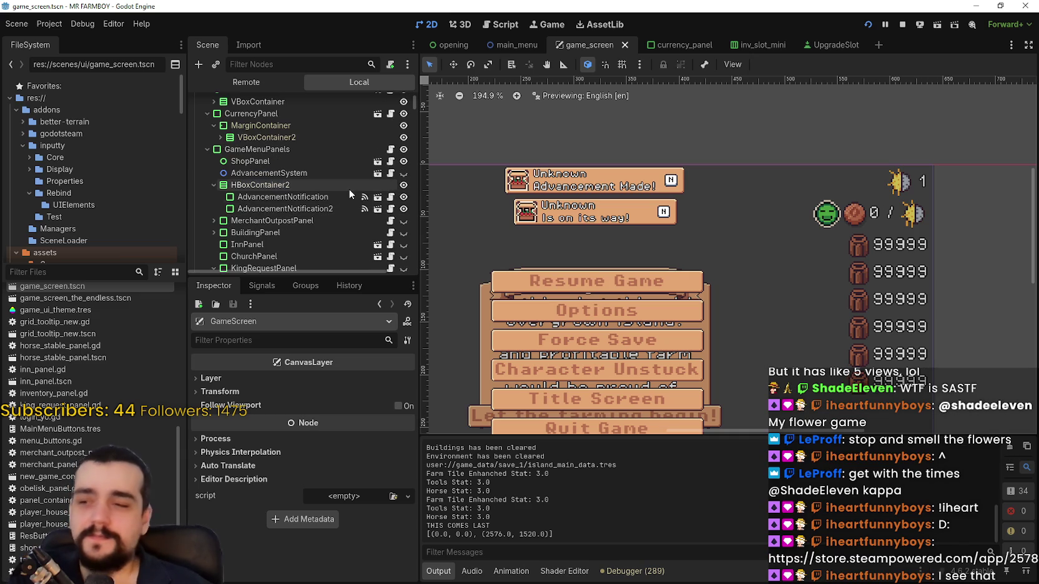
left_click(213, 185)
scroll(252, 180, "down", 2)
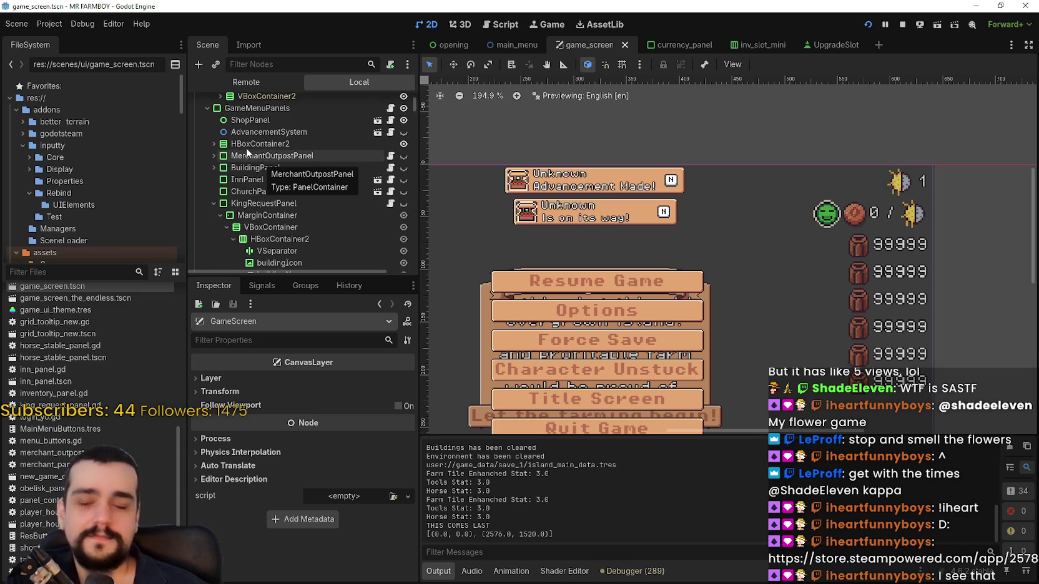
scroll(247, 150, "up", 5)
Under MenuButtons, collapse CraftContainer and HorseContainer and select AdvContainer to inspect its properties.
left_click(206, 139)
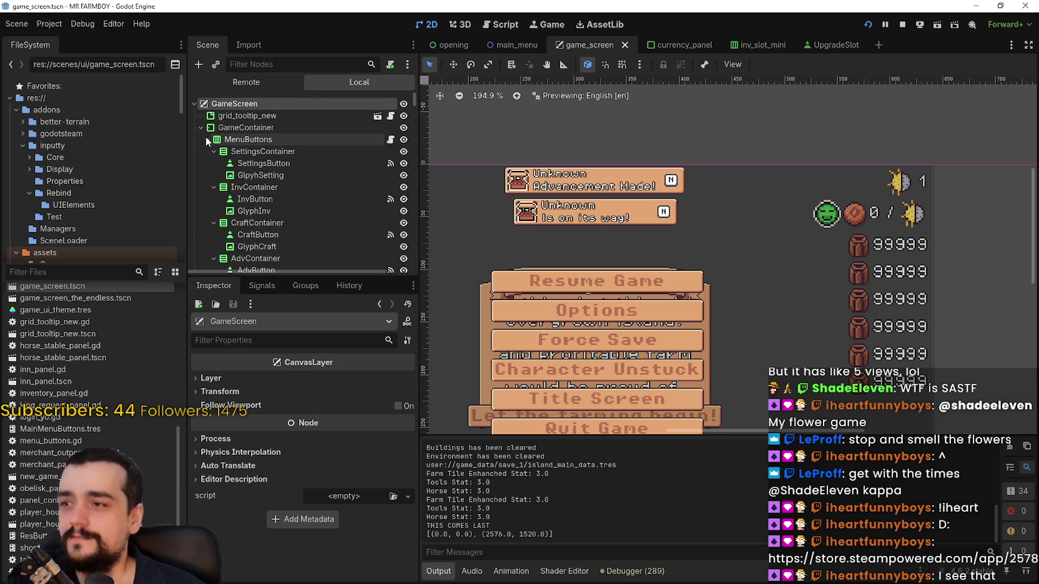
left_click(212, 163)
left_click(213, 175)
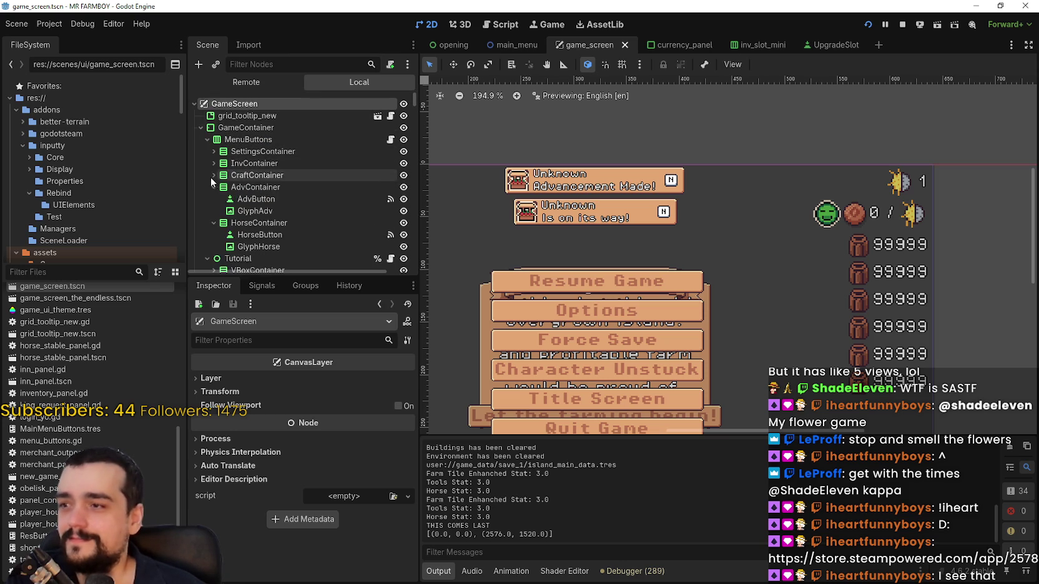
left_click(214, 193)
left_click(214, 198)
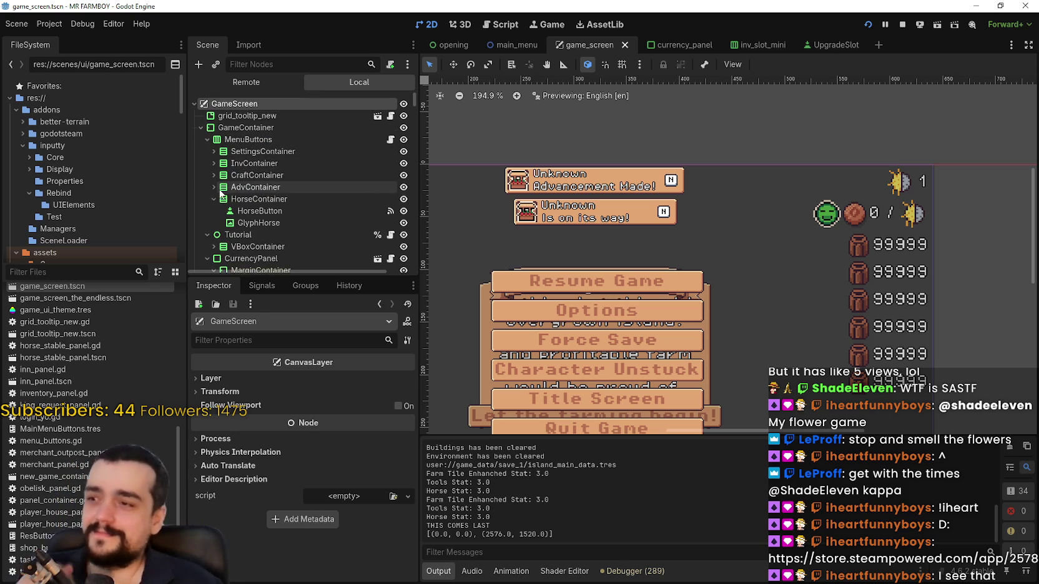
left_click(212, 193)
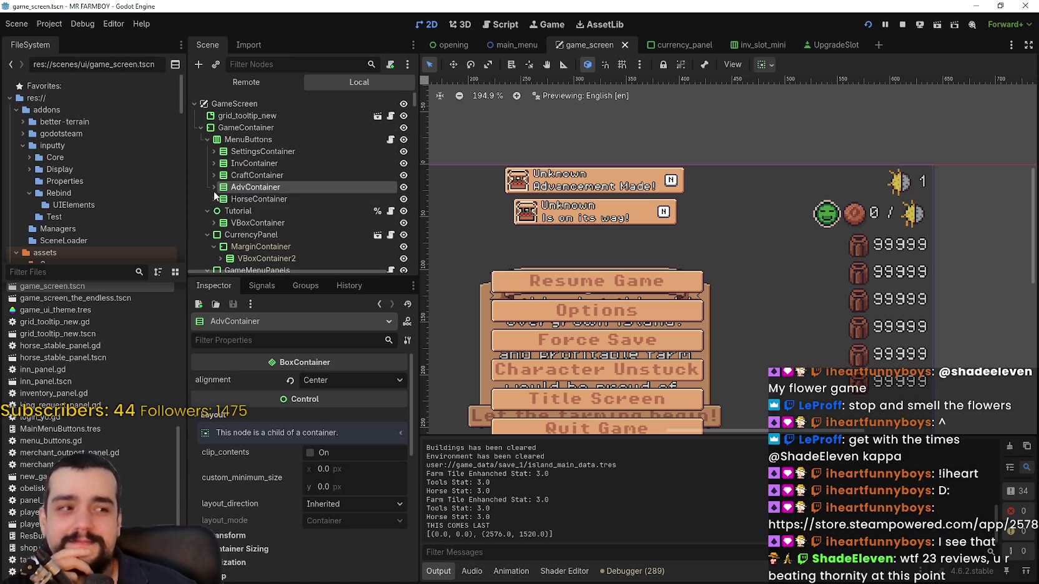
scroll(220, 194, "down", 1)
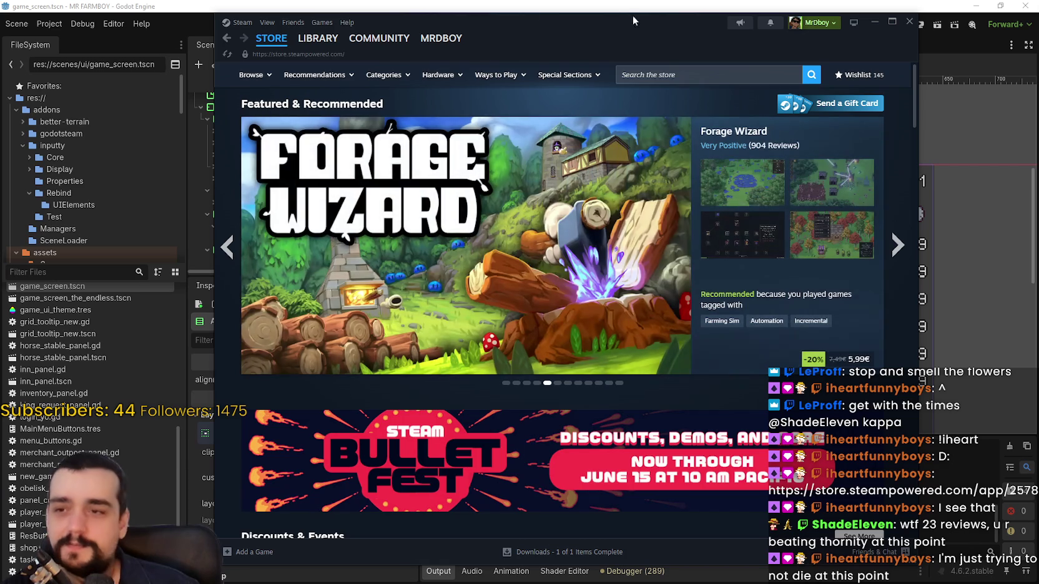
left_click(686, 74)
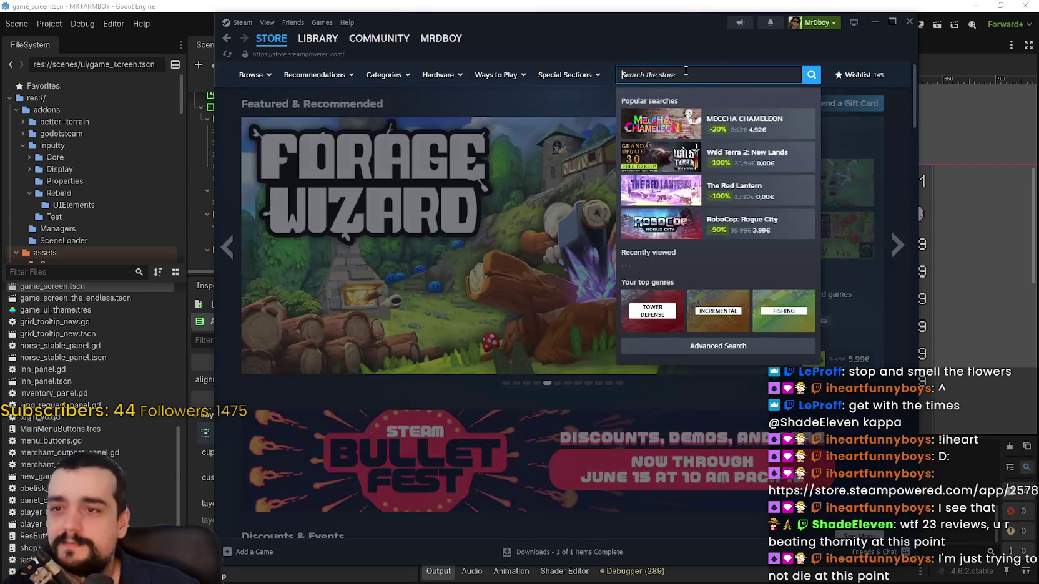
Search 'stop and smel', open the Stop and Smell the Flowers Demo page, browse its screenshots, and close Steam.
type("stop and")
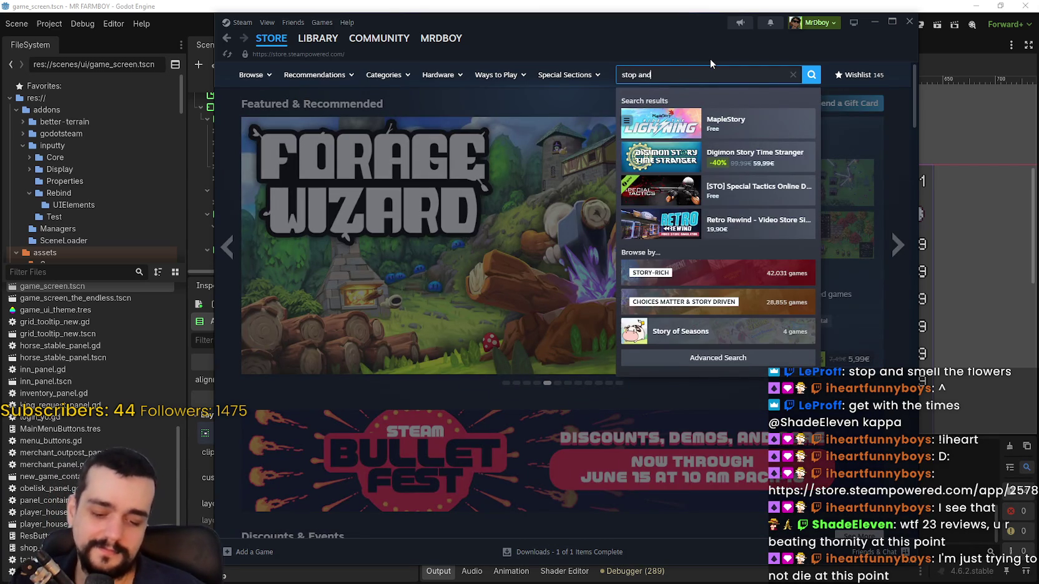
type(" smel")
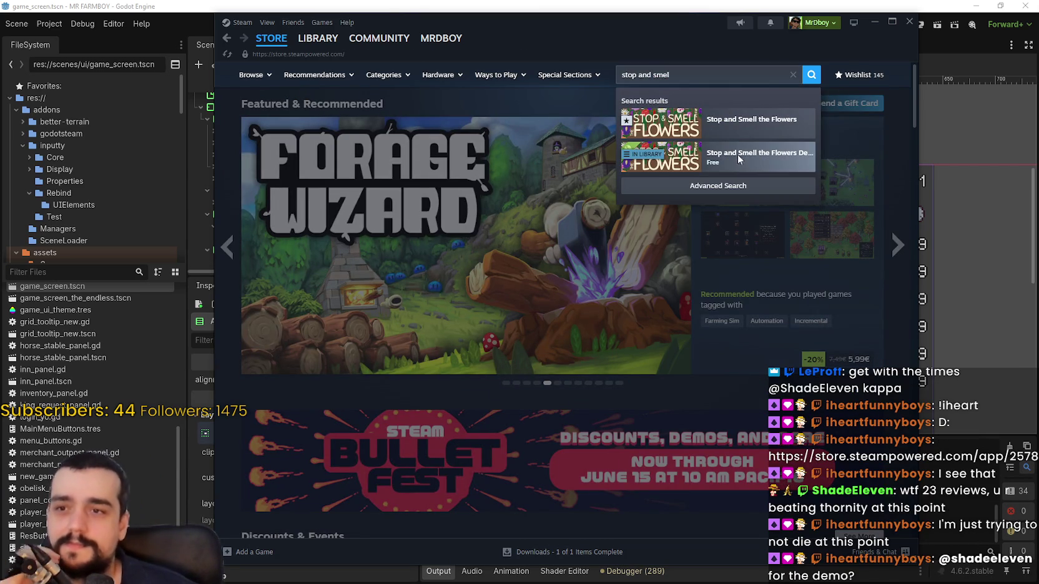
left_click(739, 150)
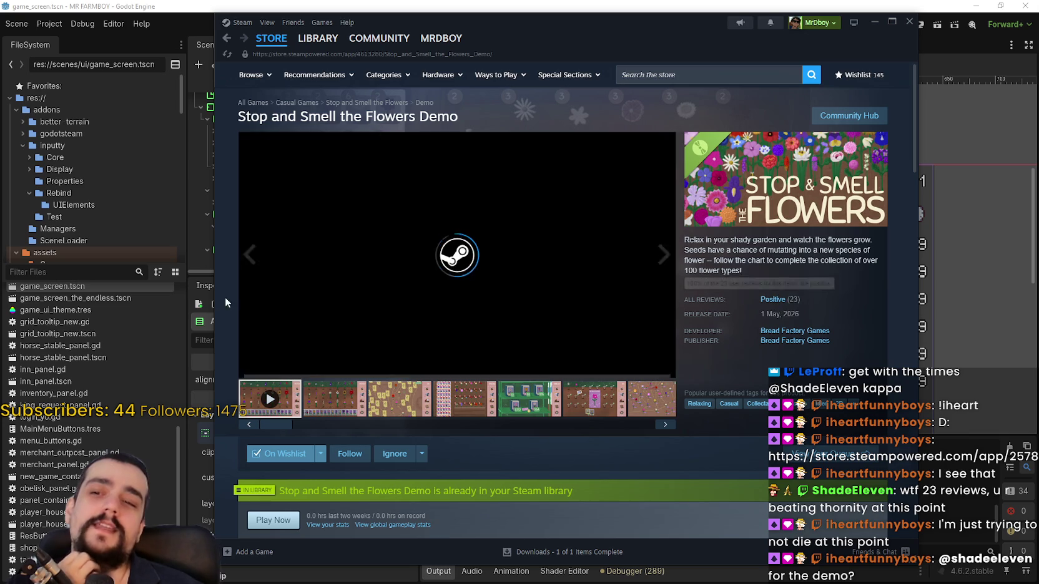
left_click(529, 400)
left_click(597, 403)
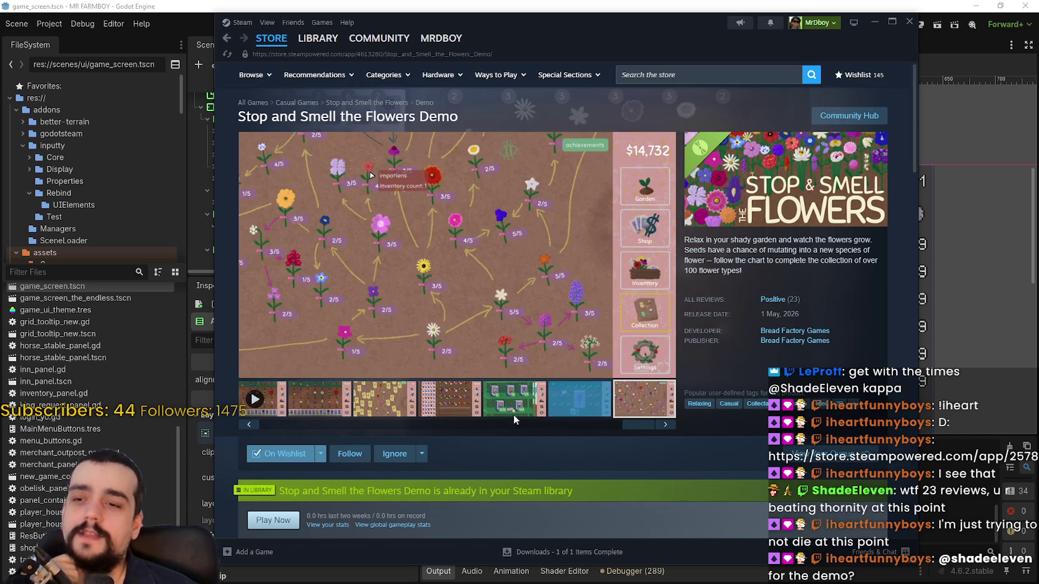
left_click(342, 400)
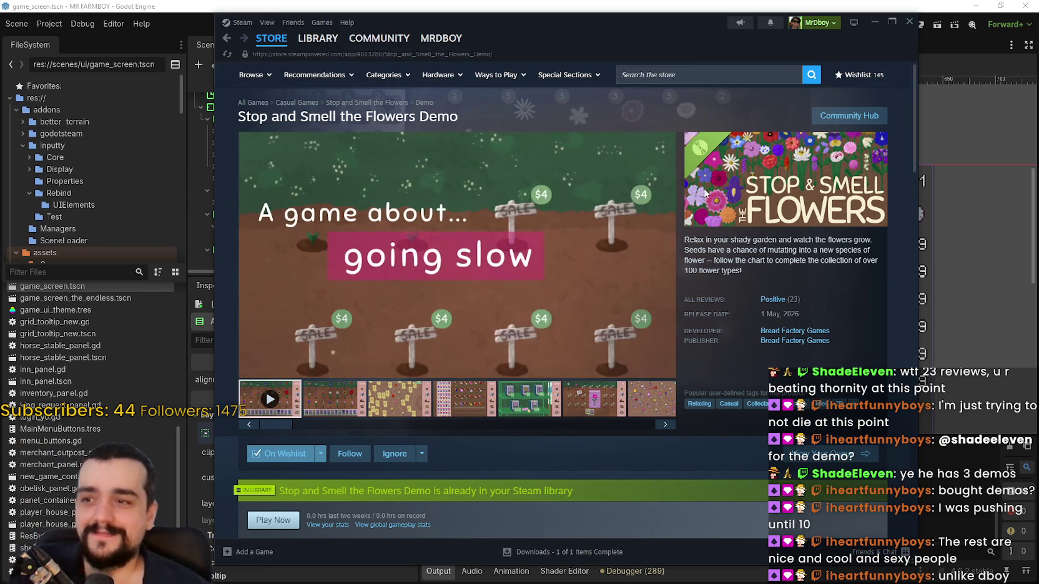
left_click(394, 404)
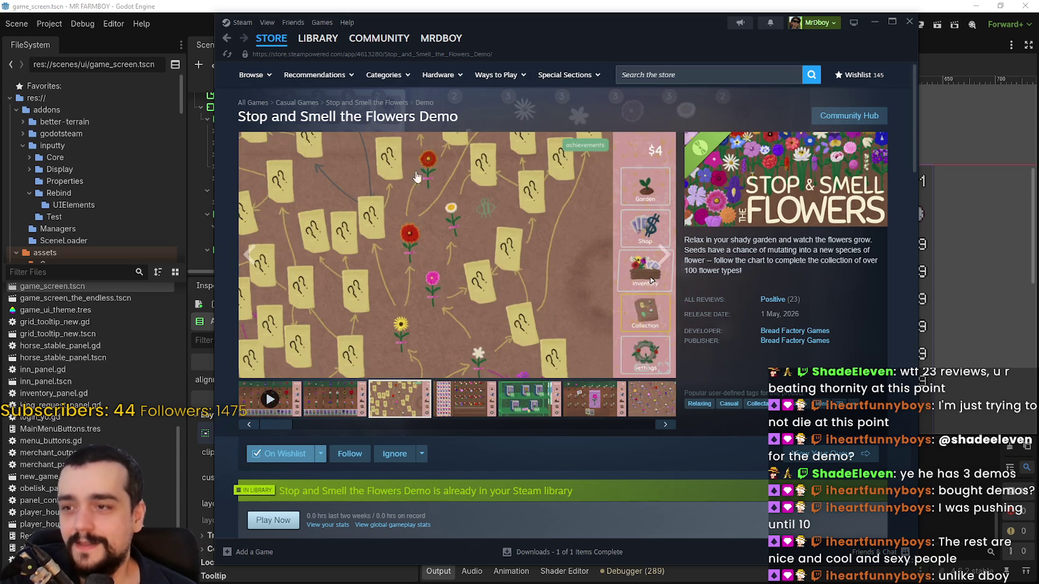
mouse_move(277, 39)
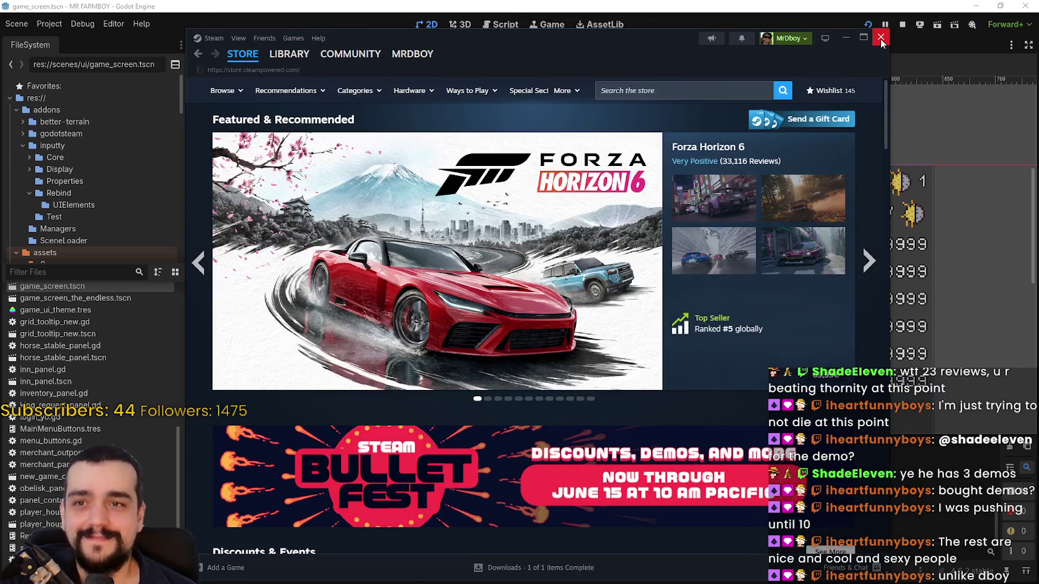
left_click(909, 21)
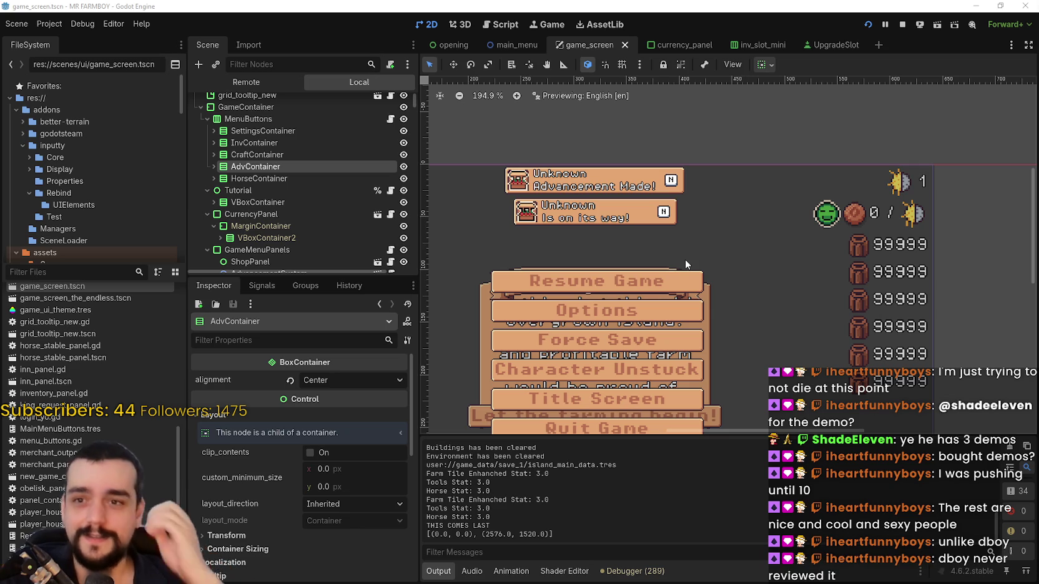
Expand VBoxContainer2, make the prayer buff counter visible, and zoom the canvas onto its label.
scroll(272, 191, "down", 3)
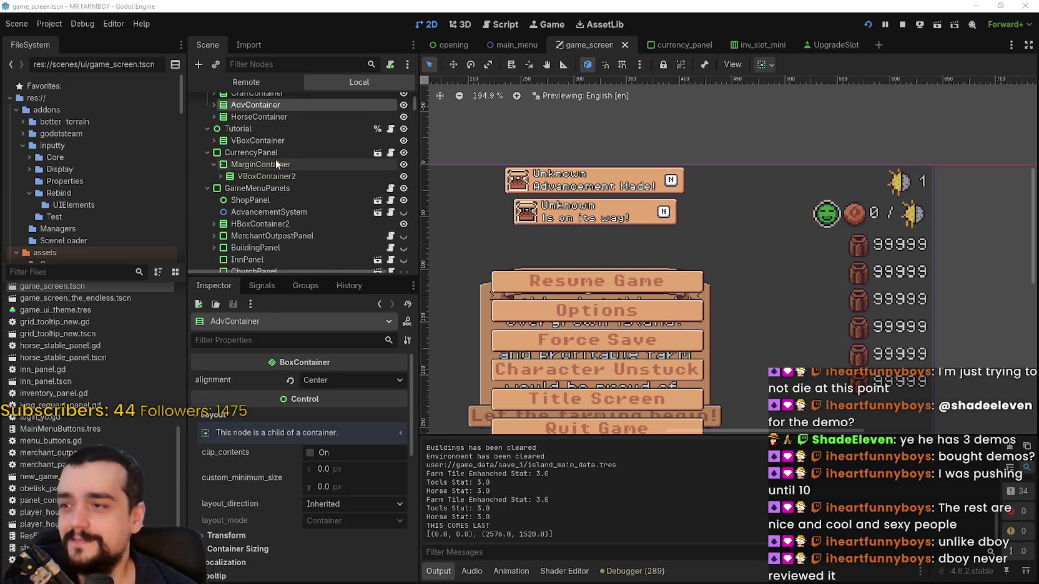
left_click(277, 164)
left_click(220, 176)
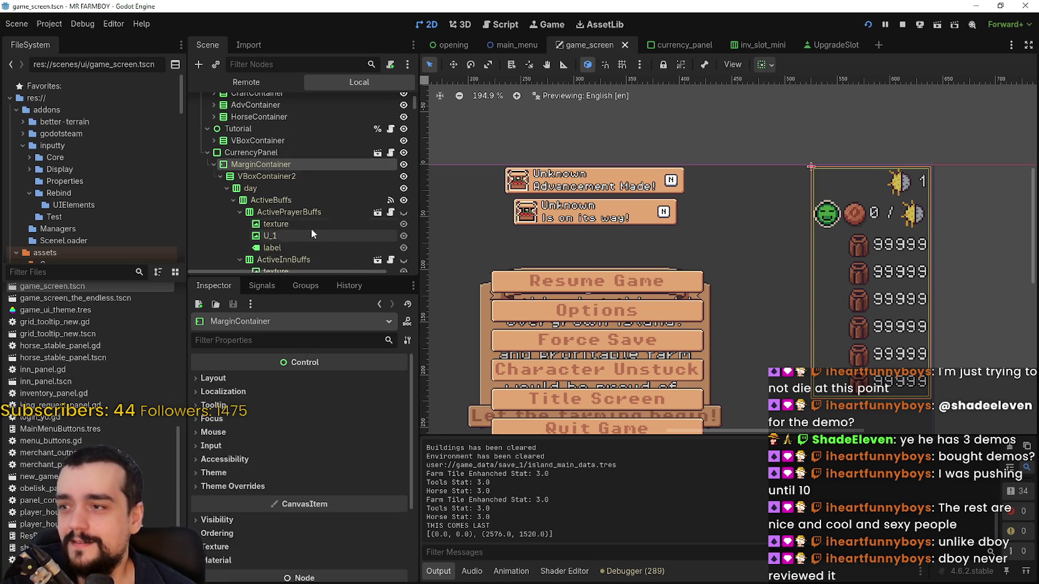
scroll(314, 235, "down", 3)
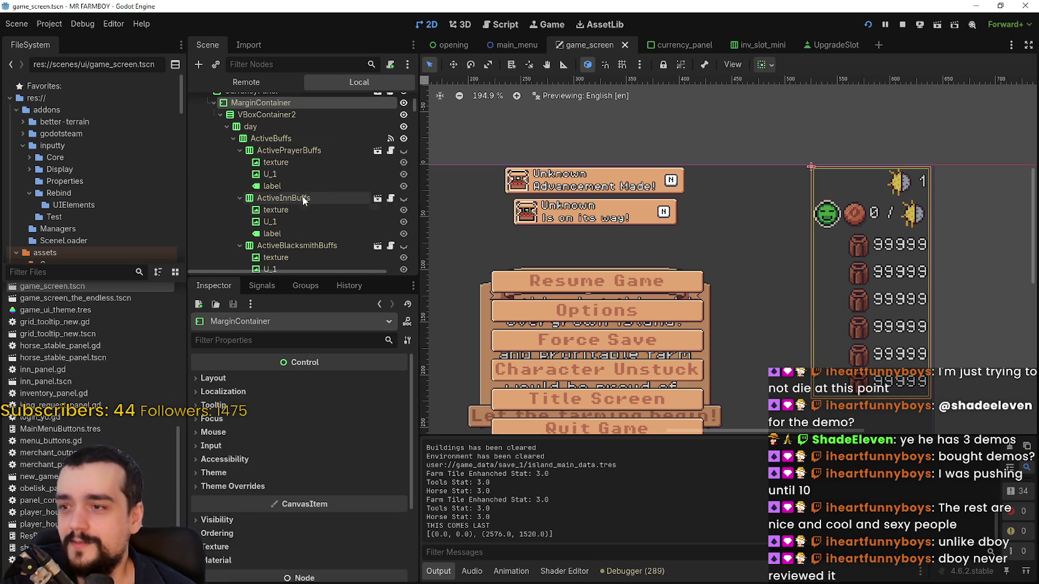
left_click(404, 150)
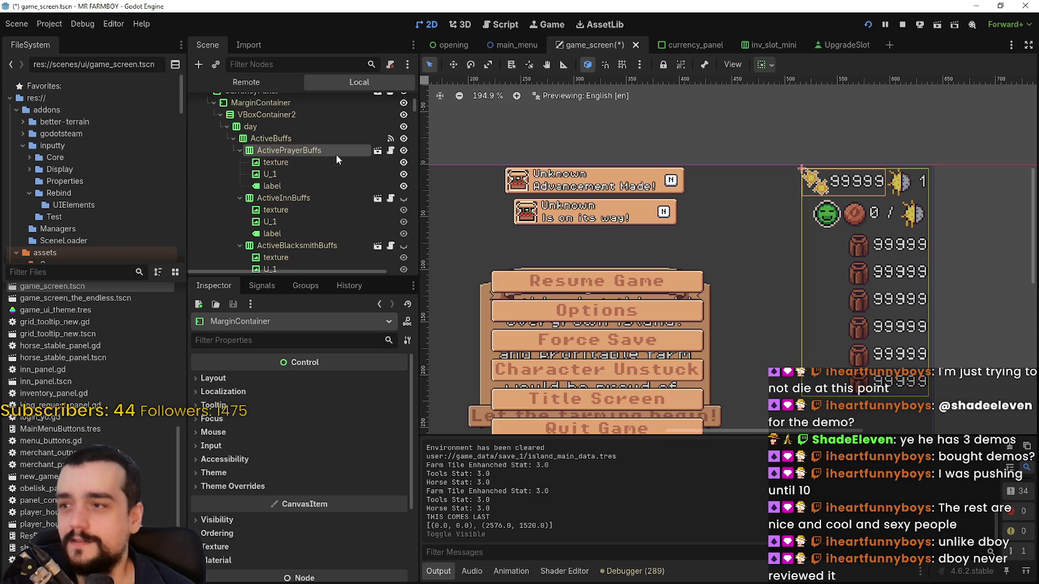
left_click(315, 185)
key("shift+f")
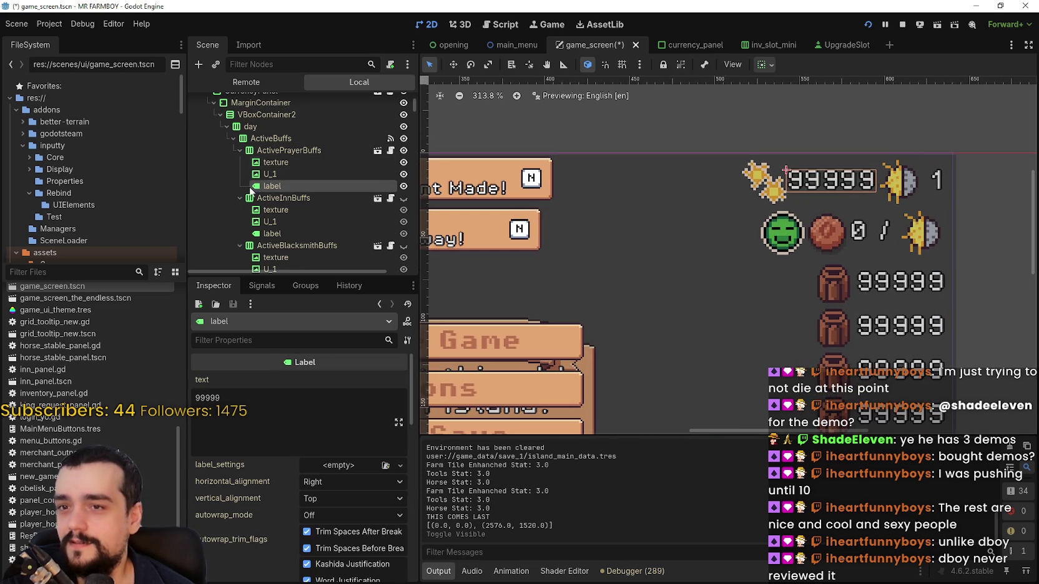
Inspect the prayer buff's U_1 texture node and its layout properties.
left_click(289, 174)
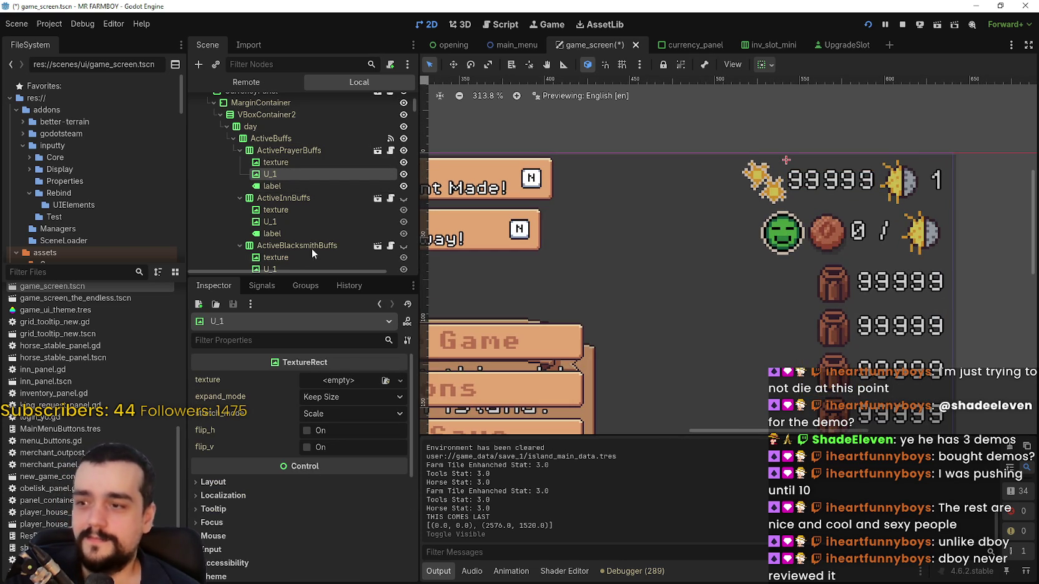
left_click(269, 163)
scroll(281, 444, "down", 2)
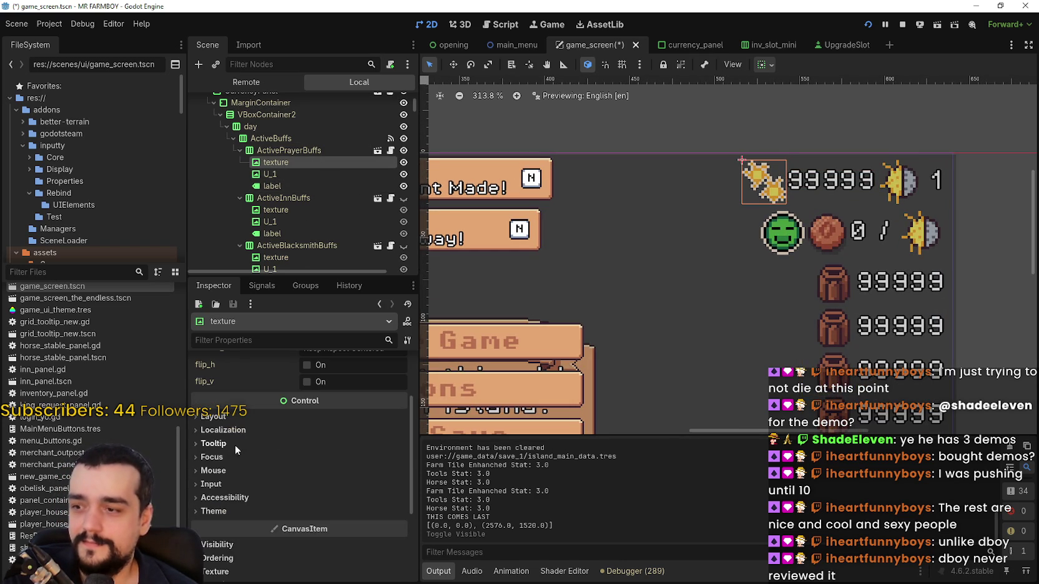
scroll(321, 367, "up", 2)
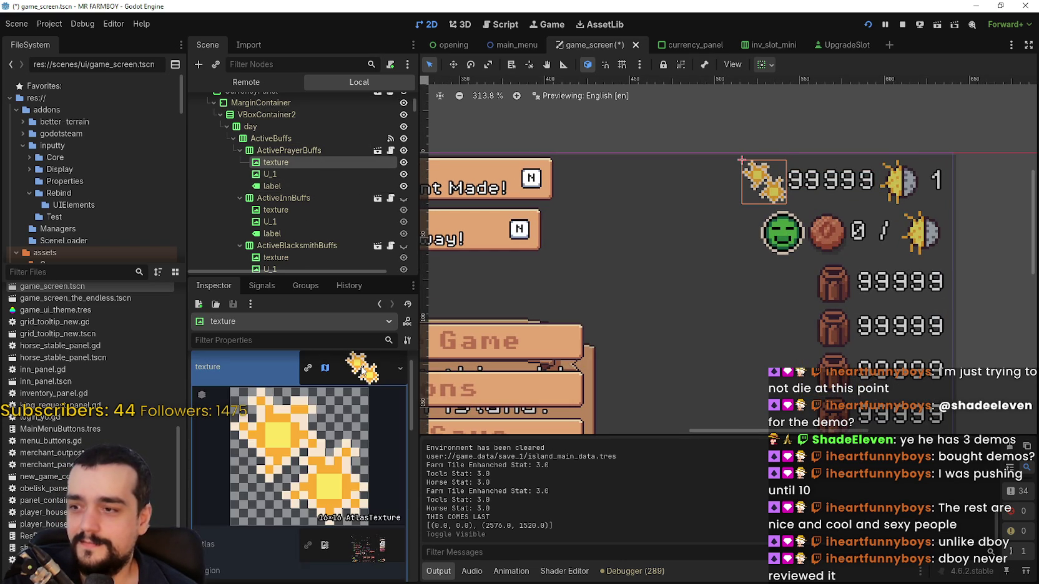
scroll(240, 487, "down", 4)
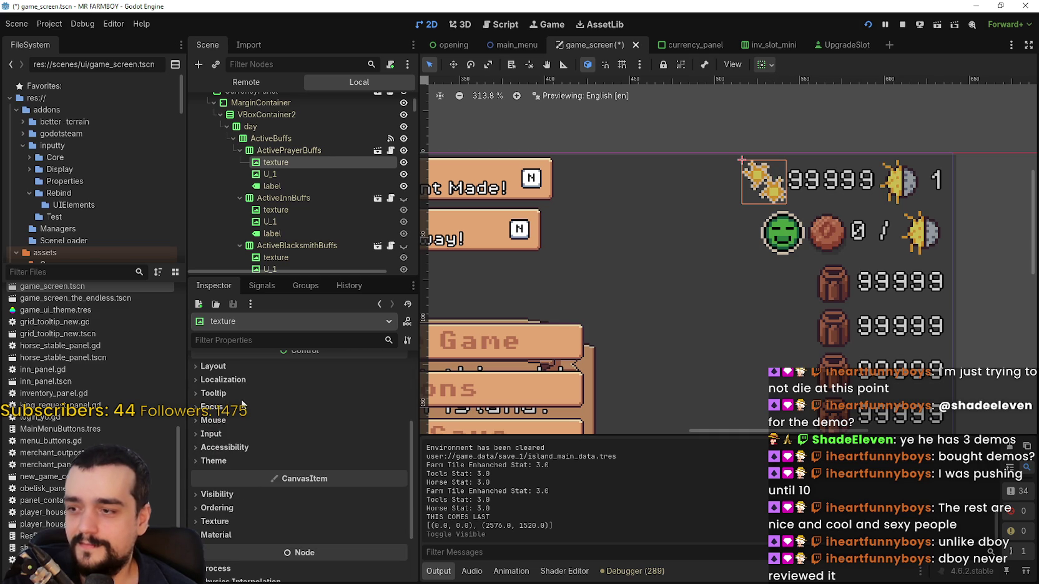
scroll(237, 437, "up", 2)
left_click(240, 424)
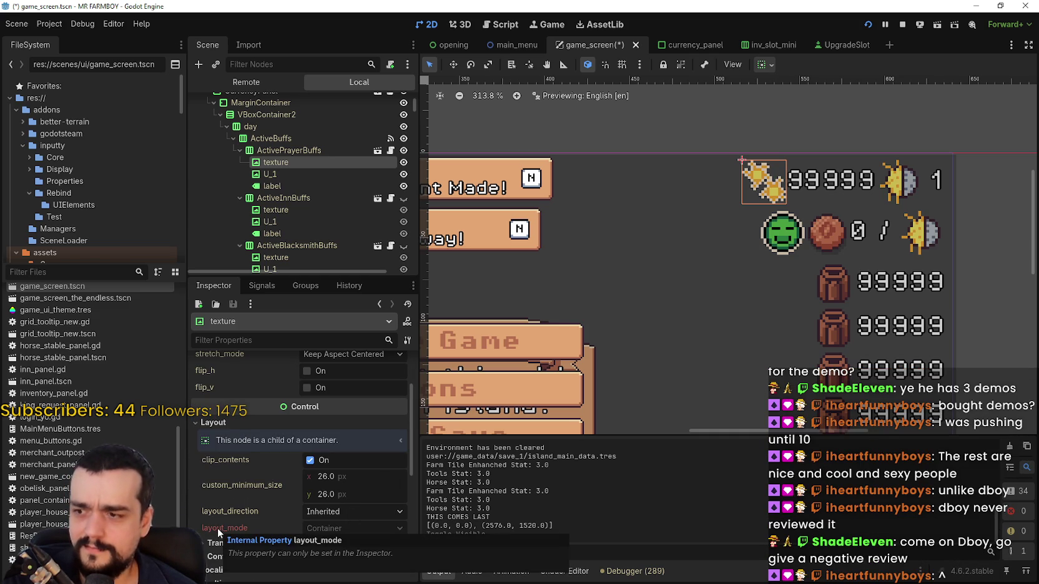
scroll(340, 459, "up", 2)
scroll(358, 180, "up", 1)
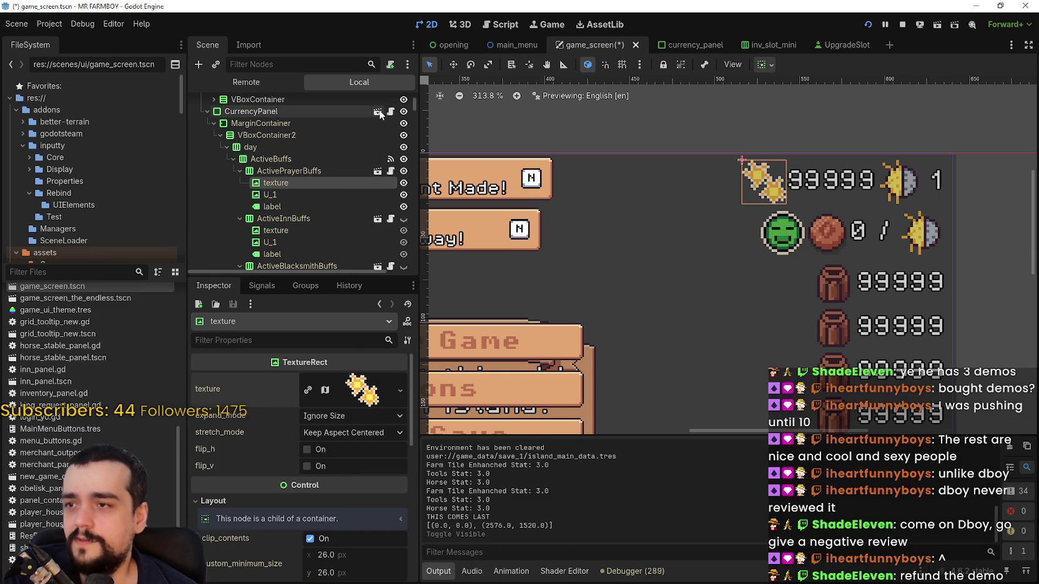
Open the currency_panel scene and expand and collapse its day node.
left_click(673, 45)
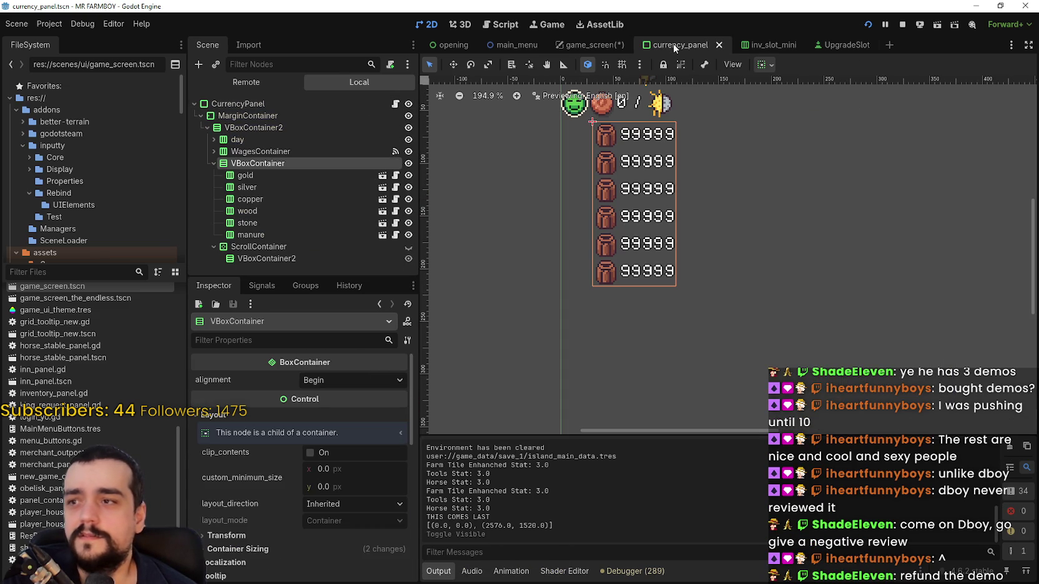
left_click(211, 138)
left_click(211, 138)
left_click(211, 137)
left_click(210, 136)
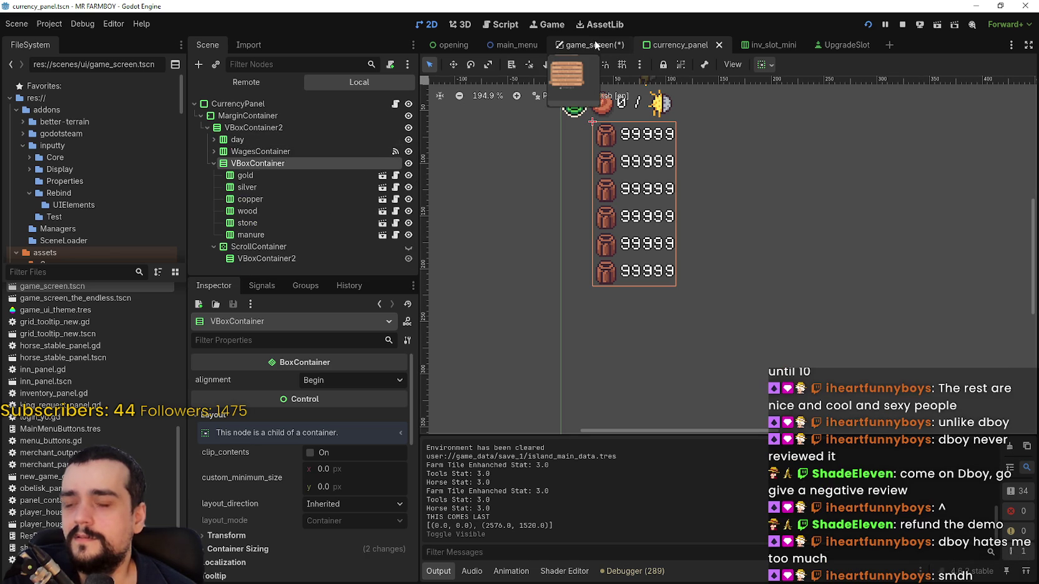
In game_screen, collapse ActivePrayerBuffs and hide the prayer buff counter, then return to currency_panel and Steam.
left_click(594, 42)
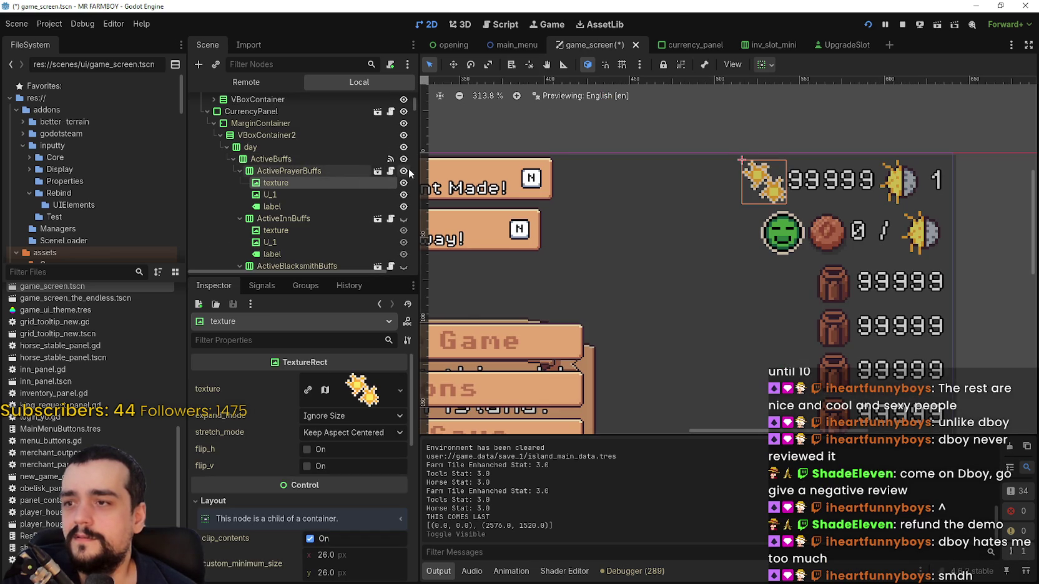
left_click(238, 171)
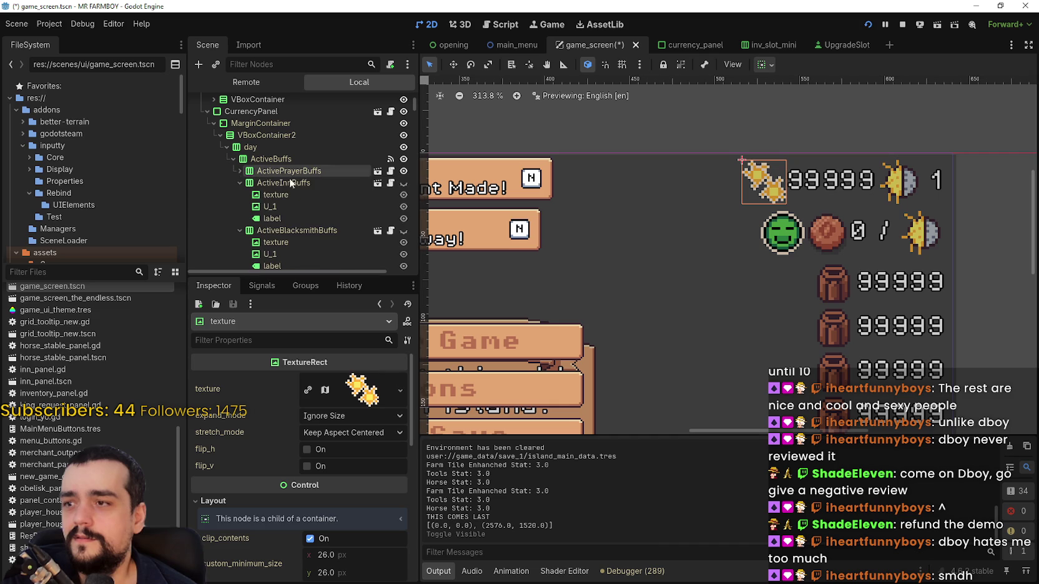
left_click(403, 171)
left_click(666, 47)
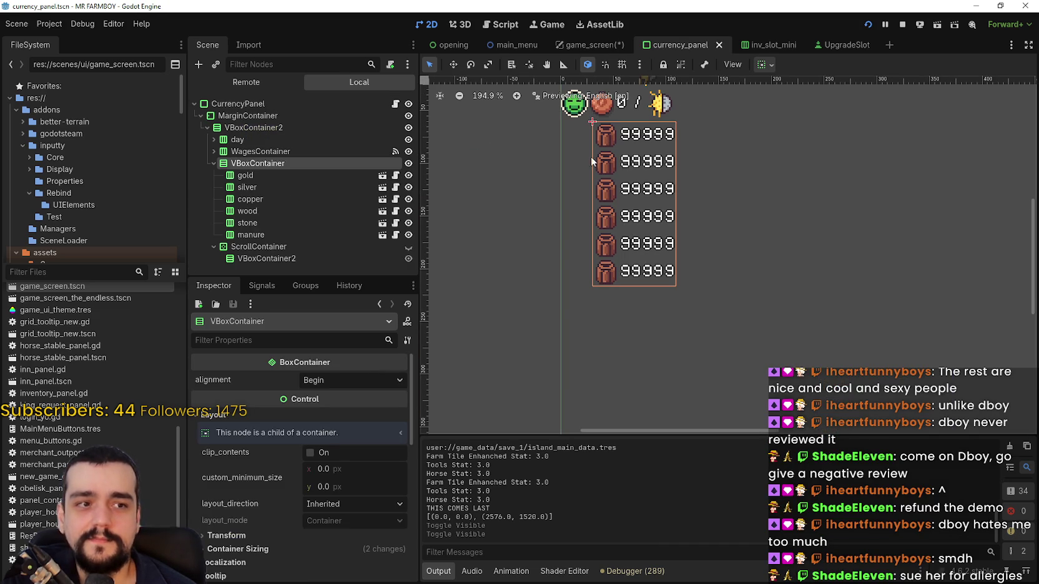
scroll(595, 152, "up", 2)
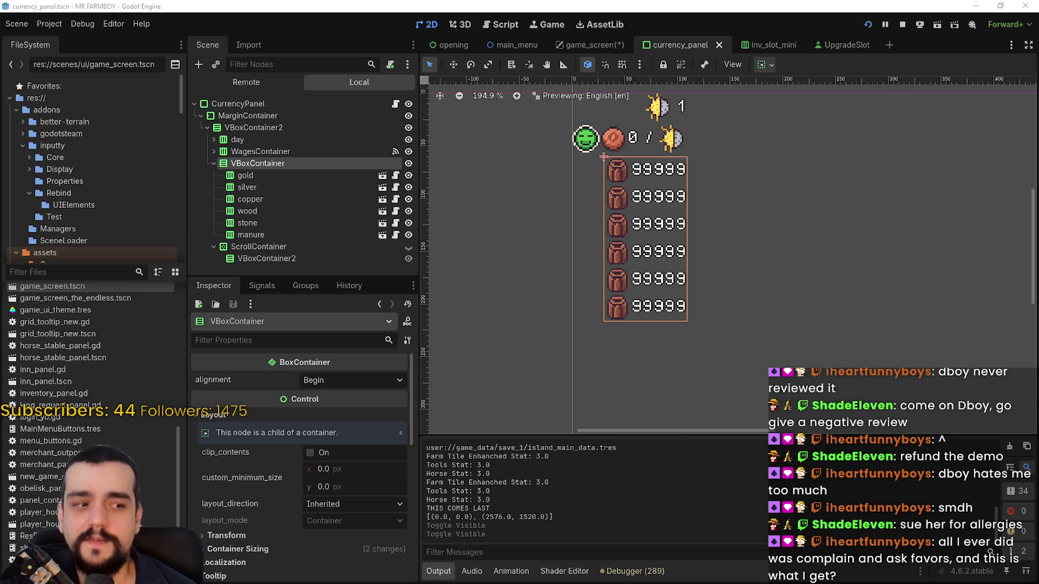
key("alt+Tab")
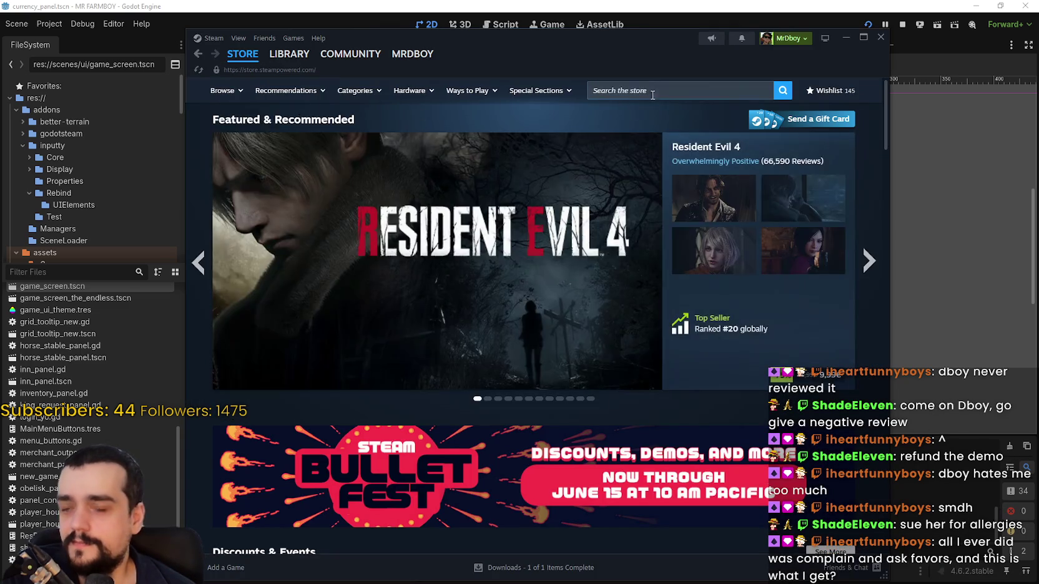
Search 'stop and smel' and reopen the Stop and Smell the Flowers Demo page.
left_click(653, 92)
type("stop and smel")
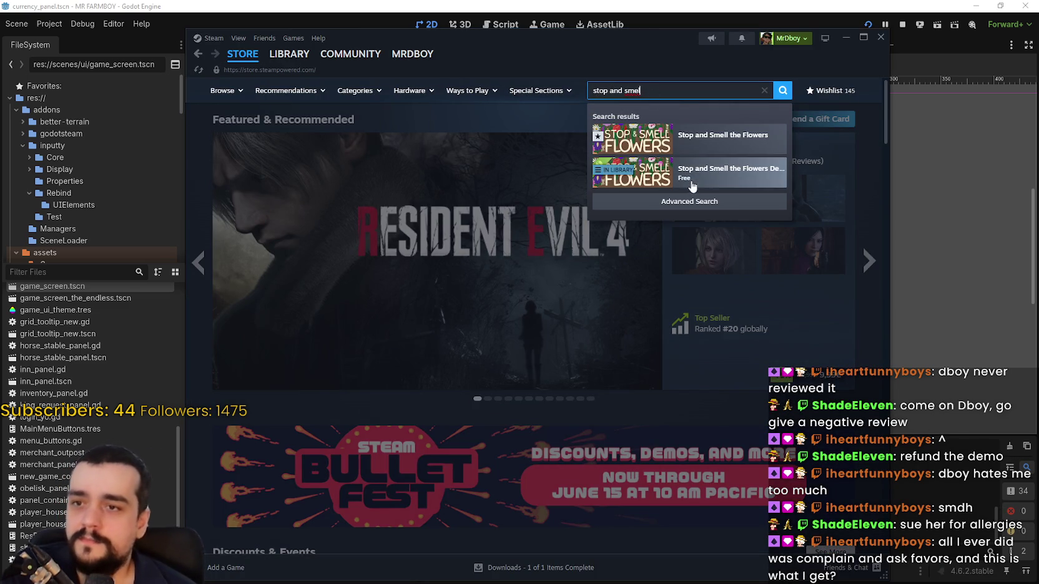
left_click(691, 177)
left_click_drag(642, 58, 670, 42)
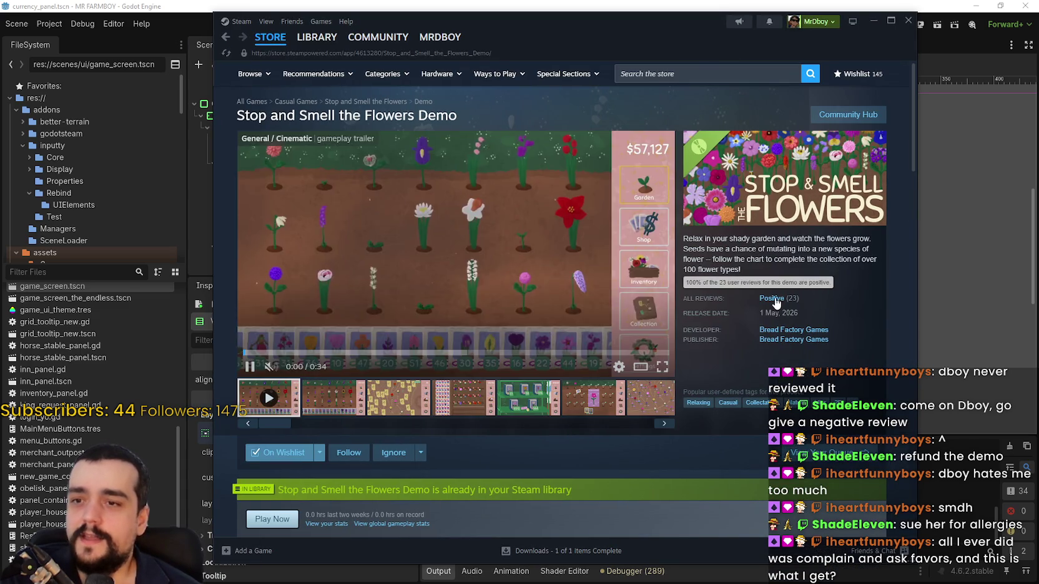
Browse the demo's shop, flower-chart and yellow-cards screenshots, then return to the store front page.
left_click(393, 410)
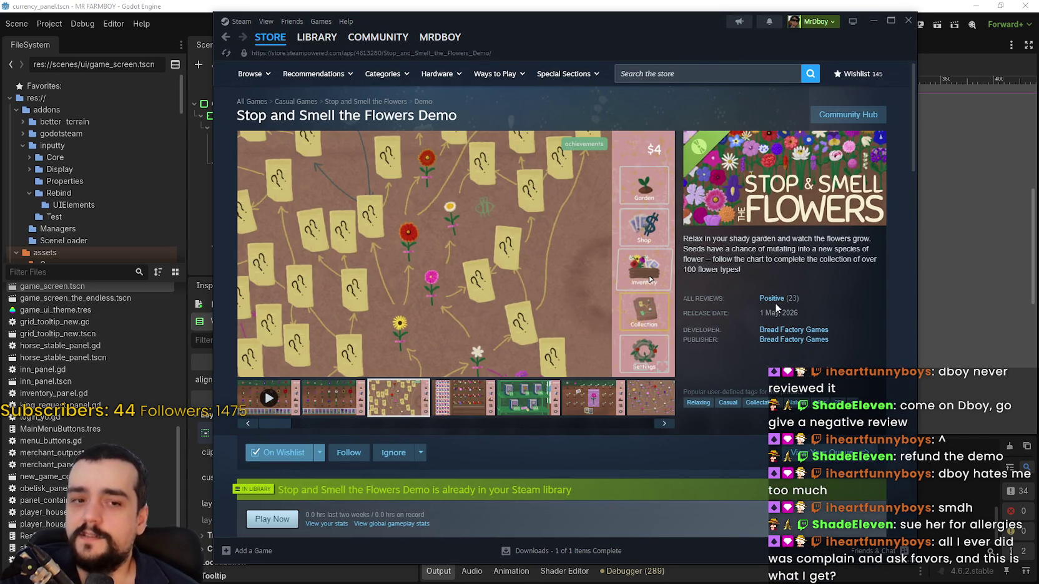
left_click(493, 399)
left_click(517, 398)
left_click(638, 398)
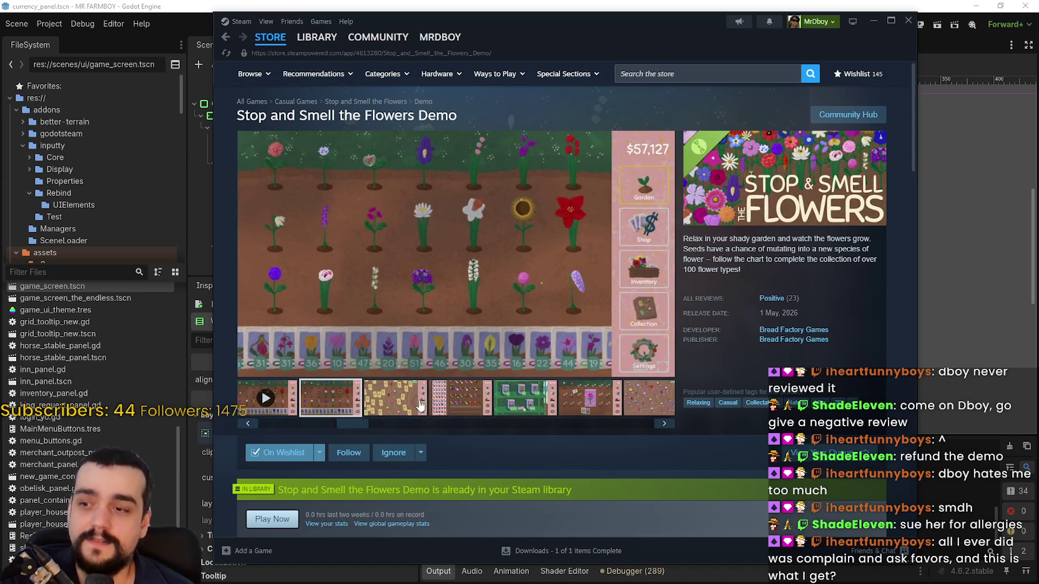
left_click(396, 400)
left_click(473, 392)
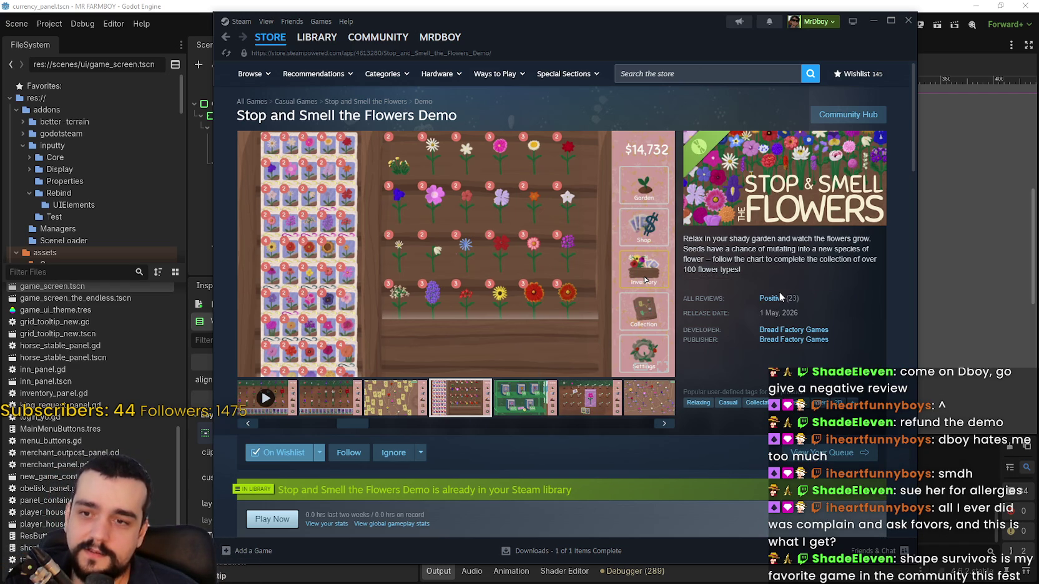
mouse_move(780, 304)
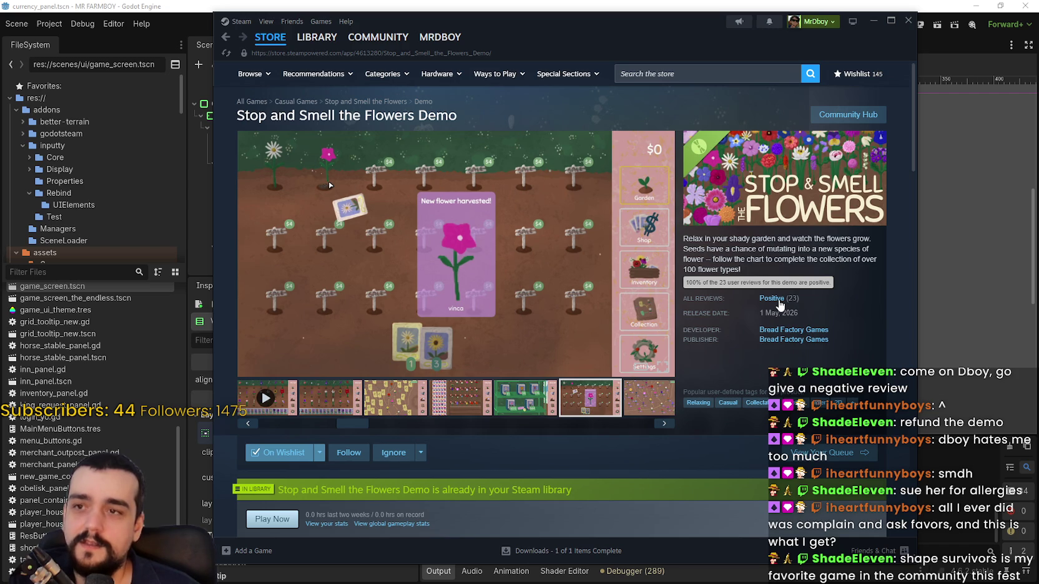
left_click(270, 37)
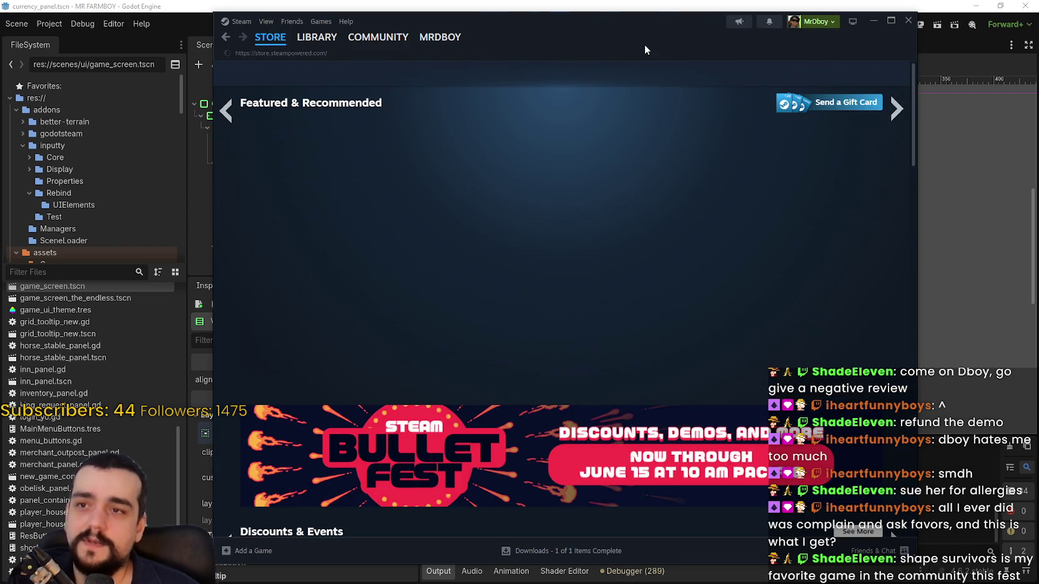
left_click_drag(638, 35, 616, 38)
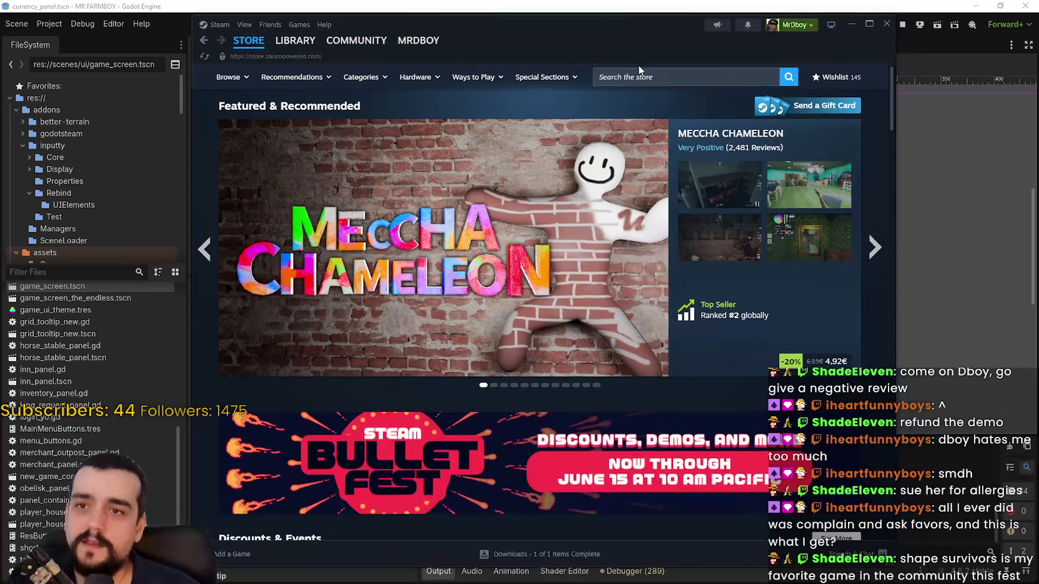
Shift the Steam window left and narrow it so the store front page reflows.
mouse_move(893, 565)
left_mouse_down()
mouse_move(762, 578)
mouse_move(736, 555)
mouse_move(742, 431)
mouse_move(866, 540)
mouse_move(846, 538)
mouse_move(846, 548)
left_mouse_up()
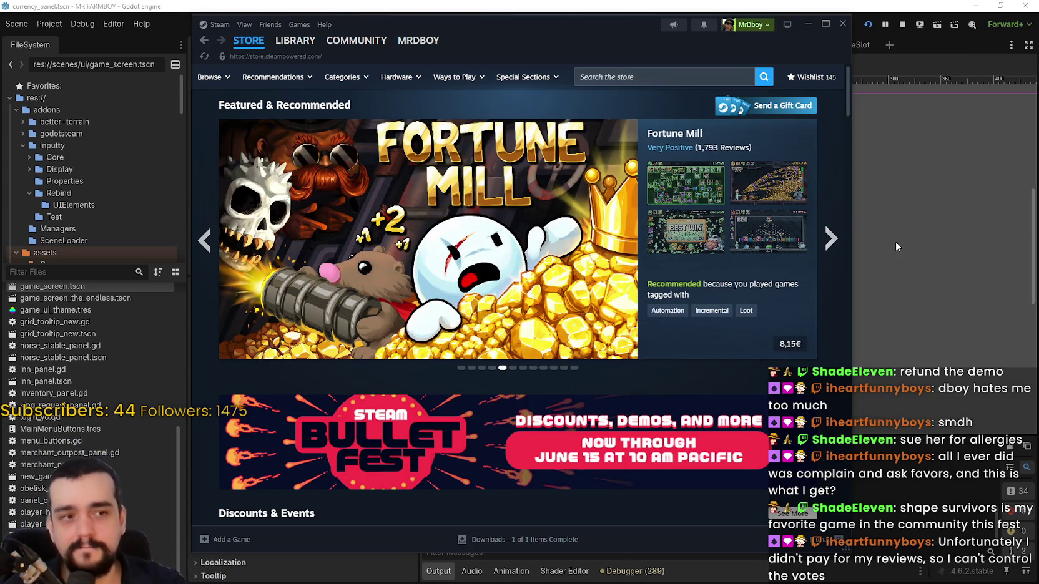
left_click(654, 77)
type("shap")
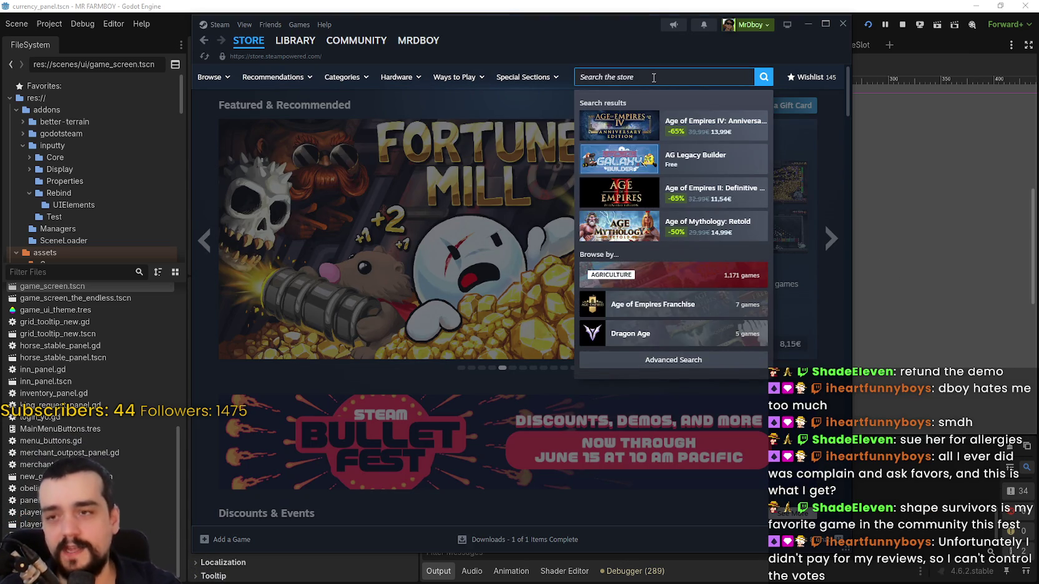
type("e survi")
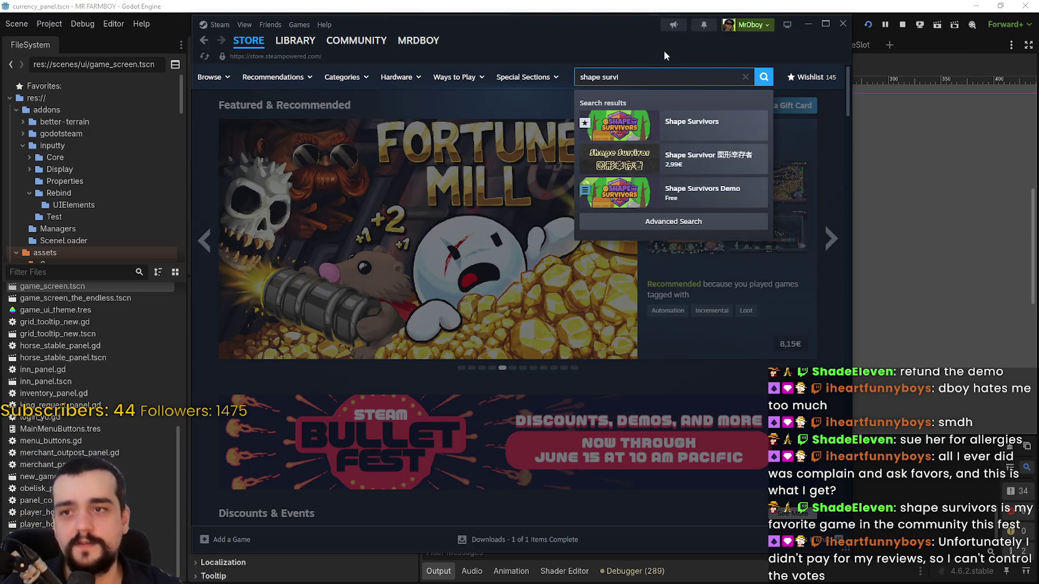
left_click(714, 192)
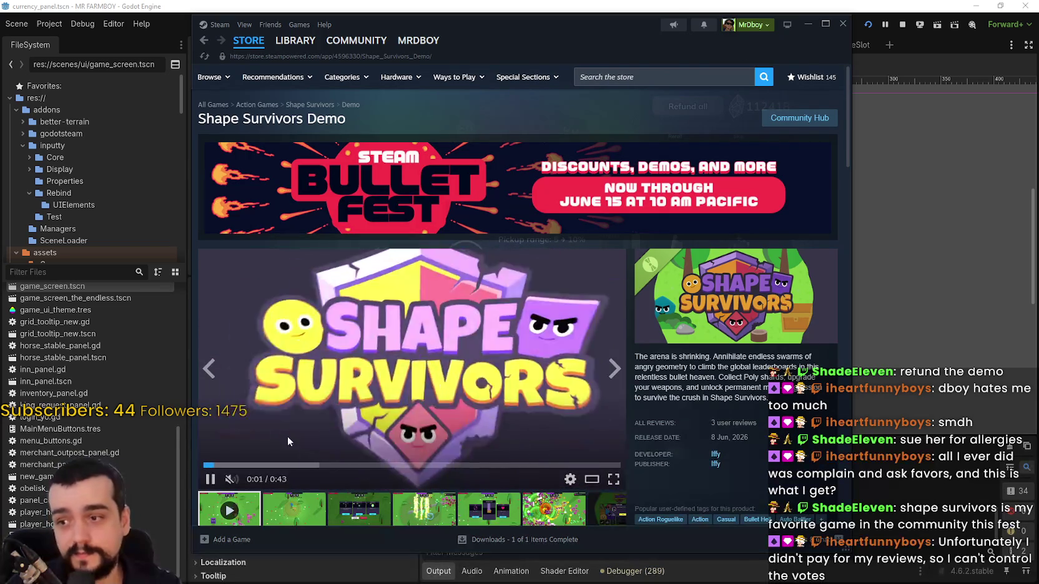
left_click(365, 511)
scroll(375, 505, "down", 1)
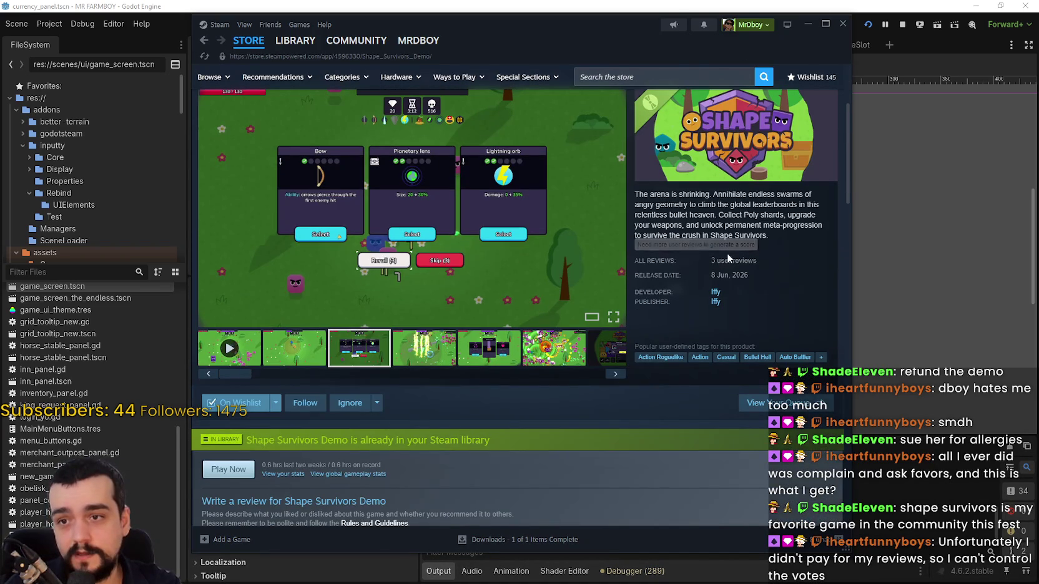
mouse_move(732, 264)
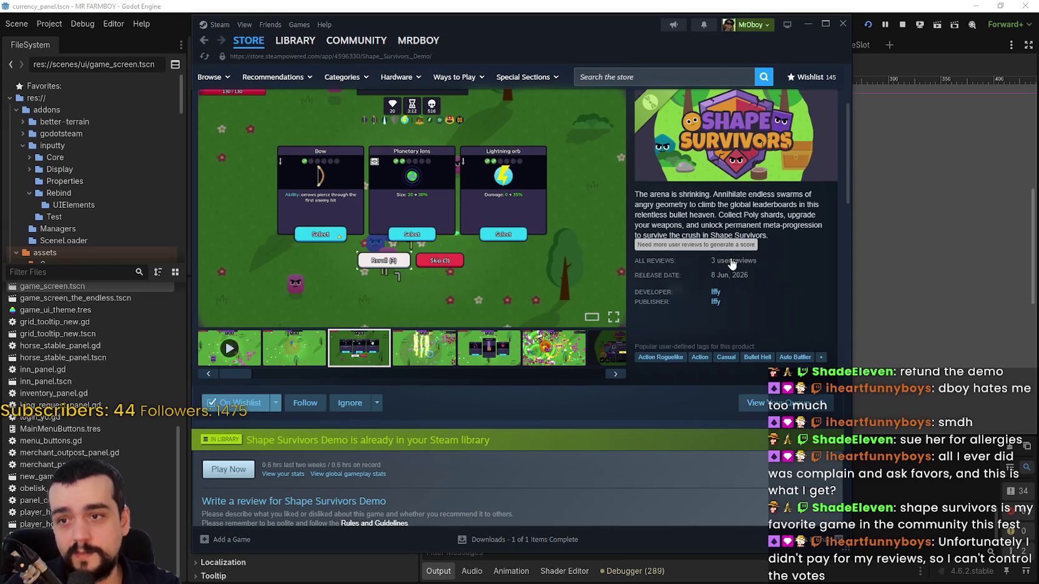
scroll(486, 381, "down", 6)
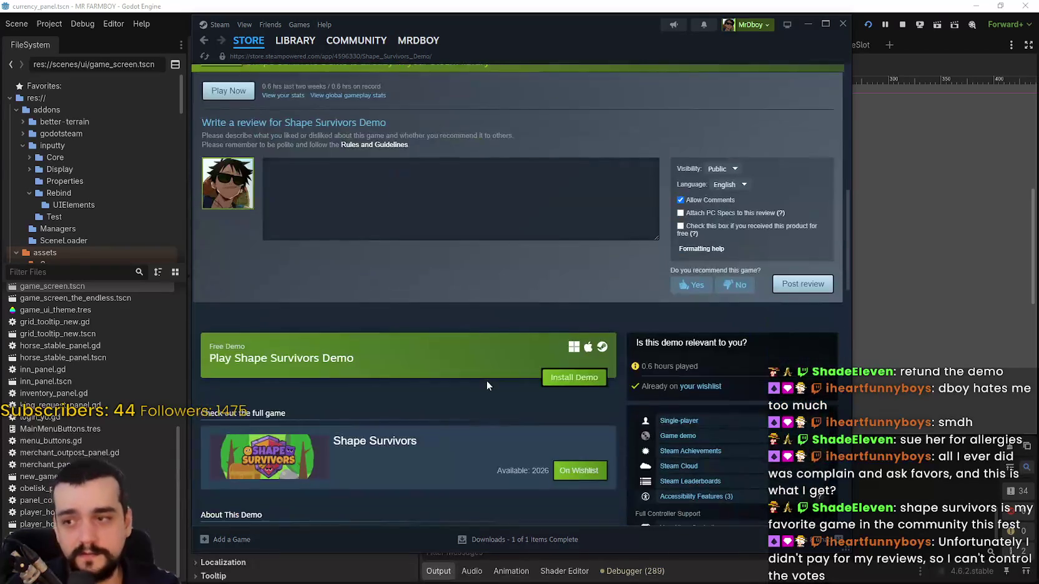
scroll(481, 357, "down", 3)
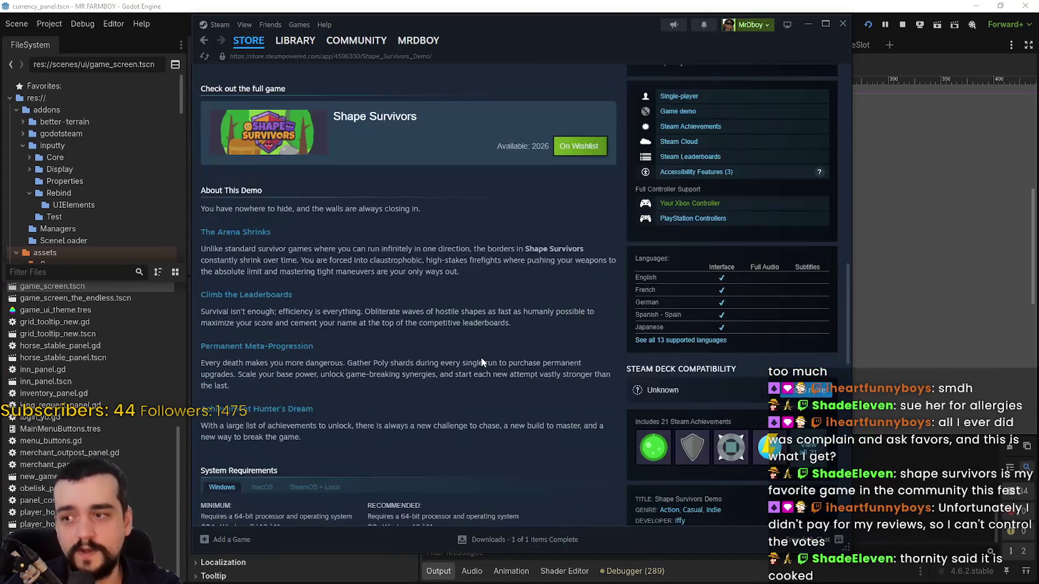
scroll(471, 355, "up", 8)
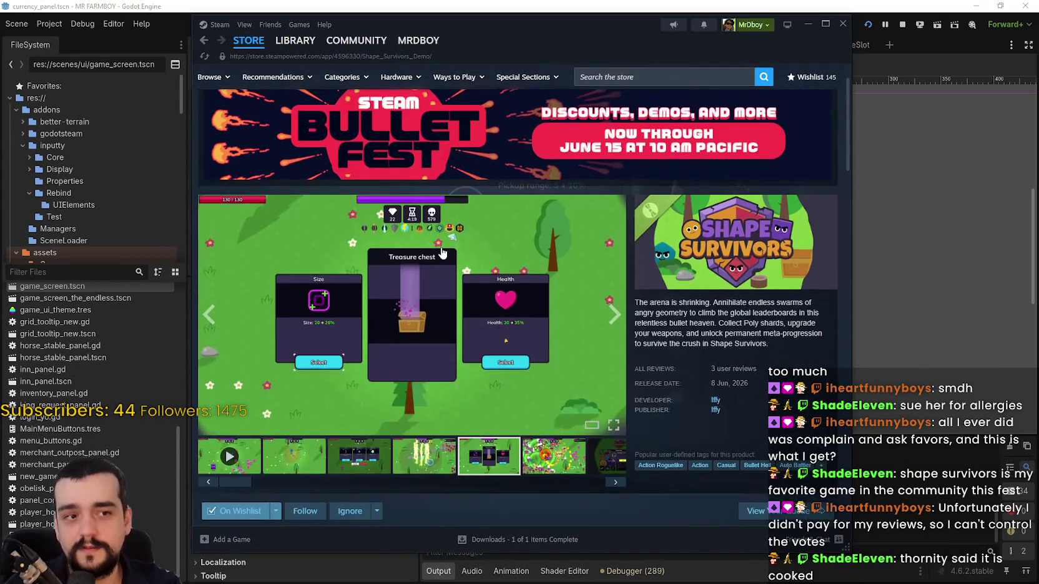
left_click(238, 50)
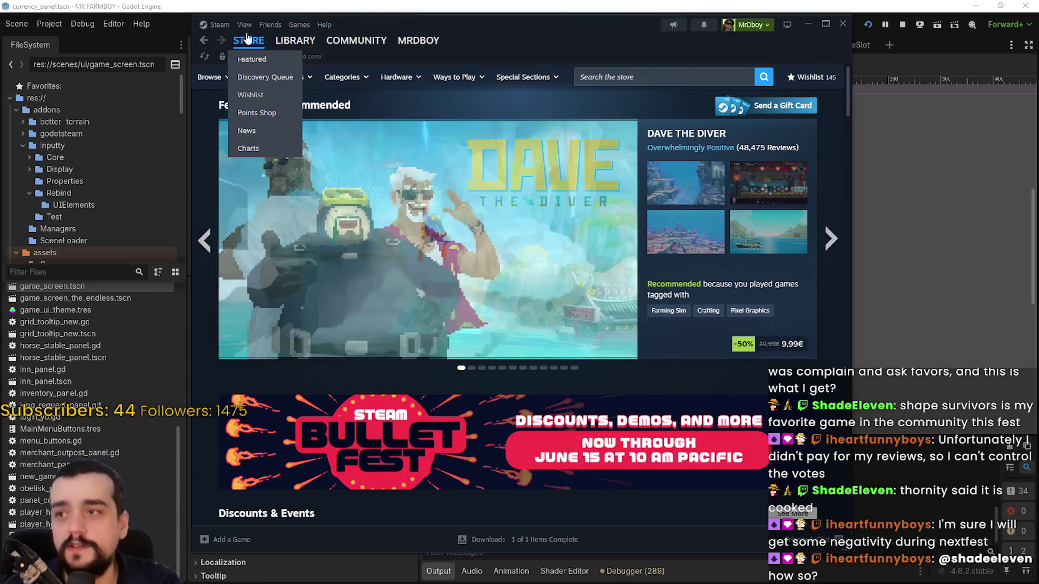
left_click(244, 58)
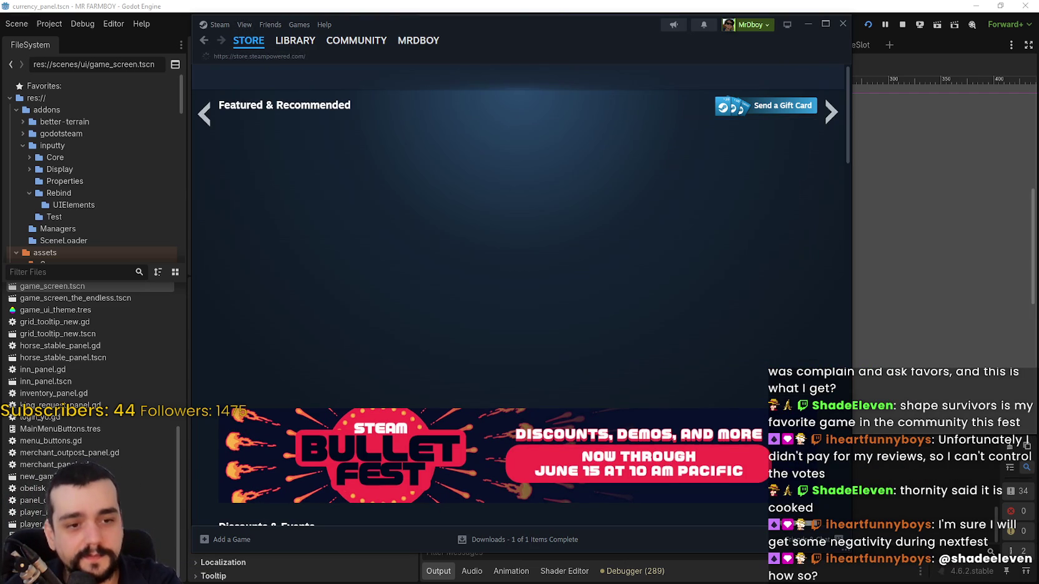
key("alt+Tab")
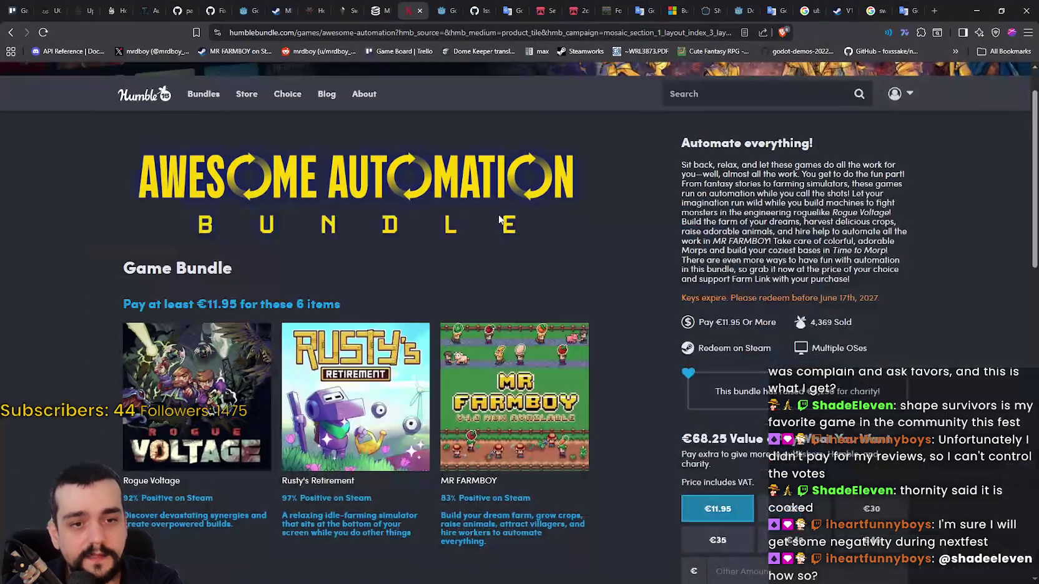
Search SteamDB for 'mr farmboy' and open the MR FARMBOY Demo app page (app 2797930).
left_click(378, 10)
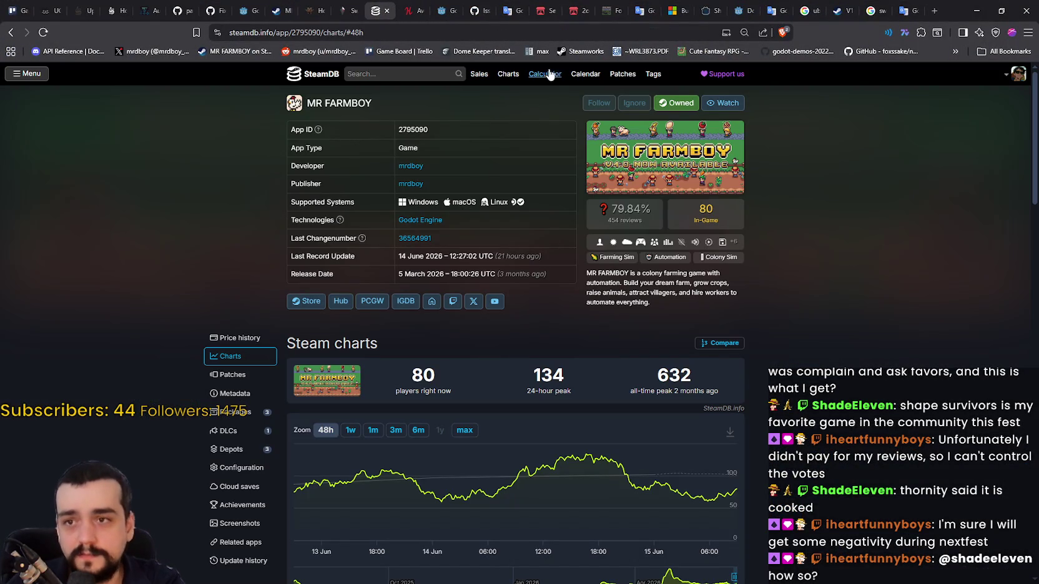
left_click(422, 80)
type("mr farmboy")
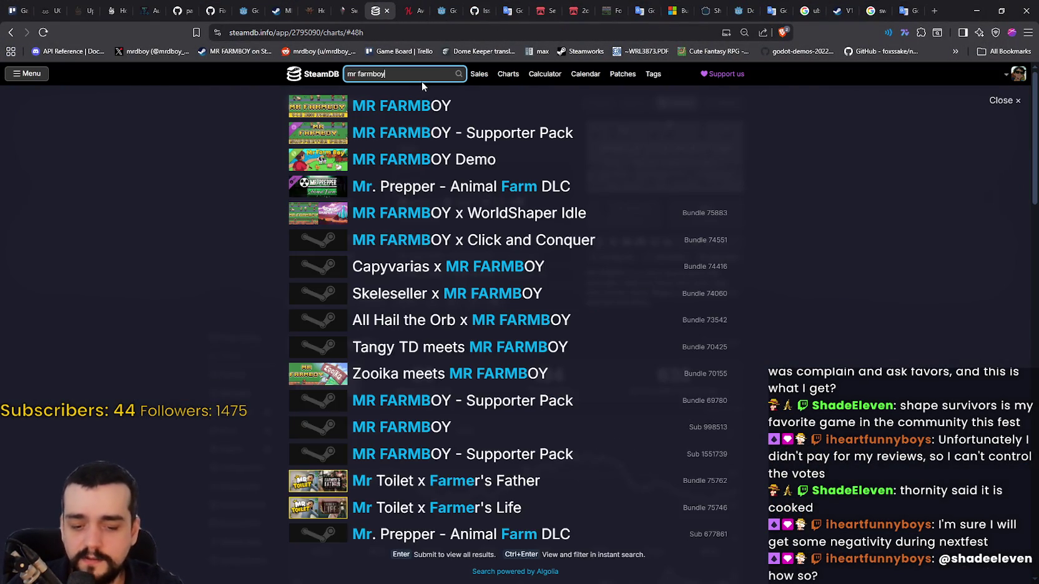
key("Down")
key("Down")
key("Down")
key("Return")
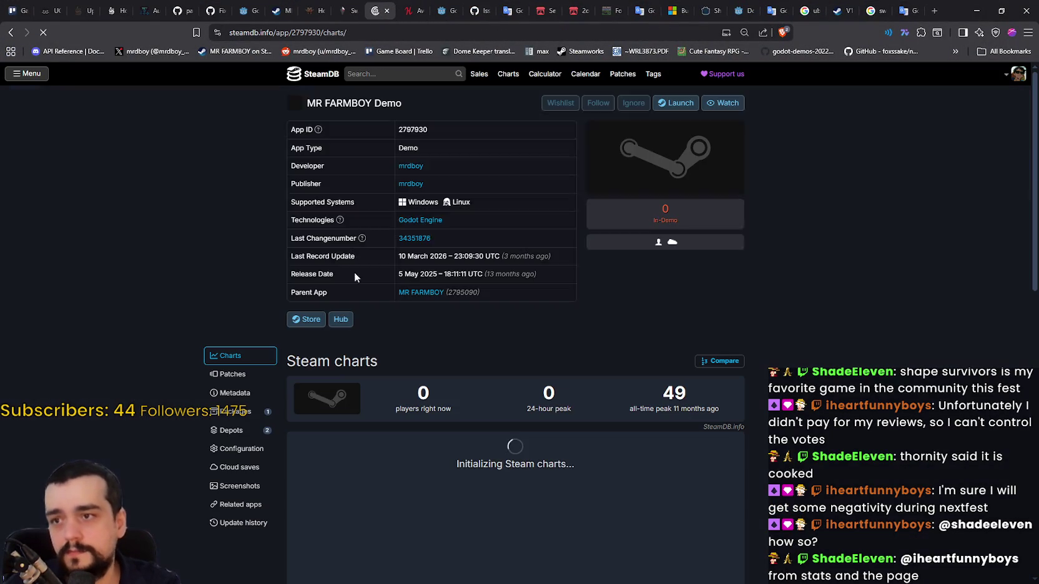
Zoom the MR FARMBOY Demo player chart through 1y, 6m and 1y, finishing on max.
scroll(444, 367, "down", 3)
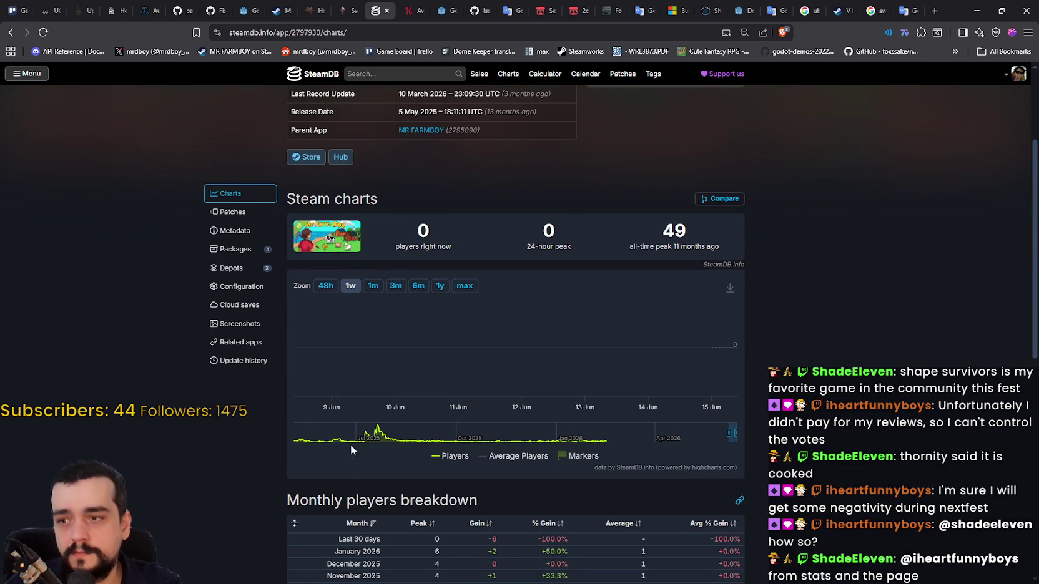
left_click(440, 286)
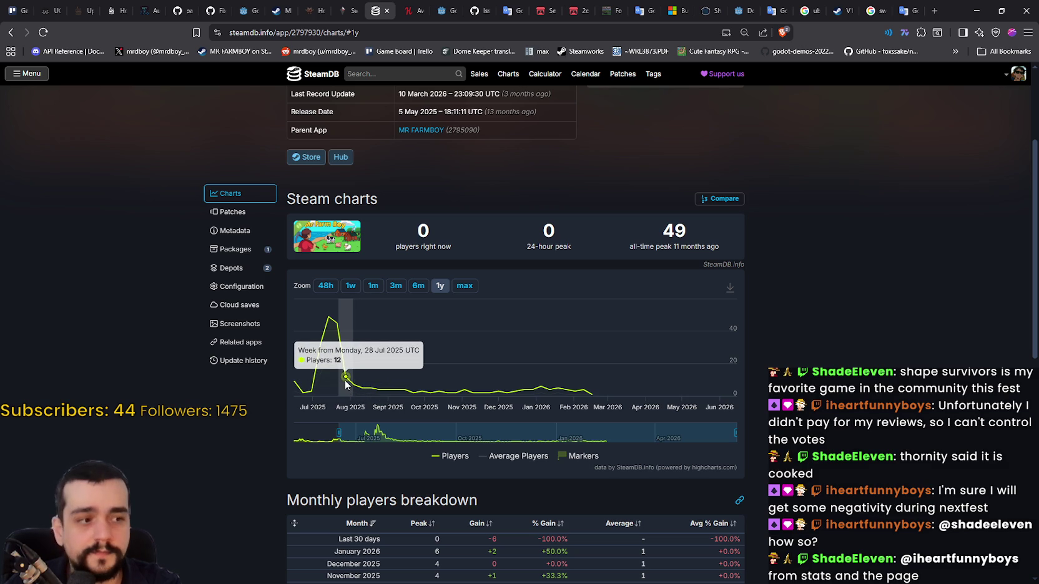
left_click(440, 285)
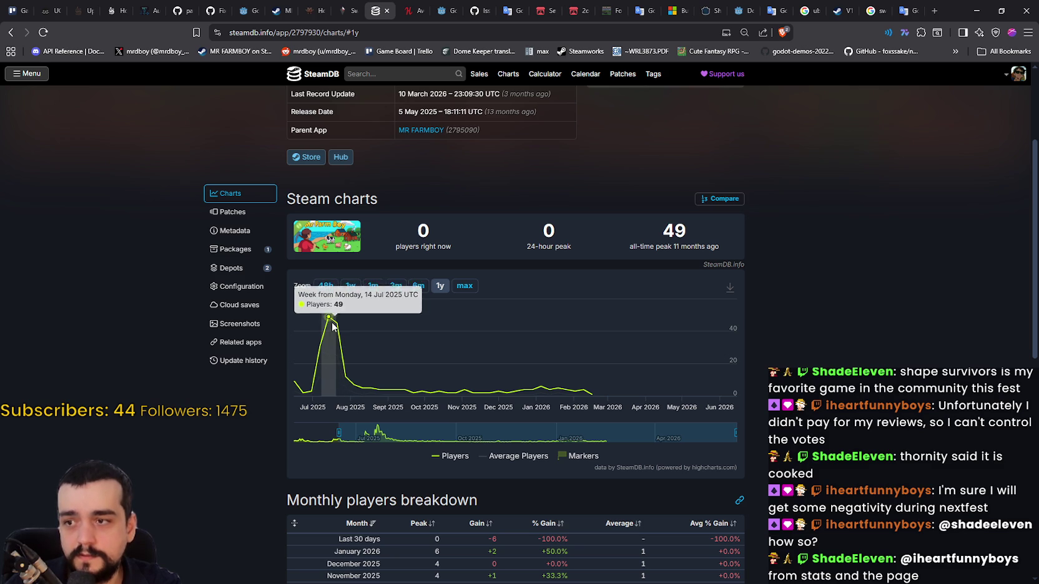
left_click(418, 286)
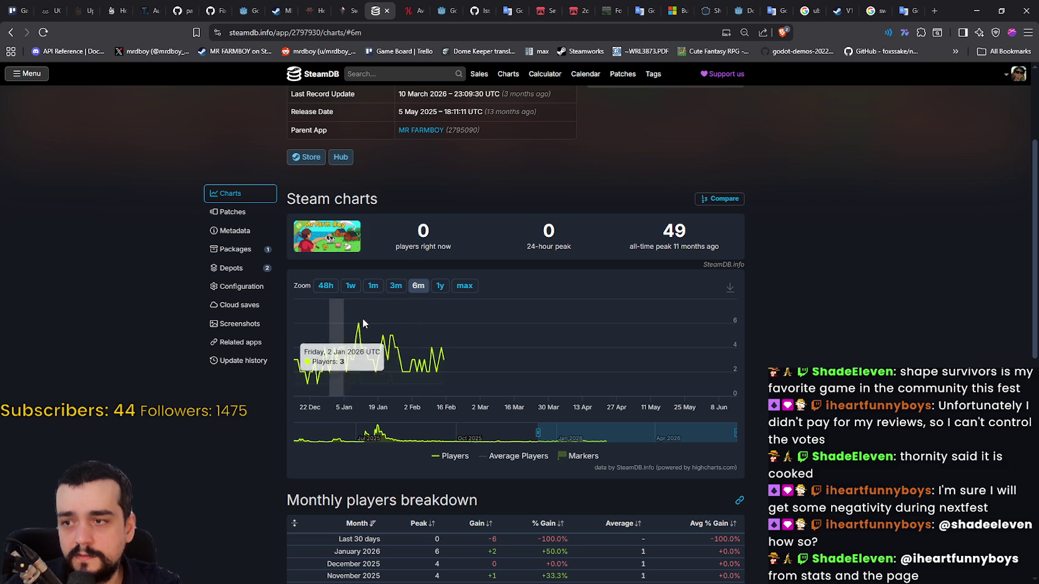
left_click(440, 286)
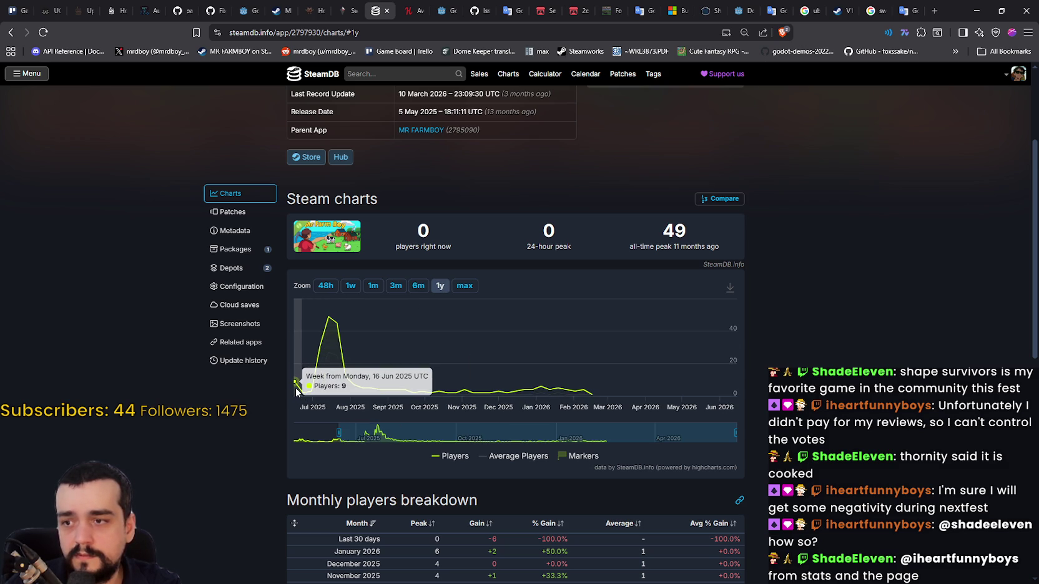
left_click(462, 286)
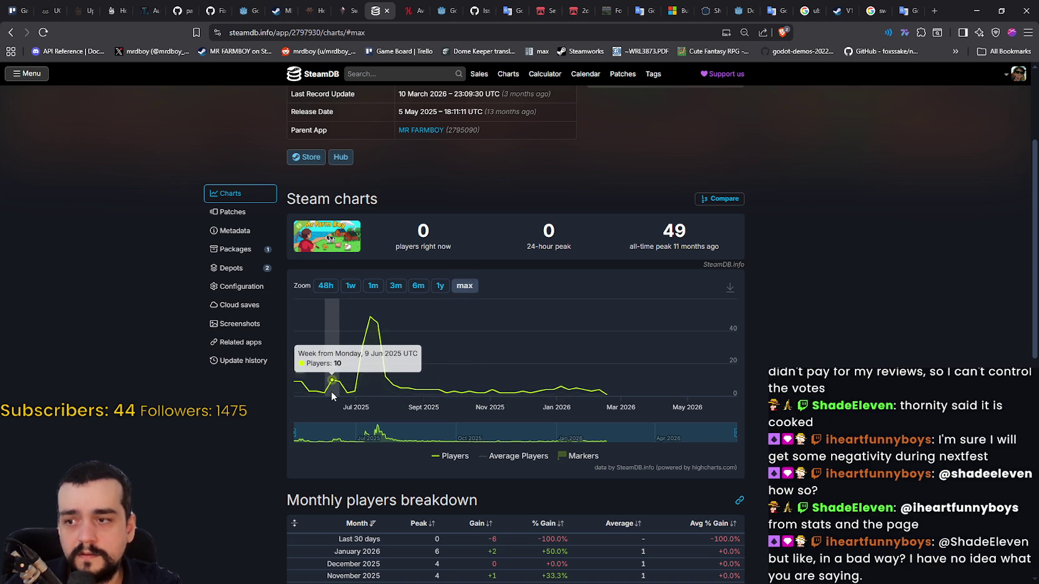
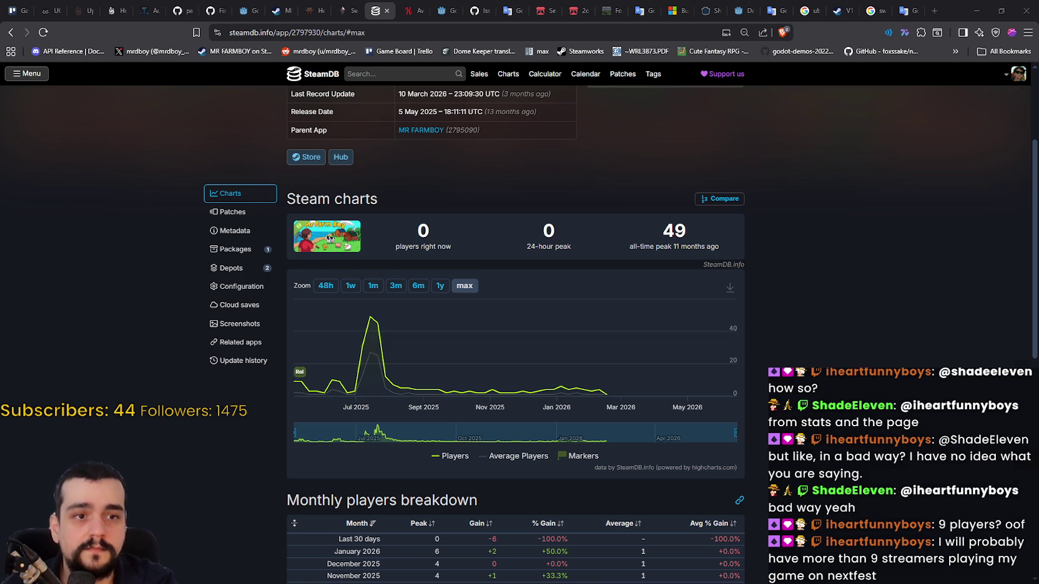
Switch to the browser window showing the YouTube search results for MR FARMBOY.
key("alt+Tab")
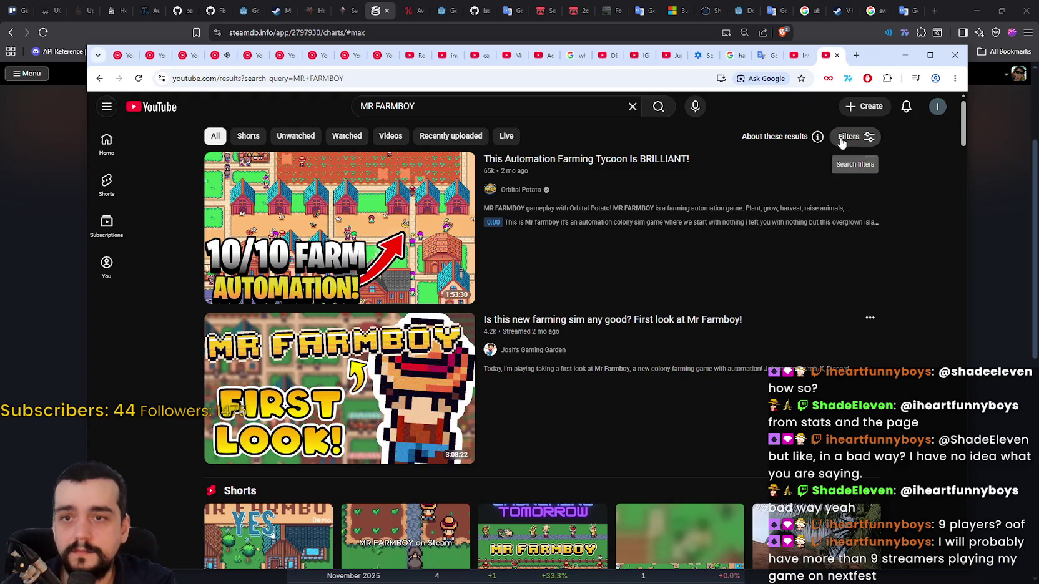
Sort the MR FARMBOY YouTube results by popularity, skim the top video's preview, then minimize YouTube.
left_click(855, 141)
left_click(661, 281)
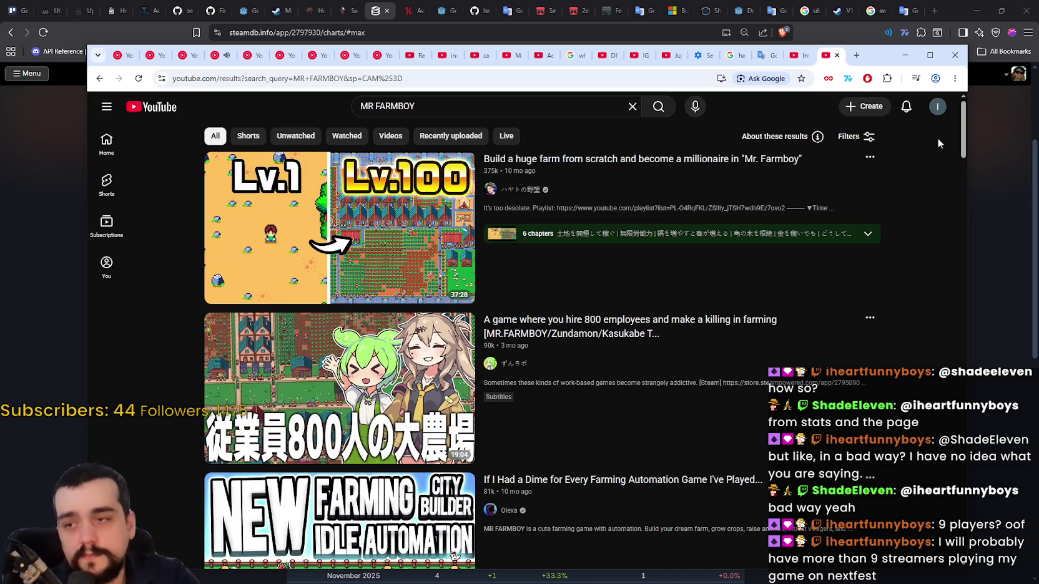
mouse_move(456, 198)
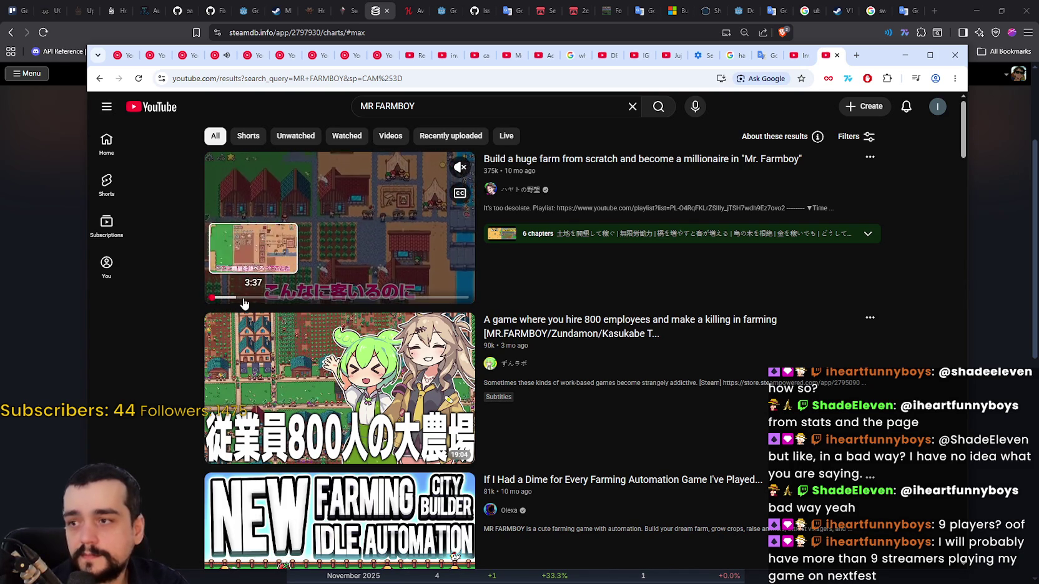
left_click(244, 299)
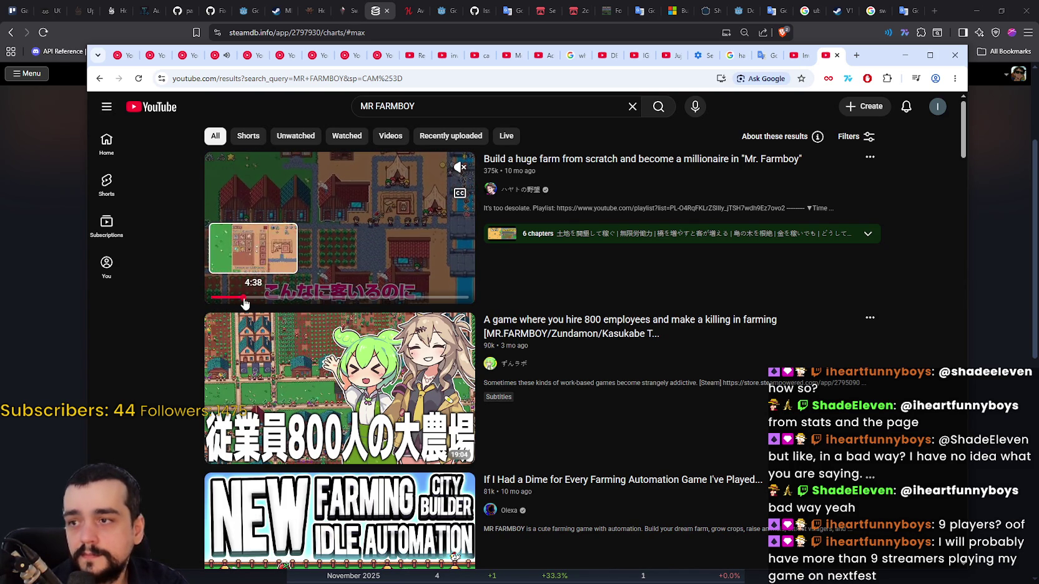
left_click(282, 298)
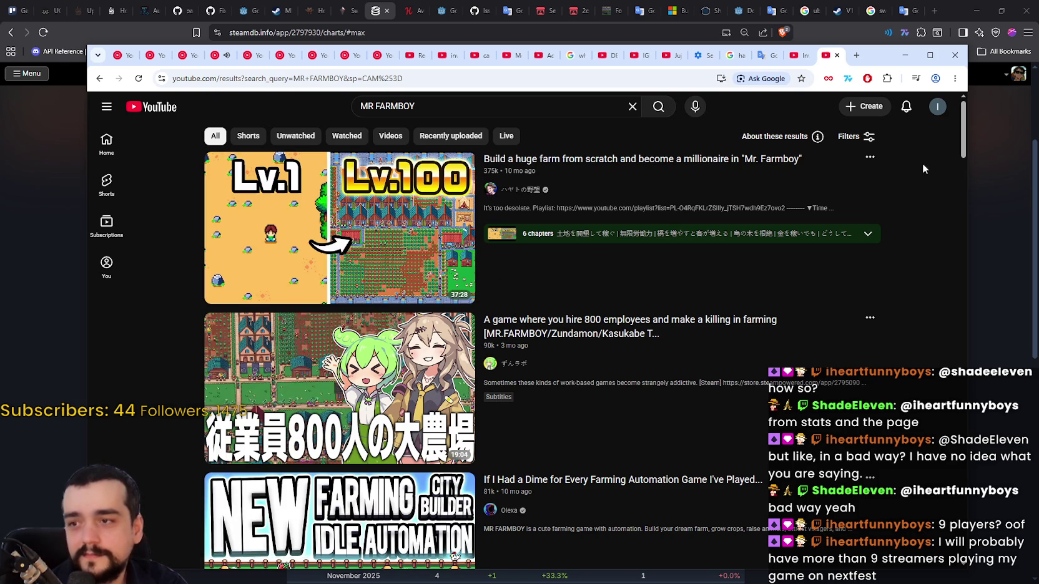
left_click(904, 54)
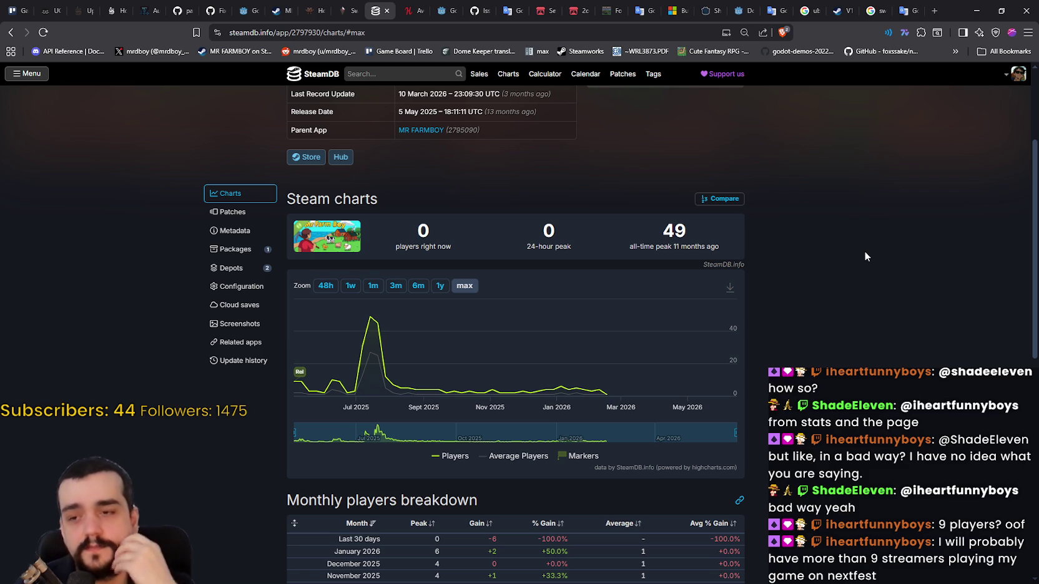
Minimize the browser, shift the Steam store window aside, and bring the Godot editor forward.
left_click(978, 9)
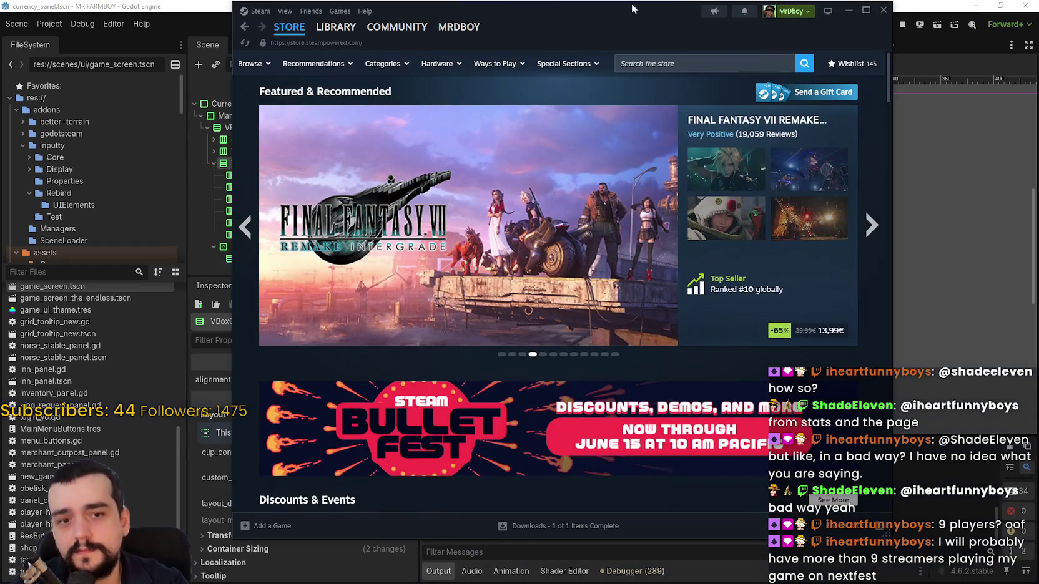
left_click_drag(652, 48, 665, 56)
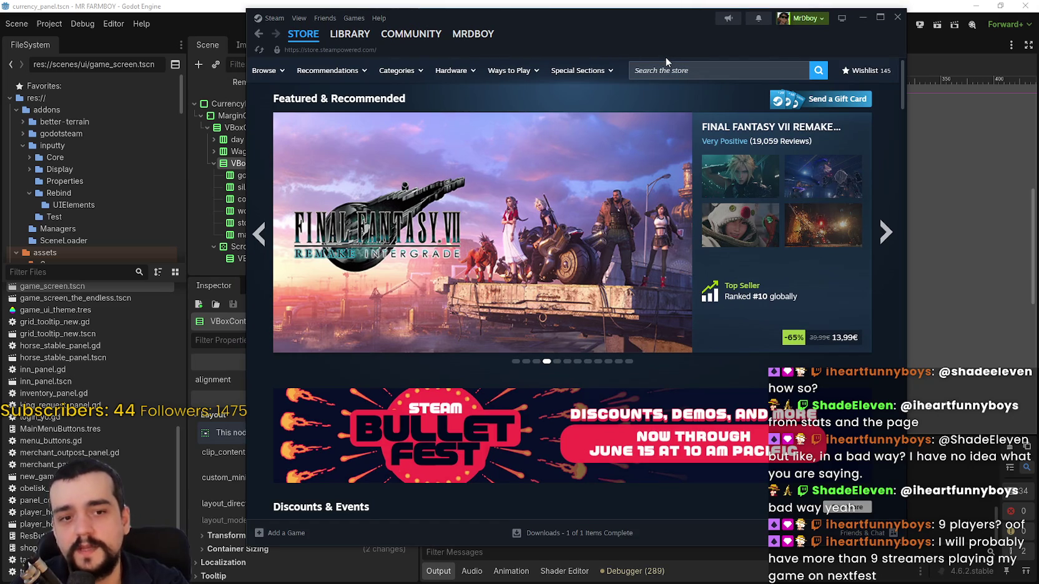
left_click(771, 70)
left_click(873, 183)
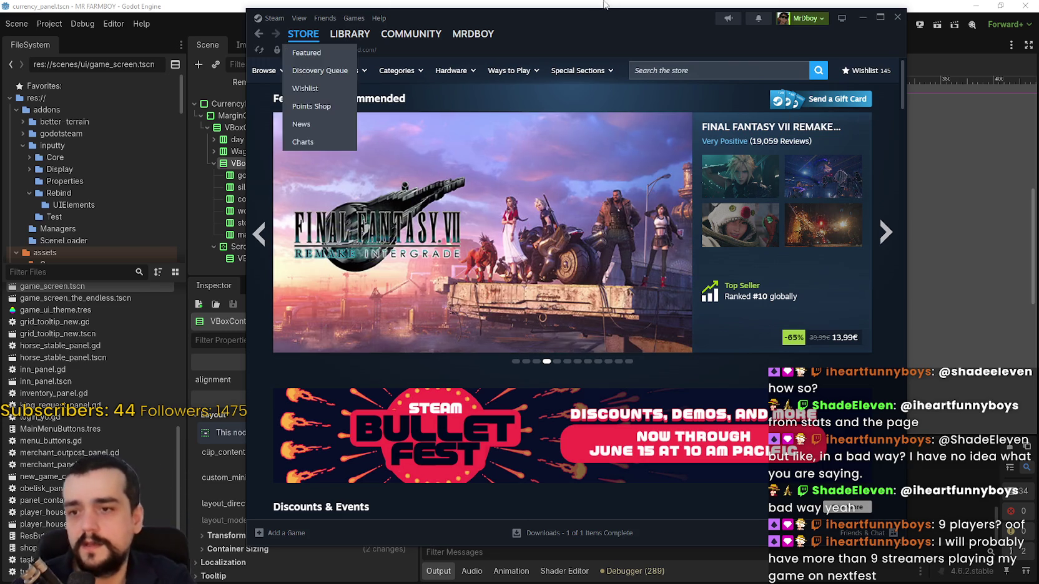
left_click(680, 5)
scroll(684, 210, "down", 6)
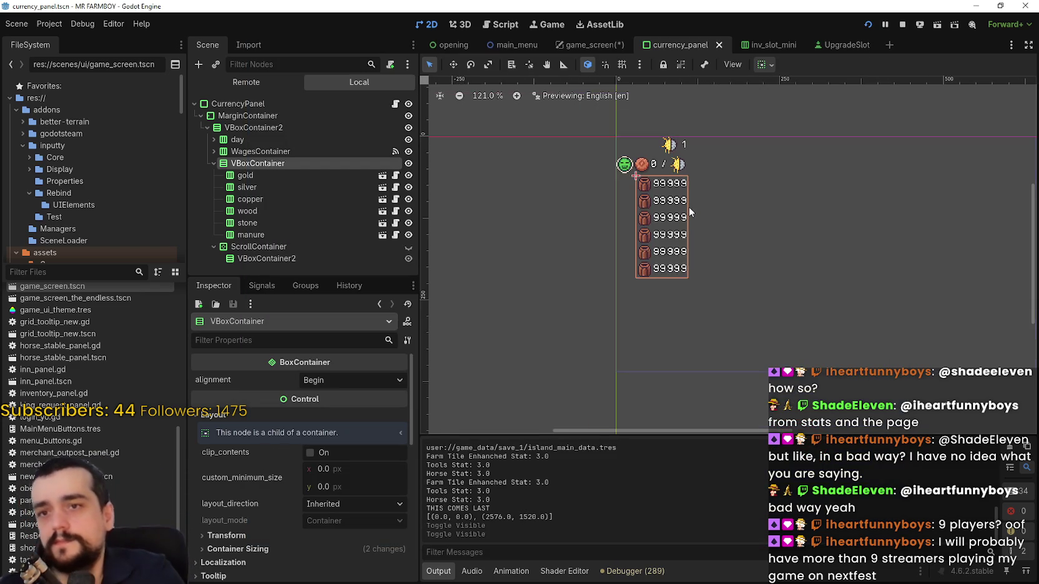
Expand the day node and unhide ActivePrayerBuffs so its sun icon with 99999 shows.
scroll(662, 248, "down", 1)
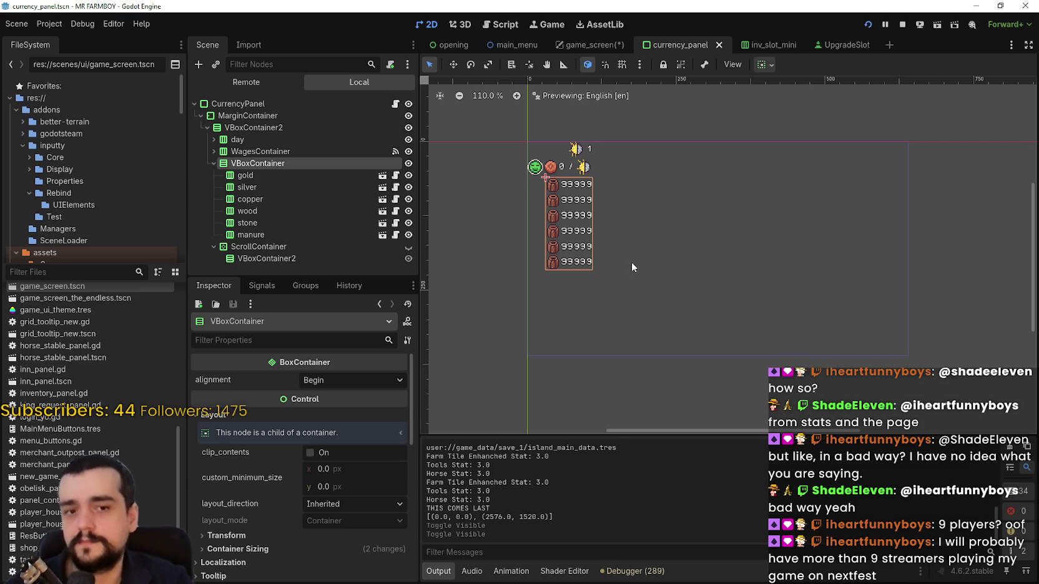
scroll(612, 245, "up", 4)
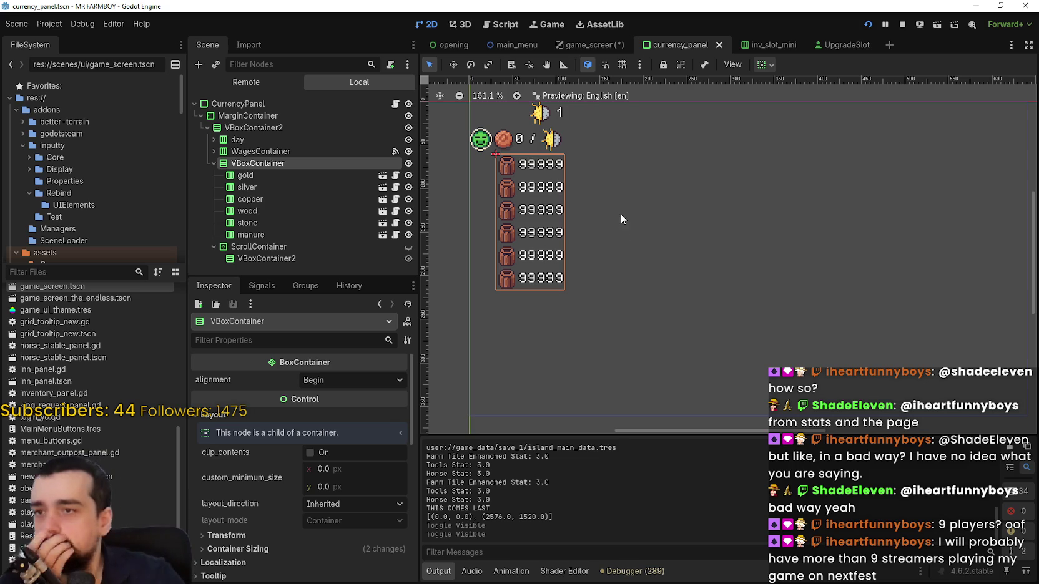
scroll(455, 87, "up", 1)
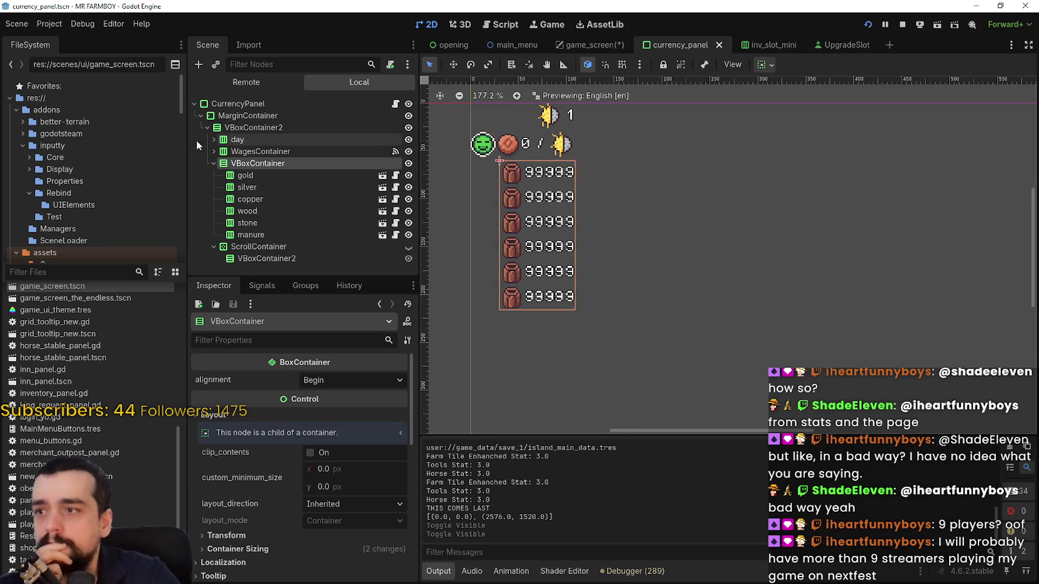
left_click(206, 135)
left_click(357, 167)
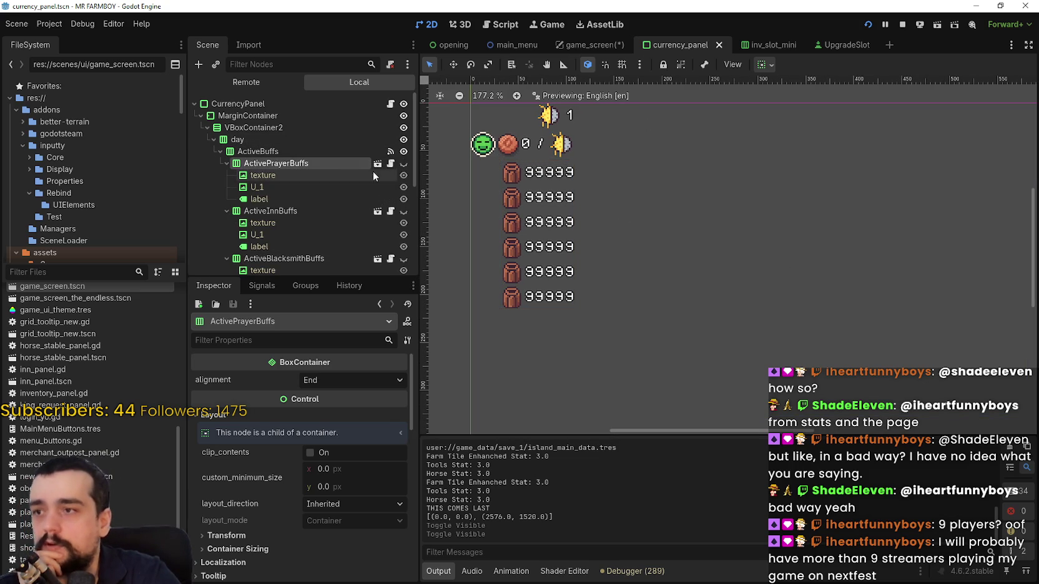
left_click(404, 164)
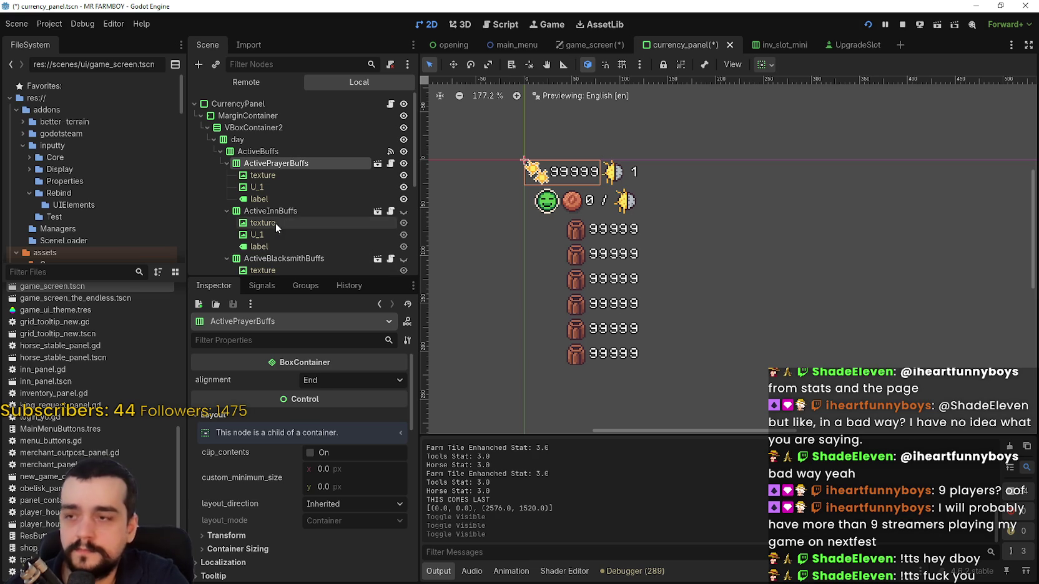
Check the ActivePrayerBuffs texture's Mouse settings, then switch to the inv_slot_mini scene.
left_click(297, 176)
scroll(321, 458, "down", 1)
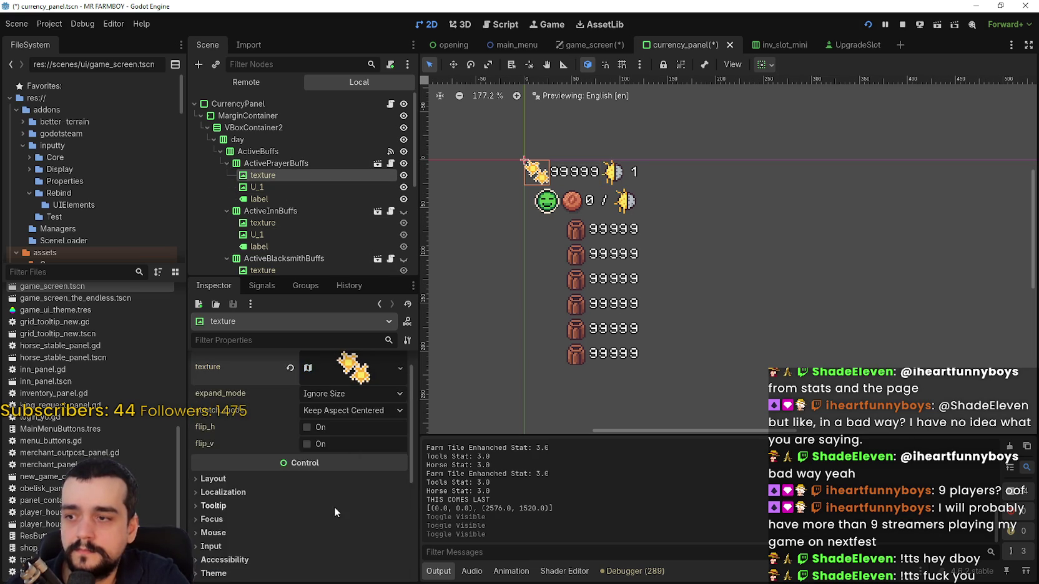
scroll(282, 501, "down", 2)
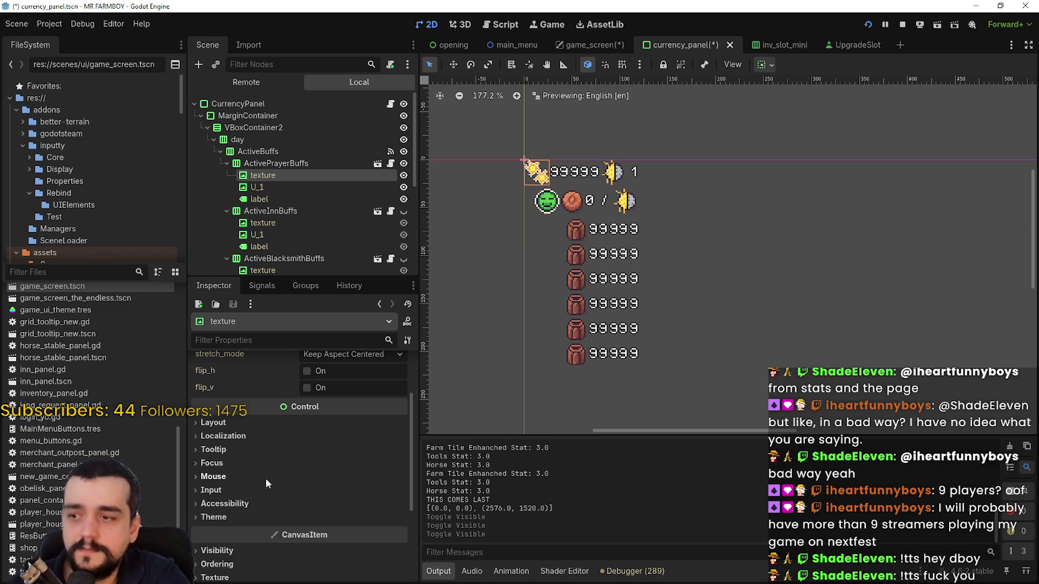
scroll(223, 458, "down", 1)
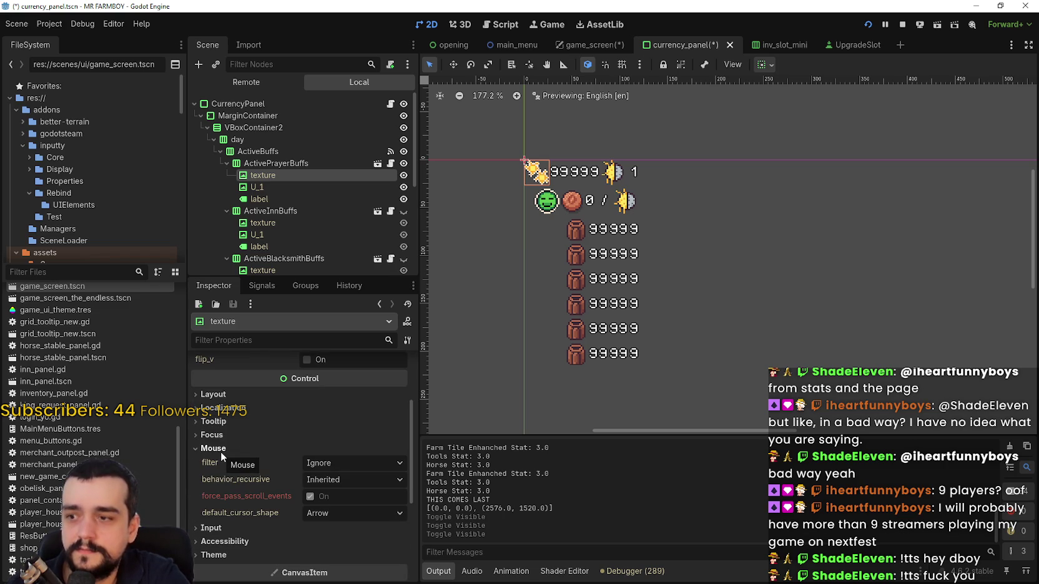
left_click(226, 454)
left_click(225, 453)
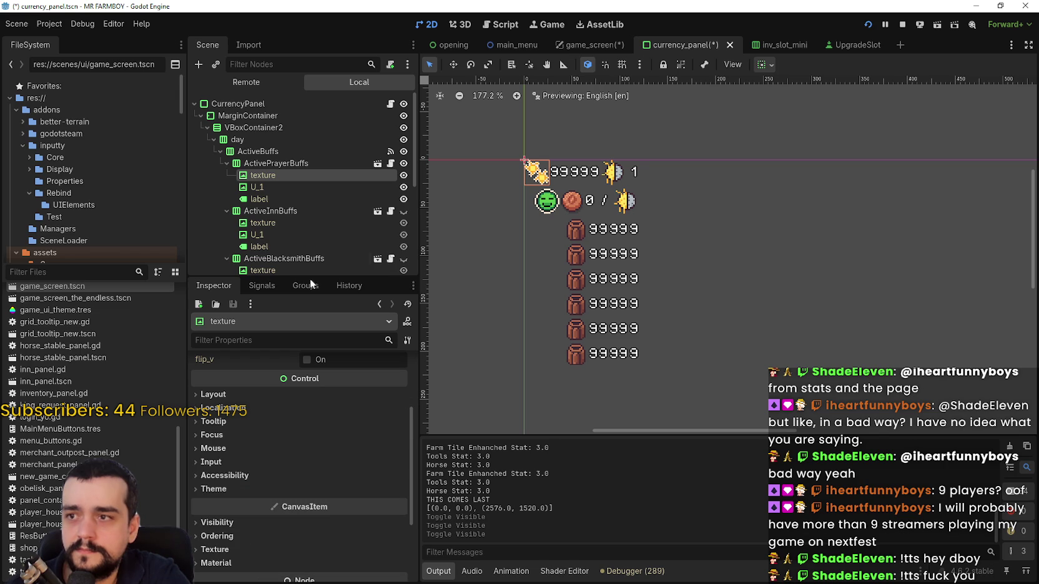
left_click(376, 164)
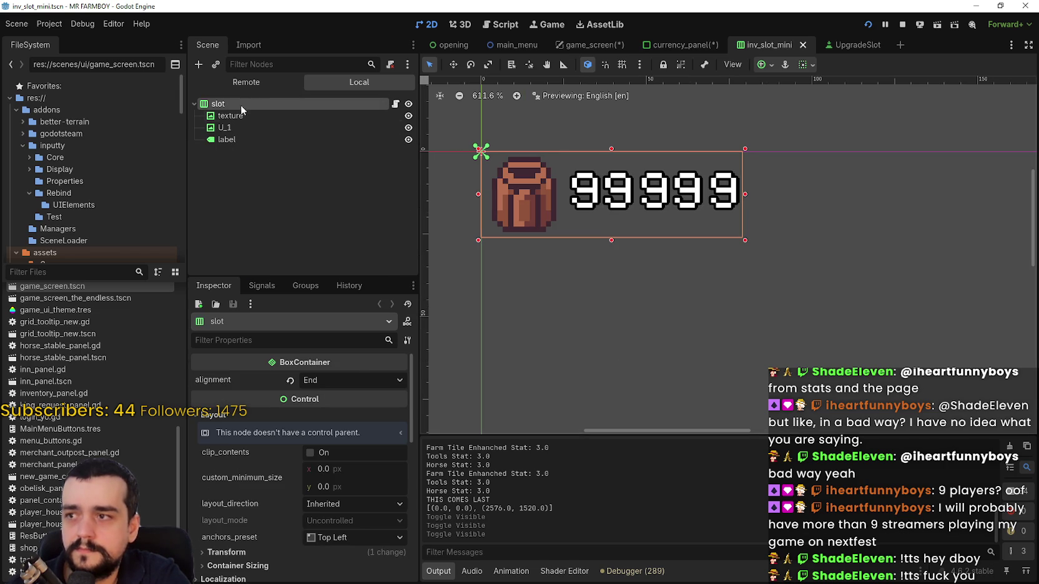
Select the inv_slot_mini texture node, then return to the currency_panel scene.
left_click(241, 115)
scroll(264, 428, "down", 3)
scroll(264, 428, "up", 5)
left_click(678, 45)
Inspect the ActiveInnBuffs container and its texture node's layout settings.
scroll(562, 231, "up", 5)
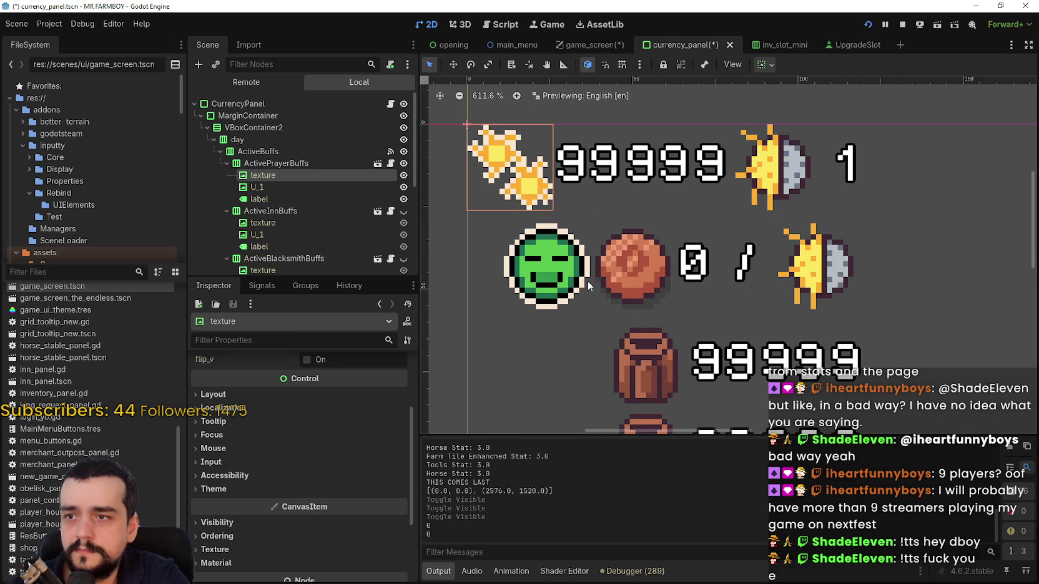
scroll(587, 278, "down", 4)
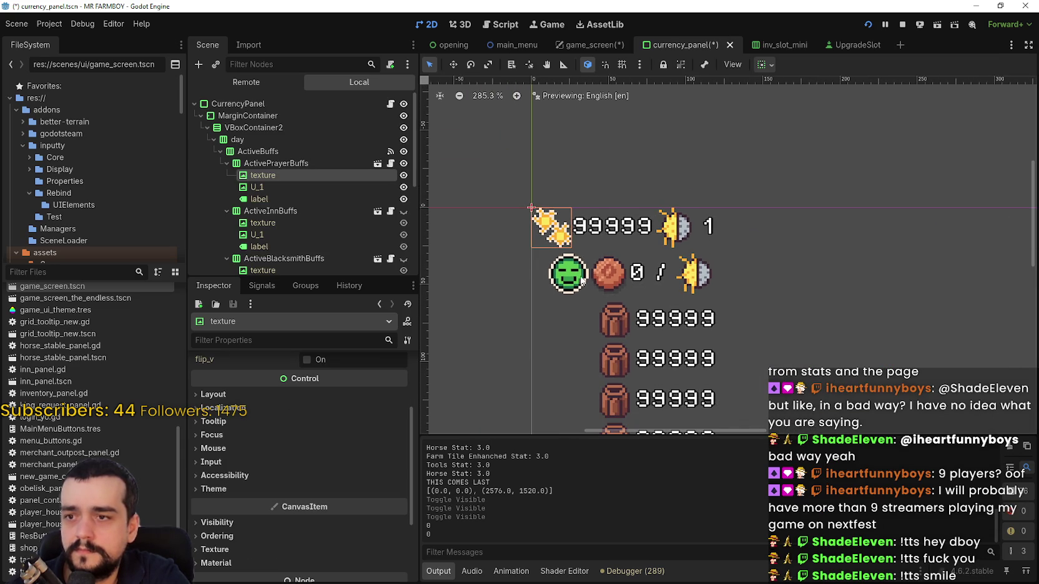
scroll(296, 196, "down", 2)
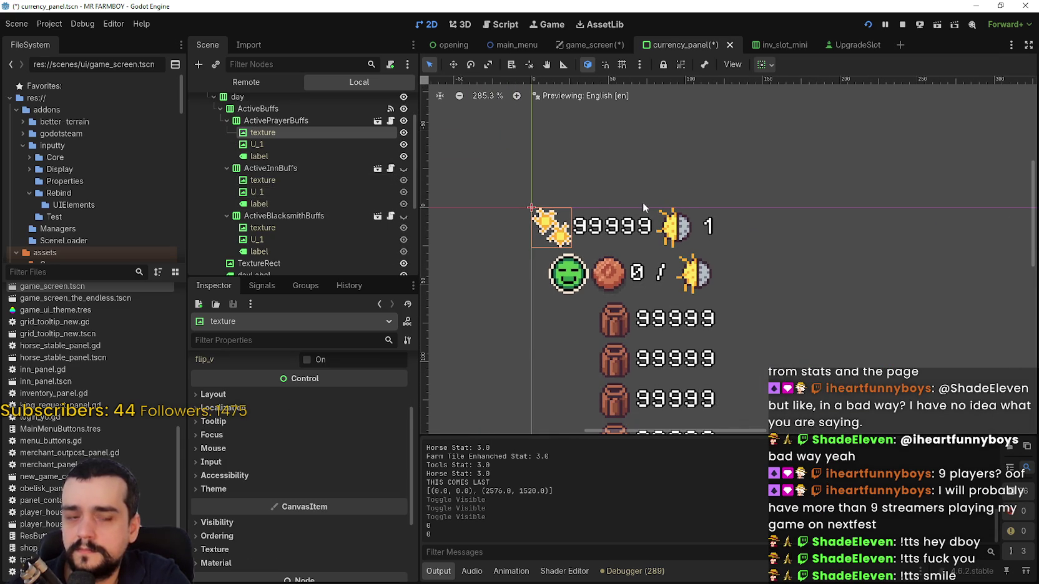
scroll(635, 218, "down", 1)
scroll(633, 217, "down", 1)
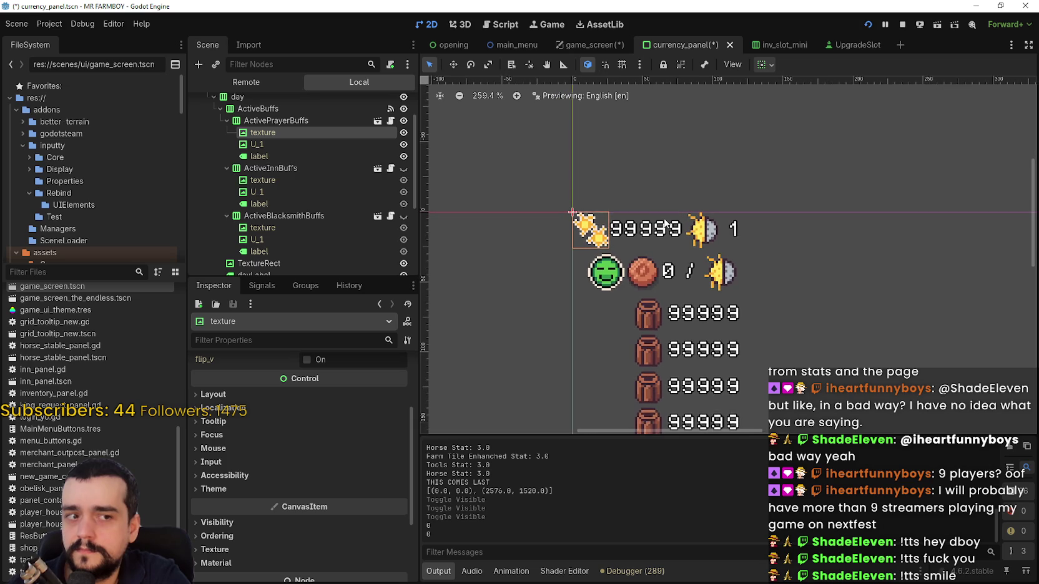
left_click(295, 180)
left_click(362, 169)
left_click(341, 180)
scroll(360, 498, "down", 2)
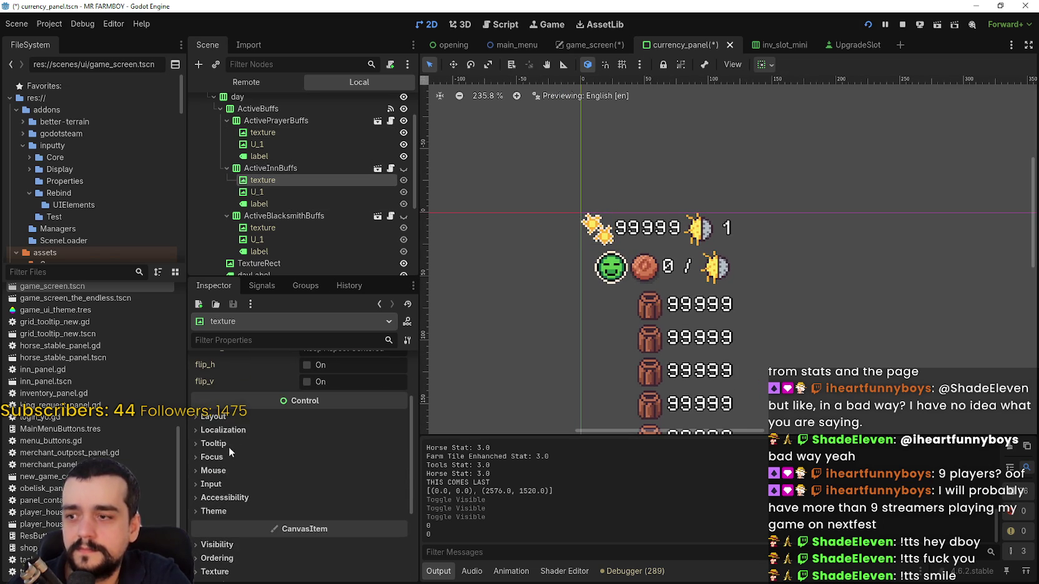
left_click(240, 415)
left_click(240, 415)
scroll(300, 437, "up", 2)
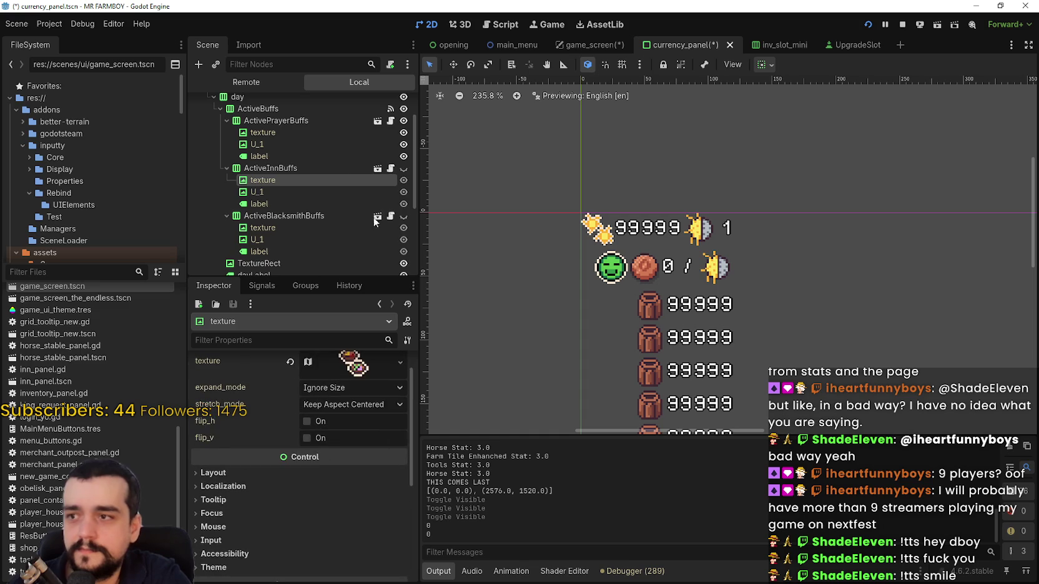
scroll(370, 239, "up", 1)
Check the Inn buff's child and label nodes, expand WagesContainer, and hide ActivePrayerBuffs.
left_click(295, 214)
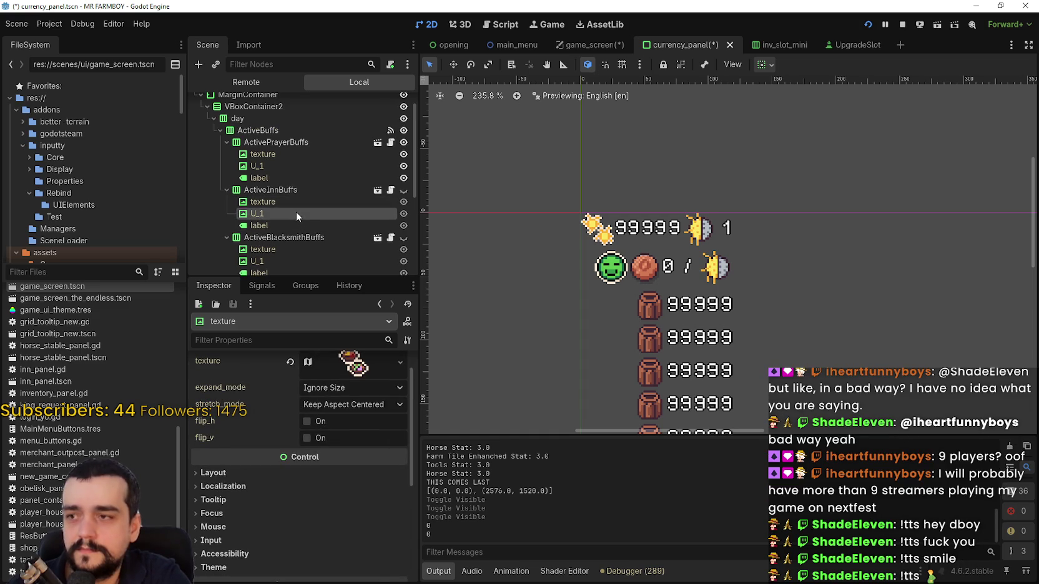
left_click(286, 225)
scroll(289, 227, "down", 3)
scroll(293, 213, "down", 1)
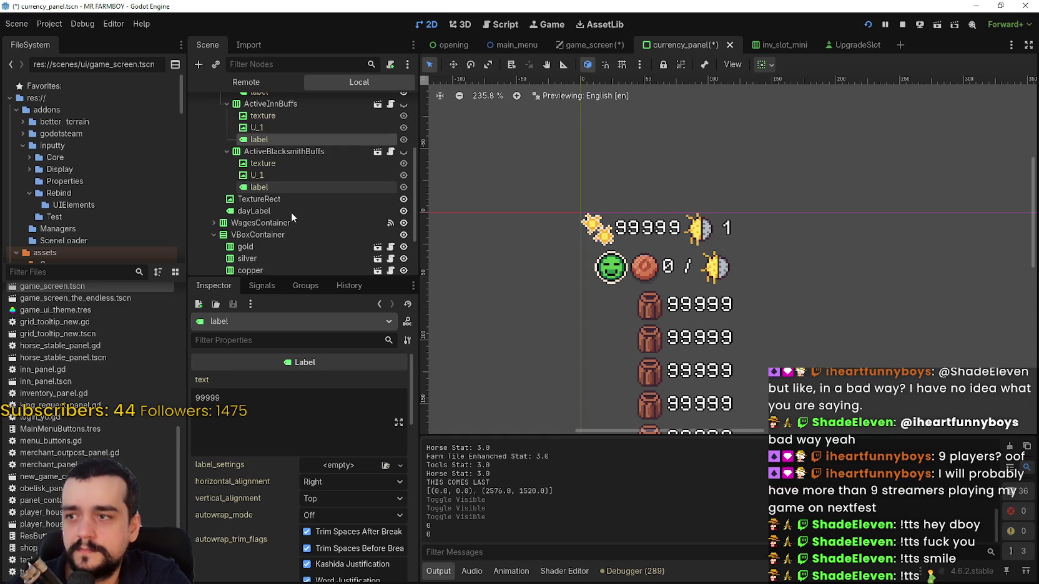
left_click(214, 222)
scroll(375, 219, "down", 2)
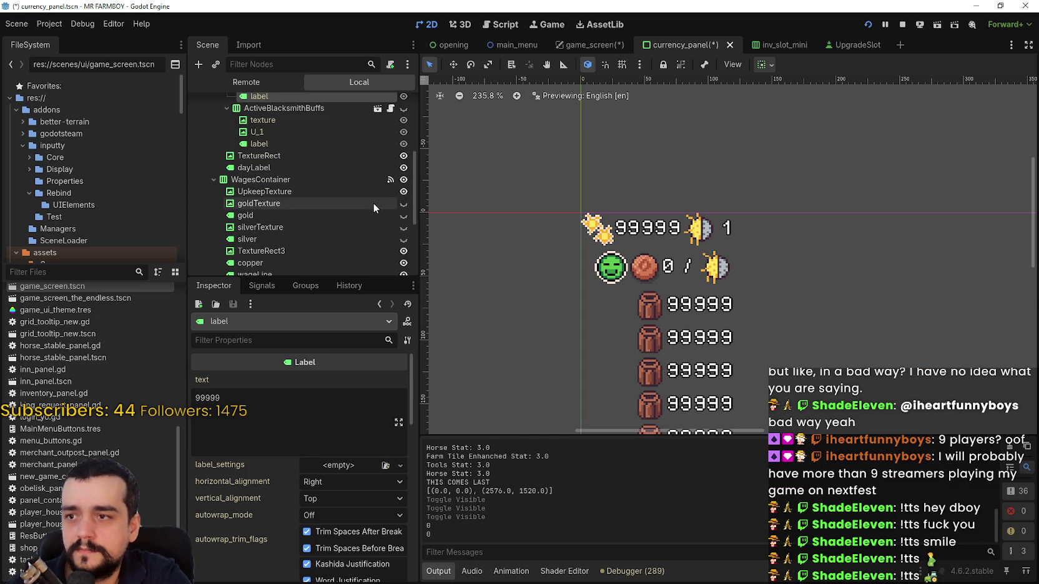
scroll(371, 210, "up", 7)
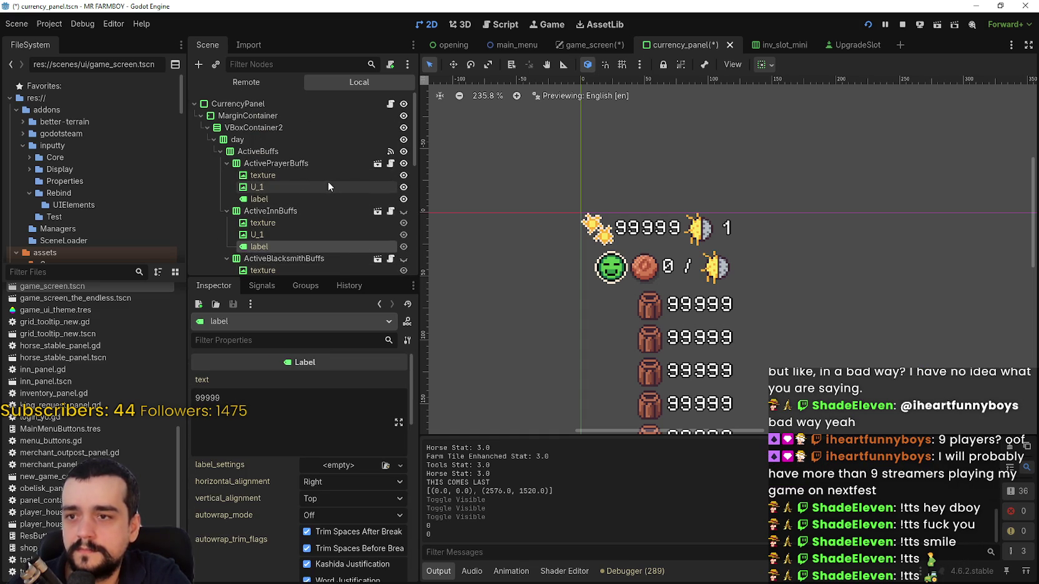
left_click(226, 163)
left_click(403, 163)
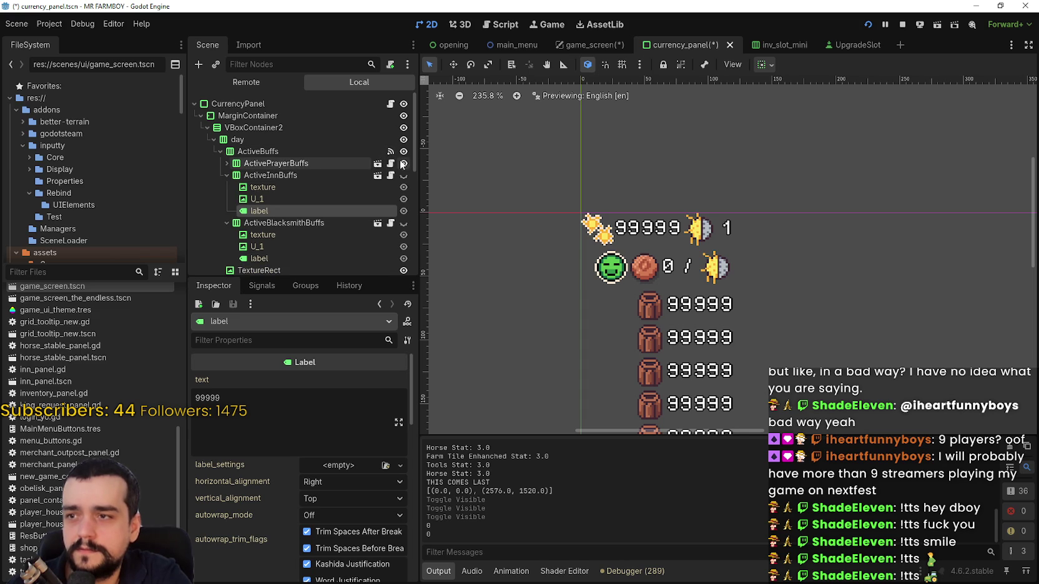
Collapse the ActiveInnBuffs and ActiveBuffs groups and unhide the gold coin icon.
left_click(227, 175)
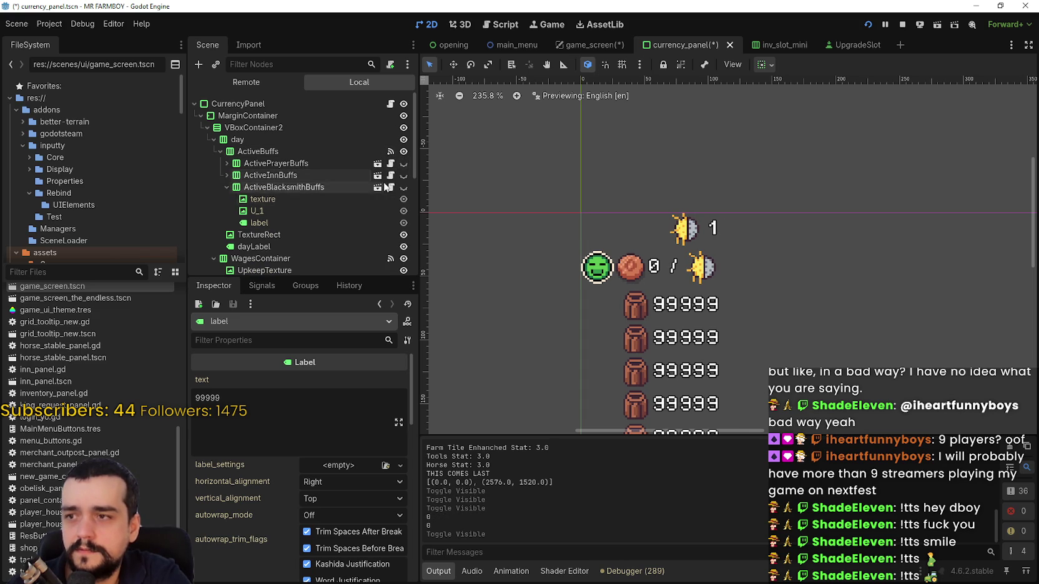
scroll(287, 189, "down", 2)
left_click(220, 108)
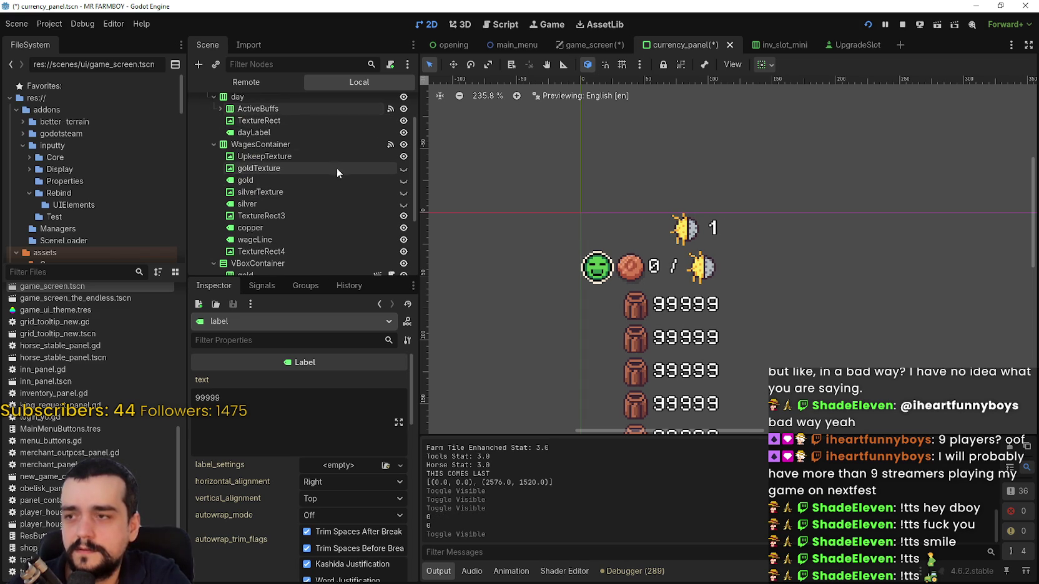
scroll(325, 151, "down", 1)
left_click(403, 151)
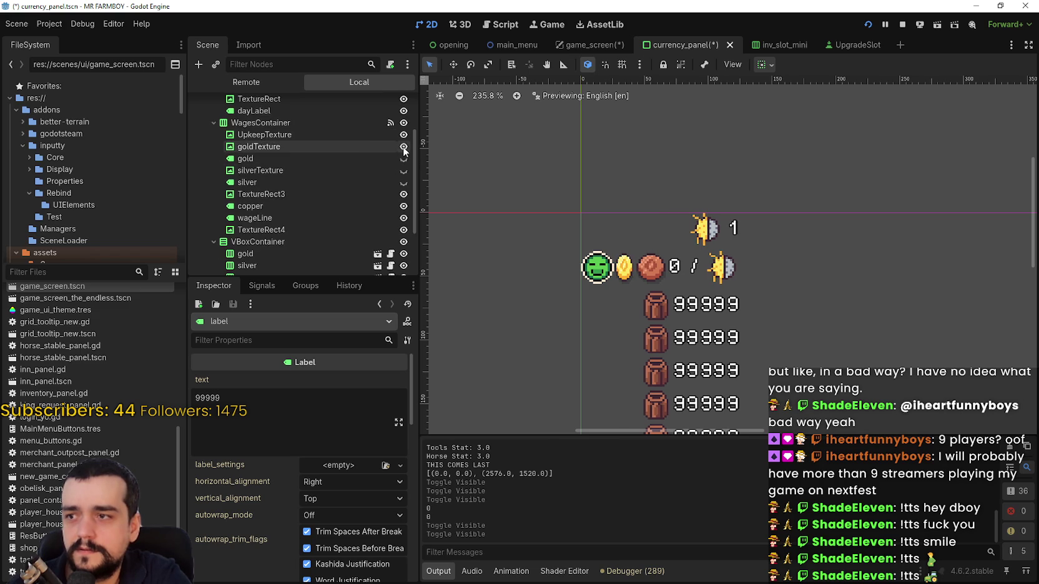
Set goldTexture's custom minimum size to 26 px.
left_click(375, 149)
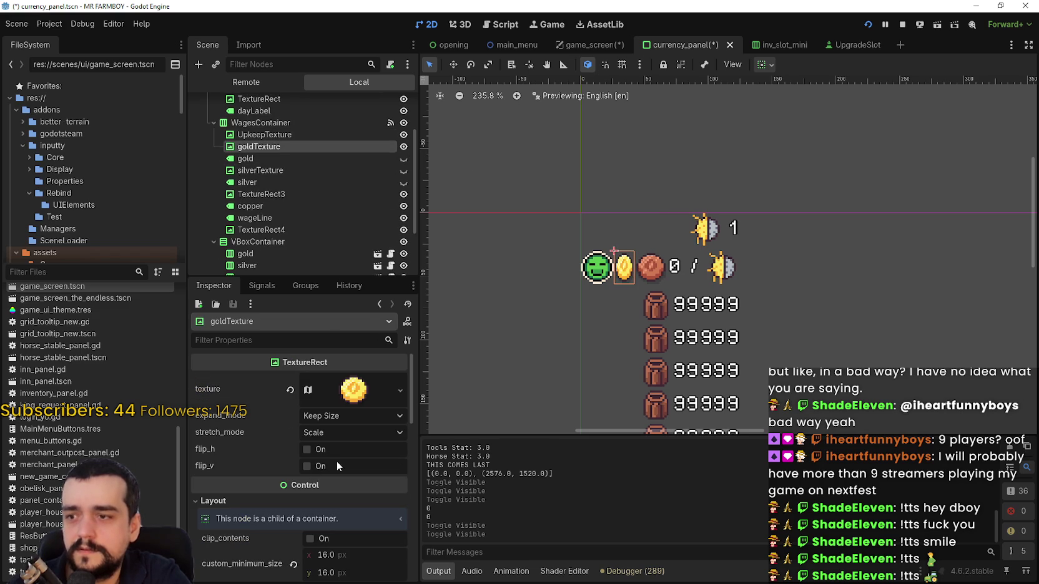
scroll(336, 465, "down", 4)
left_click(350, 441)
type("26")
key("Return")
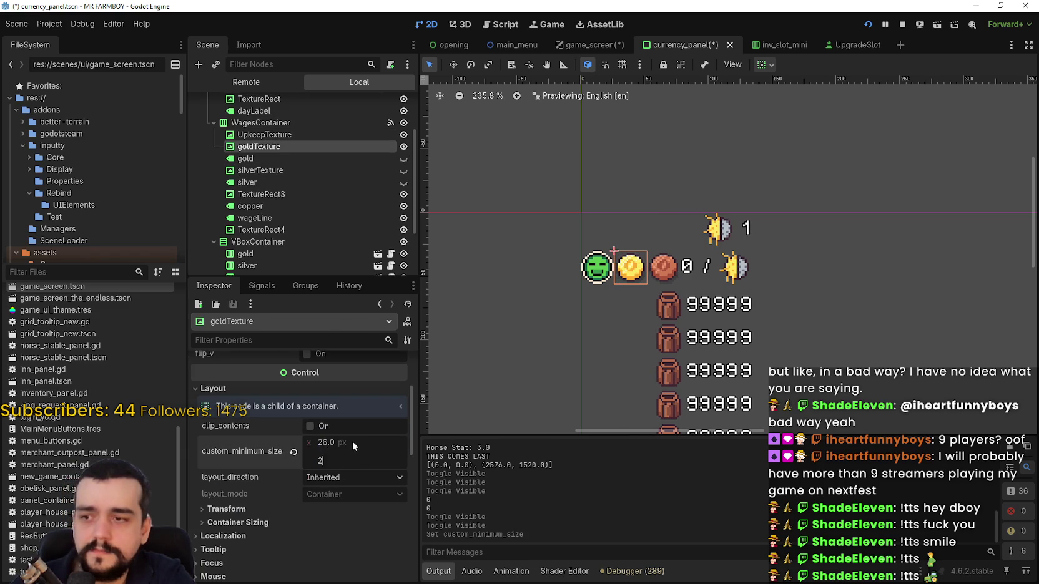
Set silverTexture's custom minimum size, entering 26 for width and 15 for height.
left_click(271, 170)
scroll(354, 464, "down", 2)
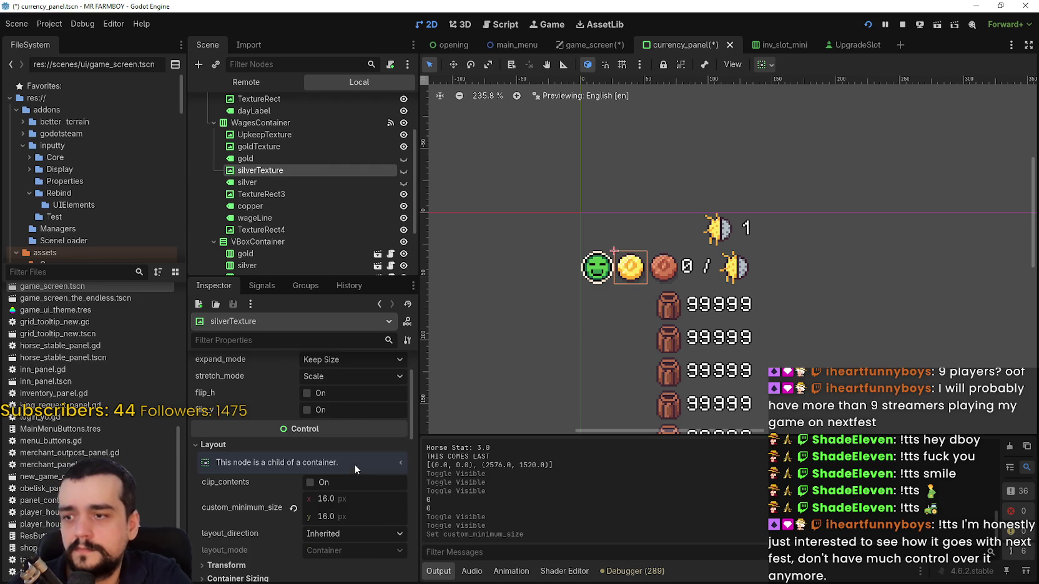
left_click(358, 503)
type("26")
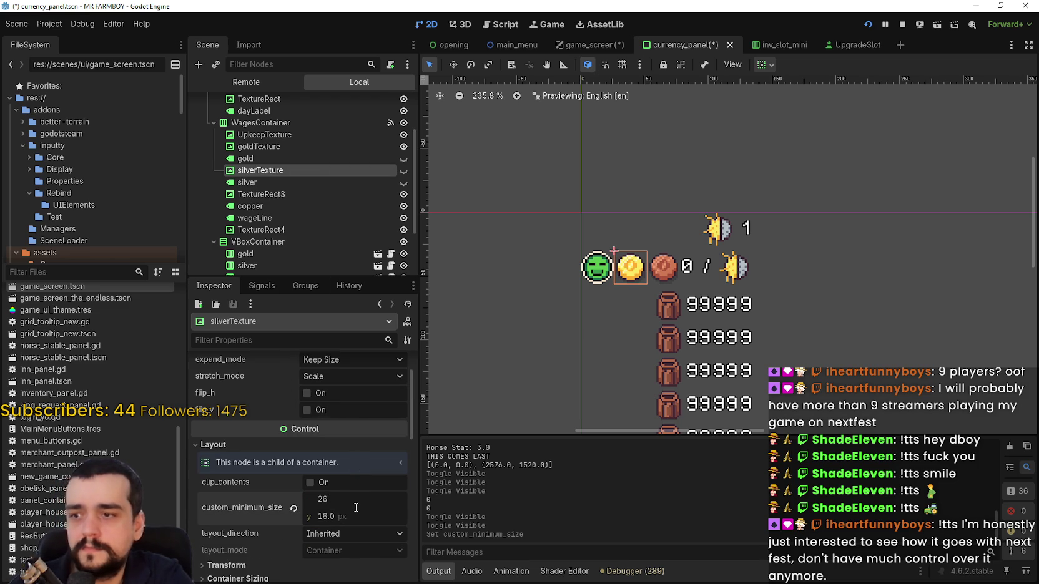
left_click(350, 513)
type("15")
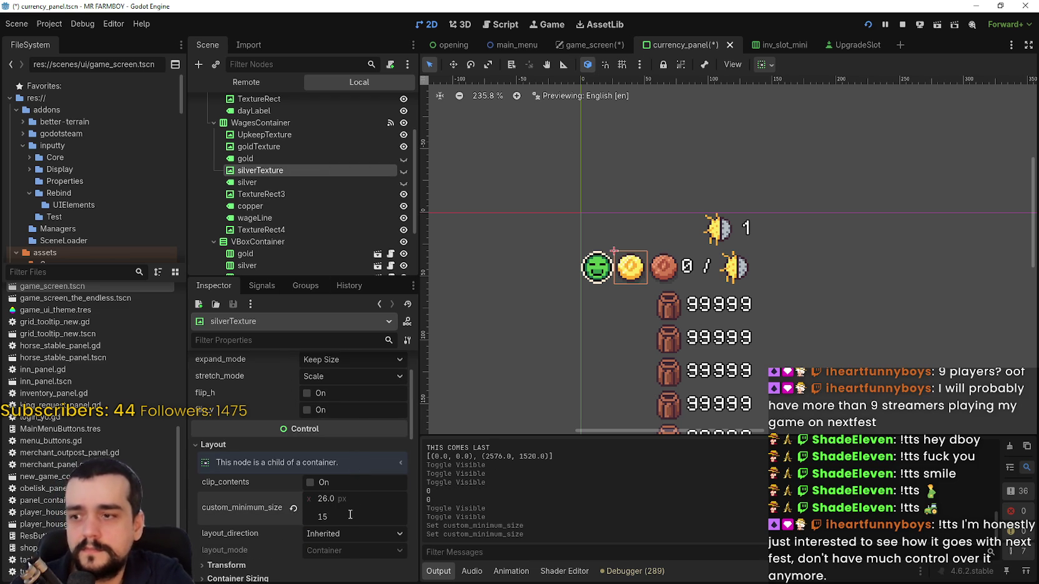
type("26")
key("Return")
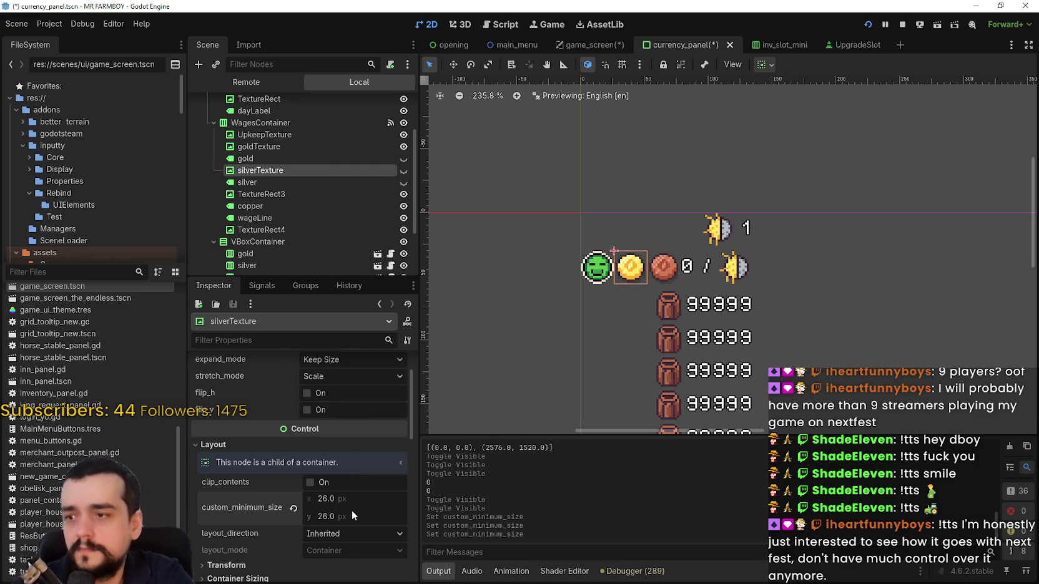
Test 'ss' text on the silver label, check its font overrides, then revert and hide it.
left_click(263, 181)
left_click(277, 418)
type("ss")
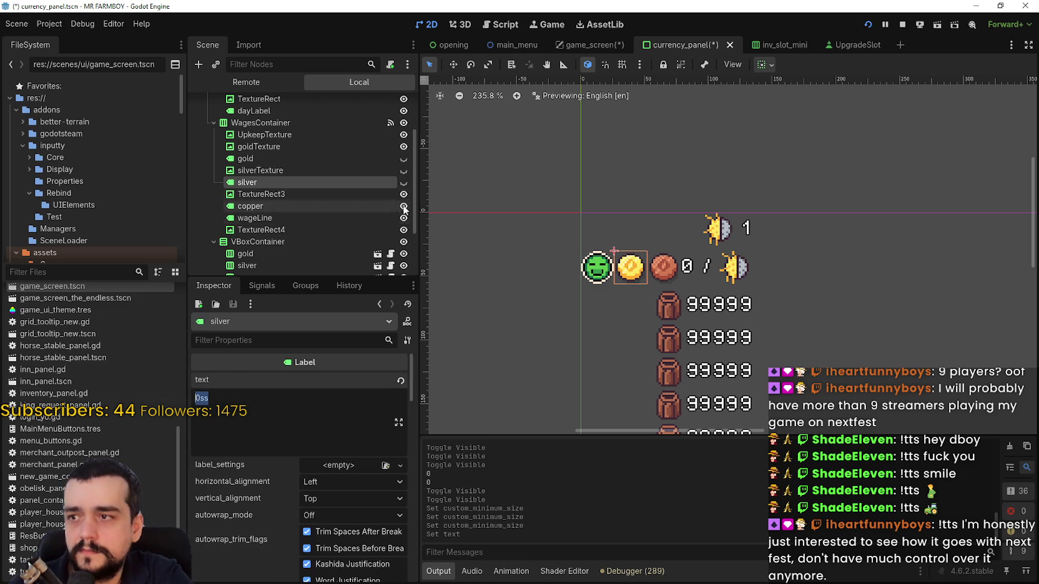
left_click(404, 182)
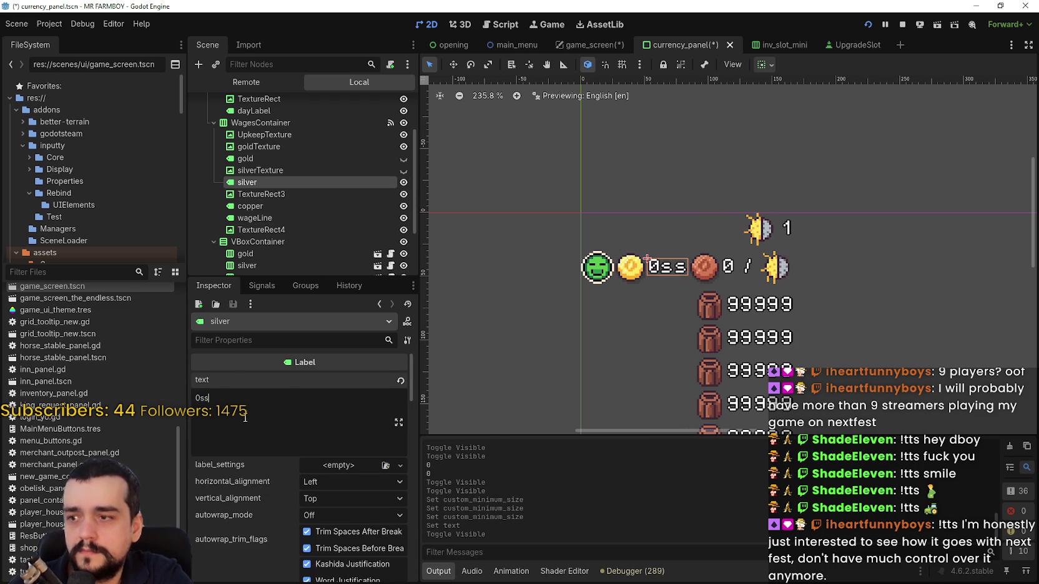
scroll(244, 500, "down", 10)
scroll(252, 515, "down", 5)
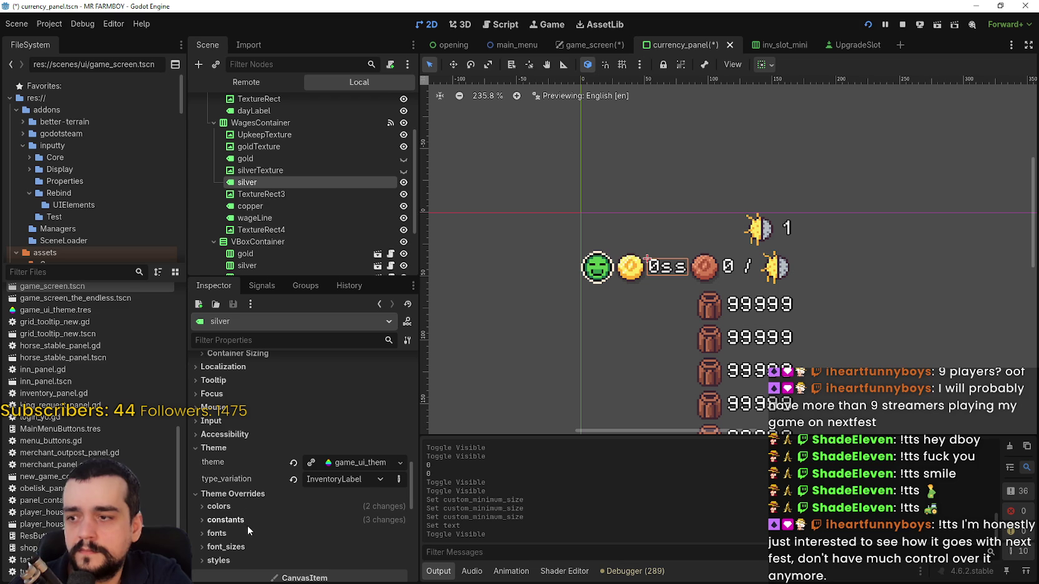
left_click(252, 534)
scroll(251, 527, "down", 3)
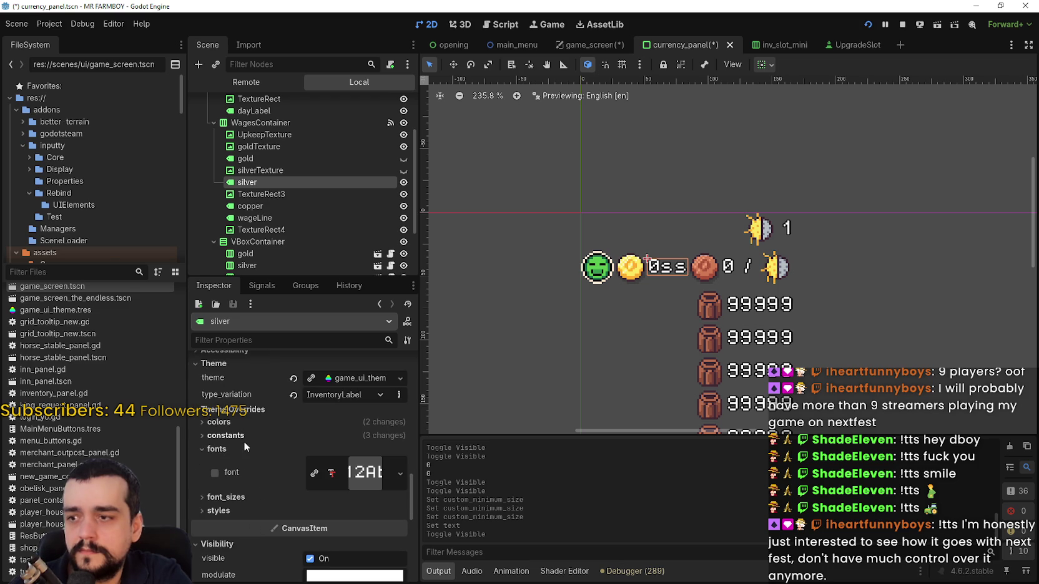
scroll(328, 402, "up", 8)
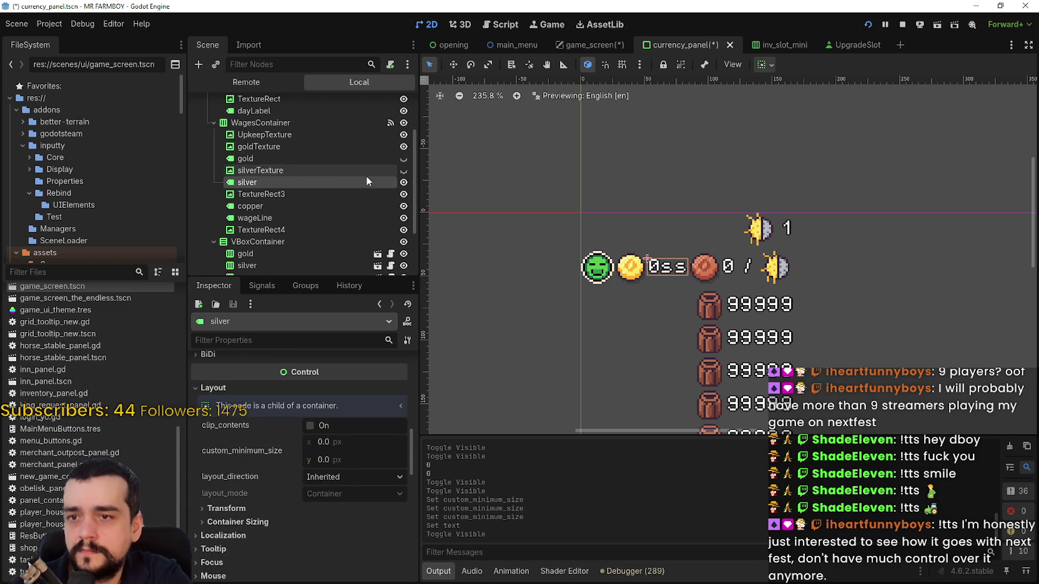
scroll(317, 493, "up", 6)
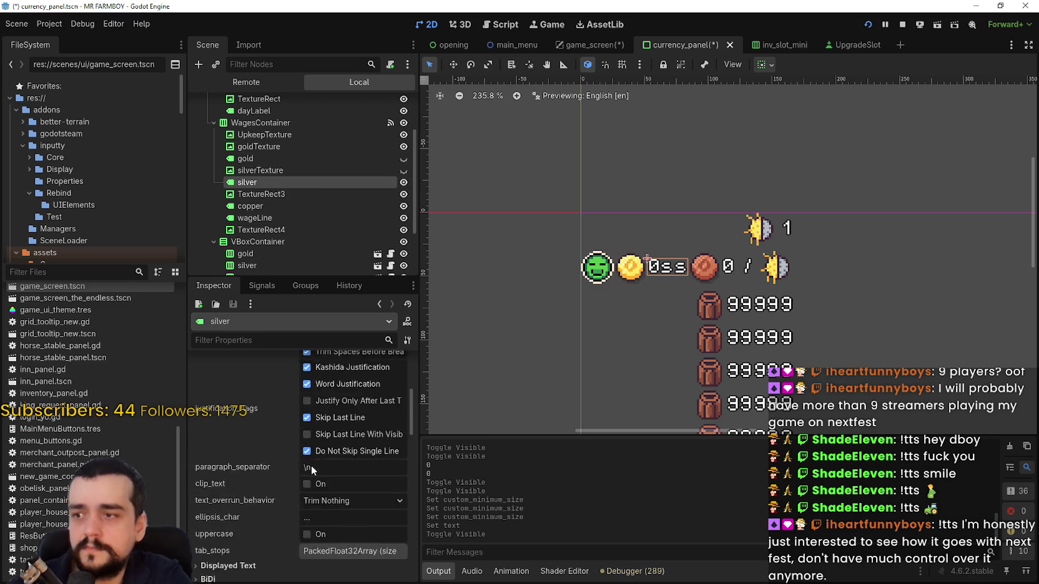
scroll(314, 463, "up", 2)
key("BackSpace")
key("BackSpace")
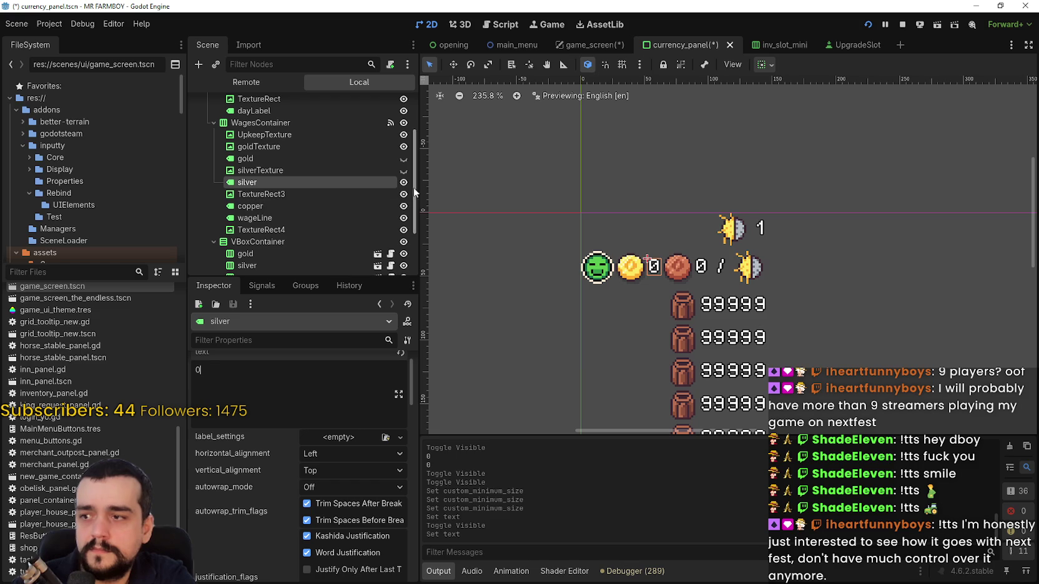
left_click(403, 183)
Review the wages row nodes' size and layout settings and save the currency_panel scene.
left_click(347, 194)
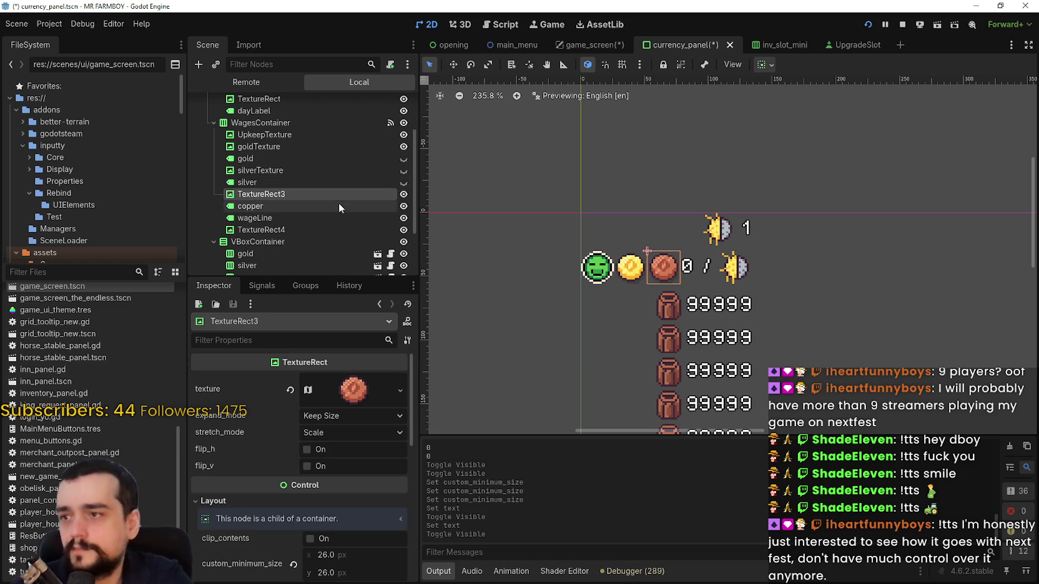
left_click(263, 220)
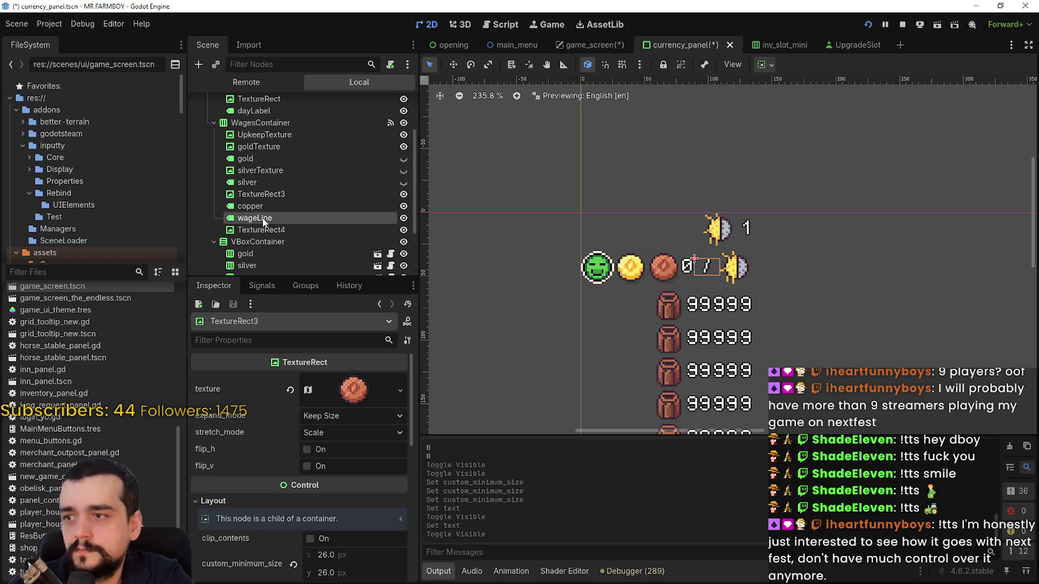
left_click(268, 209)
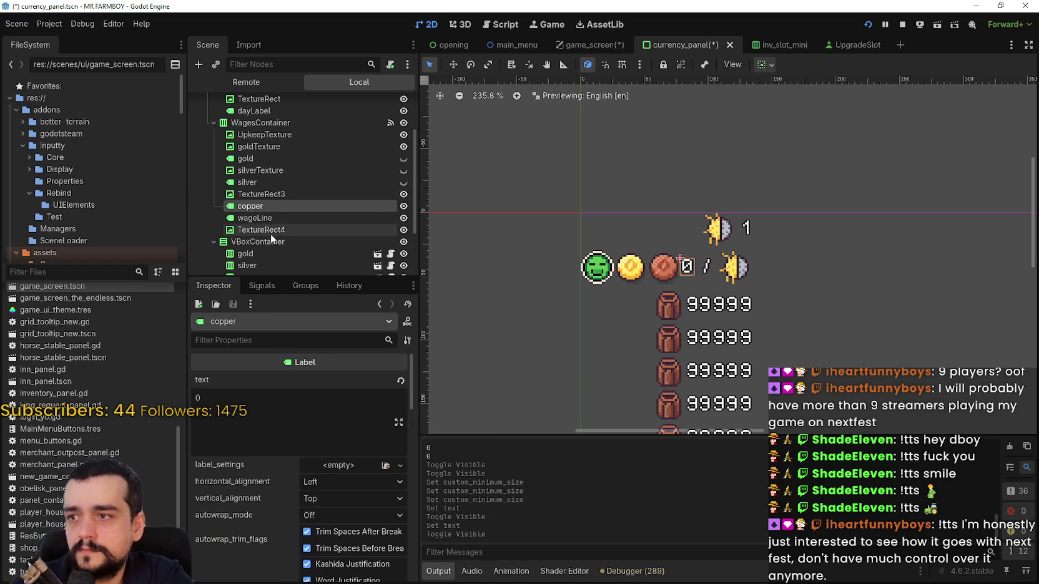
left_click(260, 230)
scroll(292, 517, "down", 3)
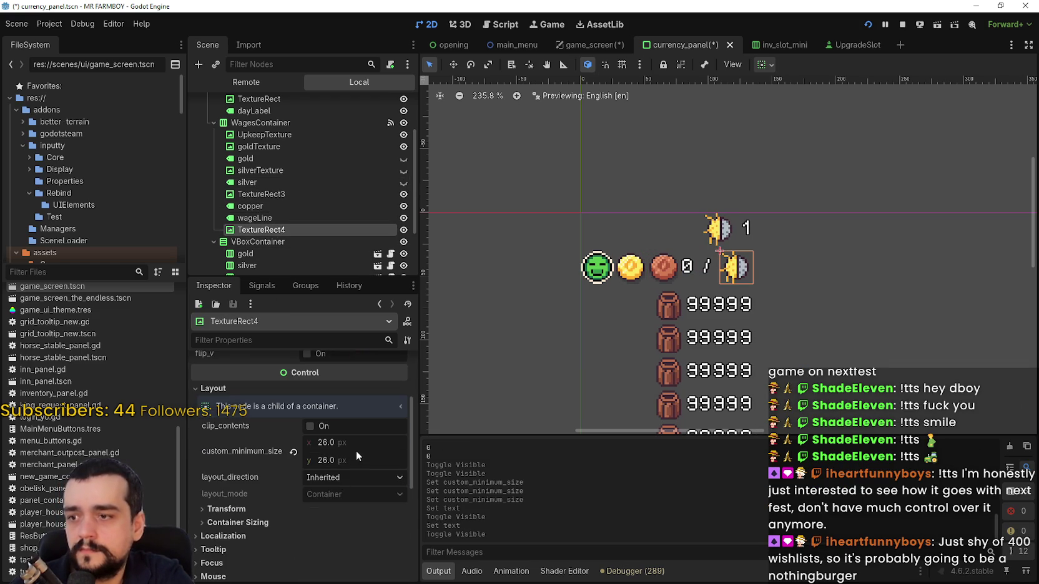
left_click(289, 181)
left_click(295, 170)
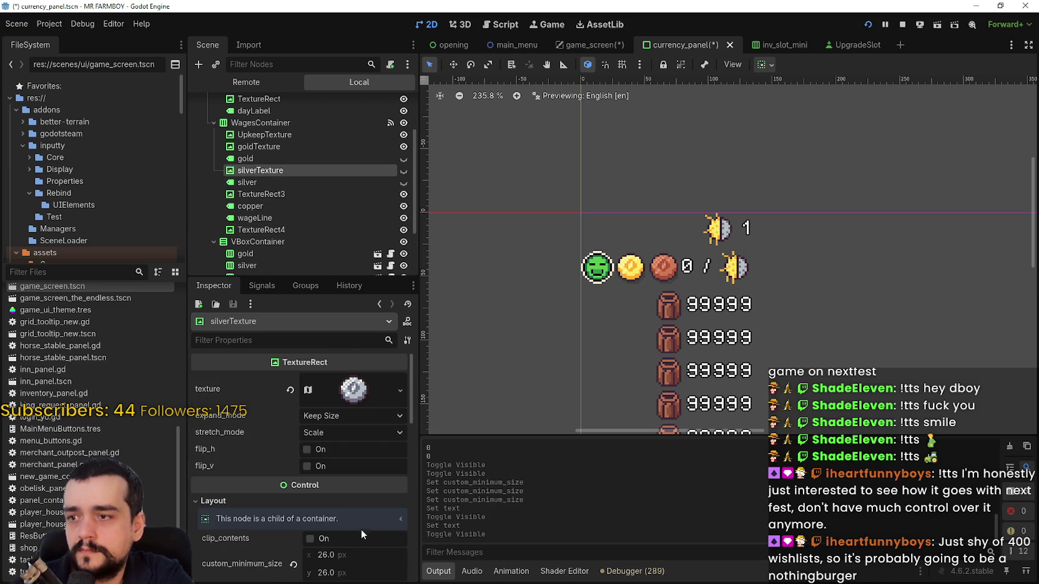
left_click(283, 148)
scroll(384, 554, "down", 2)
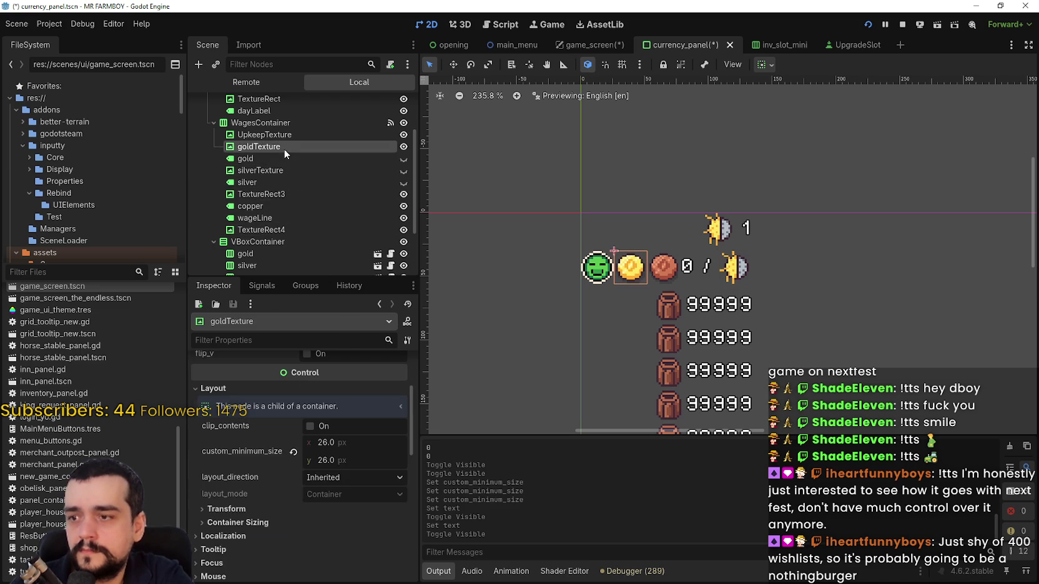
scroll(377, 530, "up", 3)
key("ctrl+s")
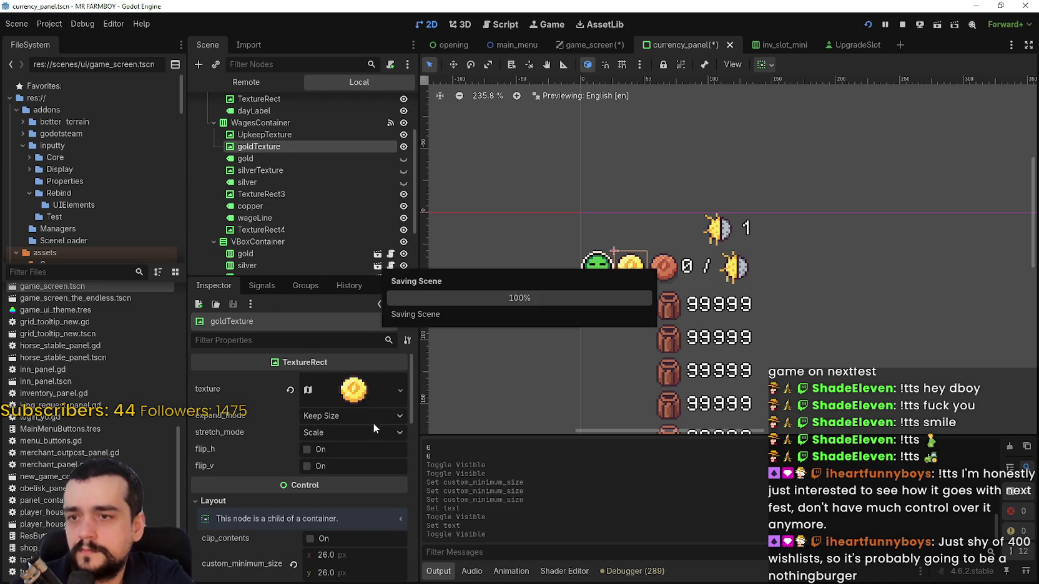
Hide the gold coin and the copper amount label, keeping silver hidden, and save.
left_click(404, 170)
left_click(403, 170)
left_click(404, 147)
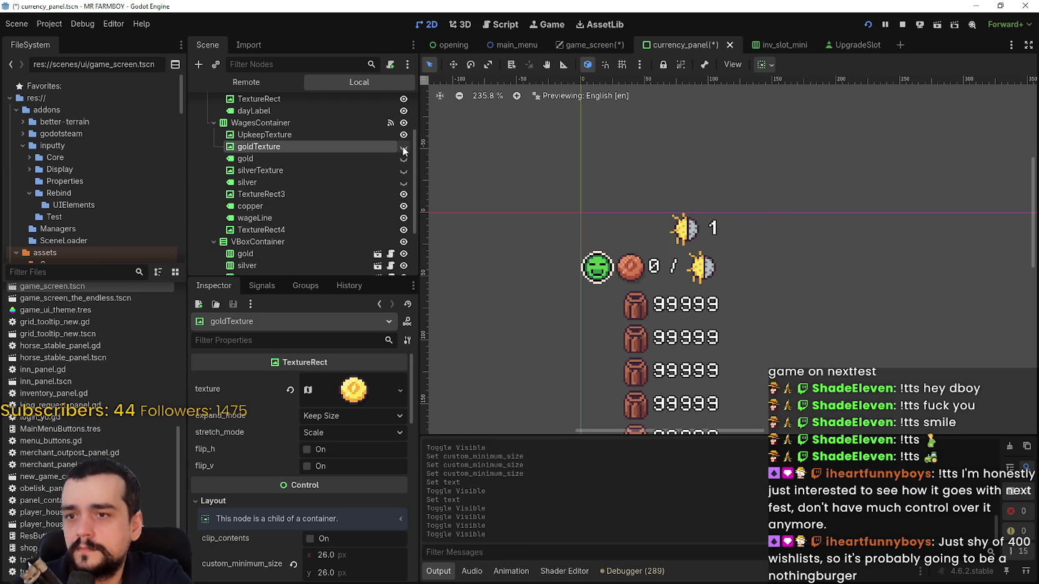
left_click(403, 194)
left_click(404, 194)
left_click(404, 206)
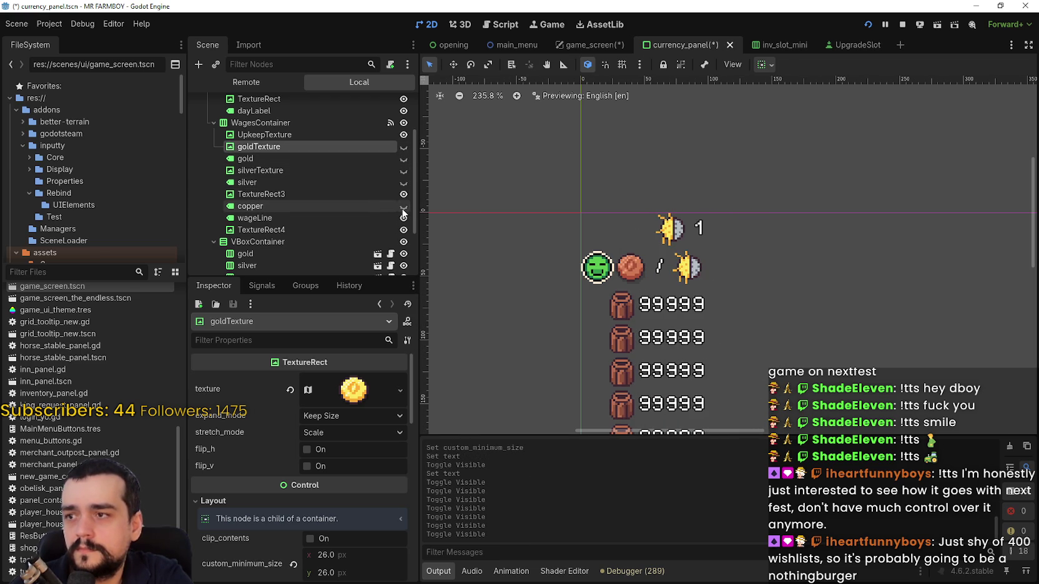
key("ctrl+s")
Hide both the copper amount label and the copper coin image, and save.
scroll(663, 284, "up", 4)
scroll(663, 284, "down", 3)
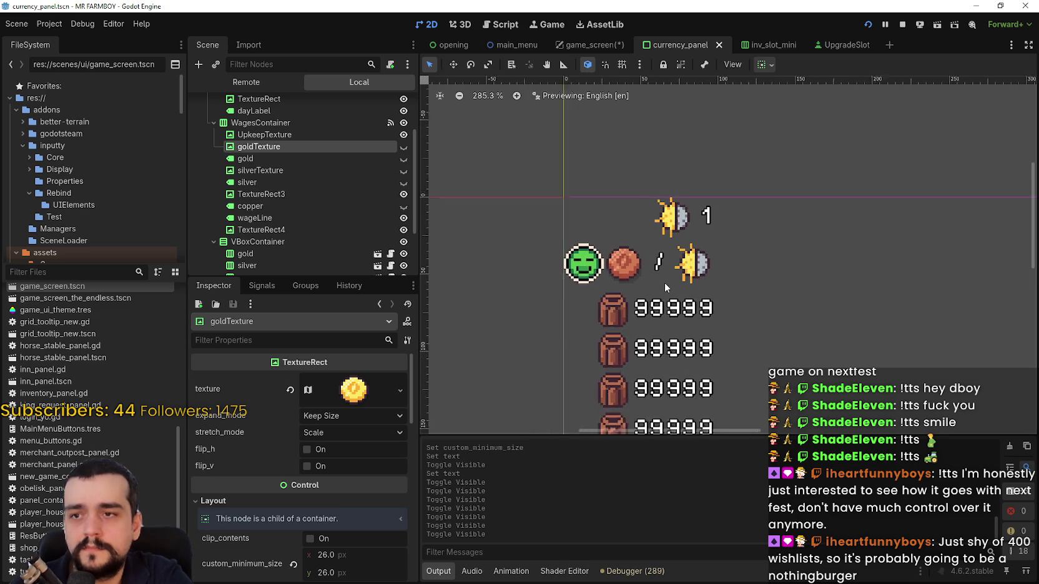
left_click(403, 206)
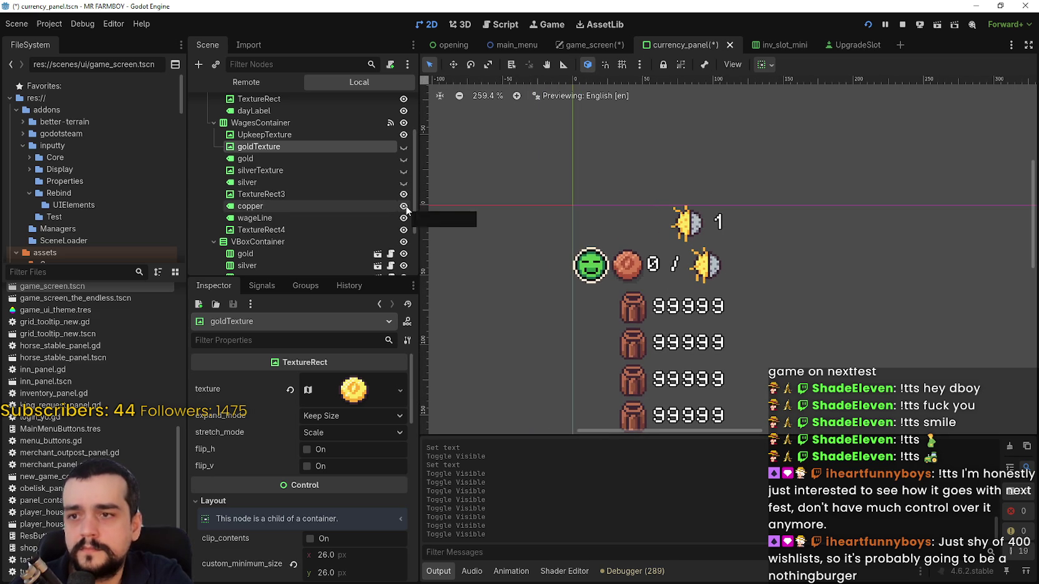
left_click(404, 206)
left_click(403, 194)
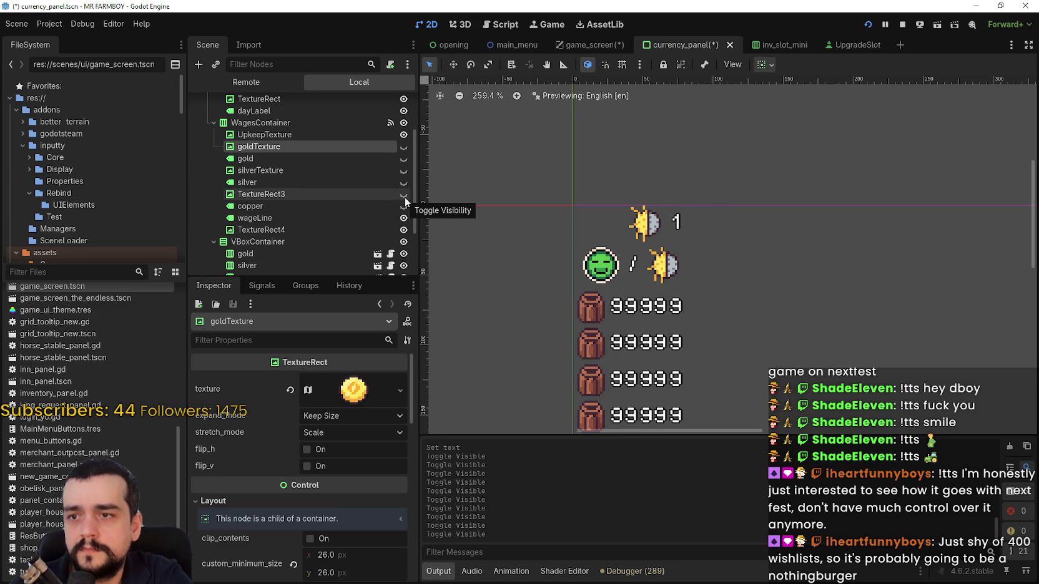
key("ctrl+s")
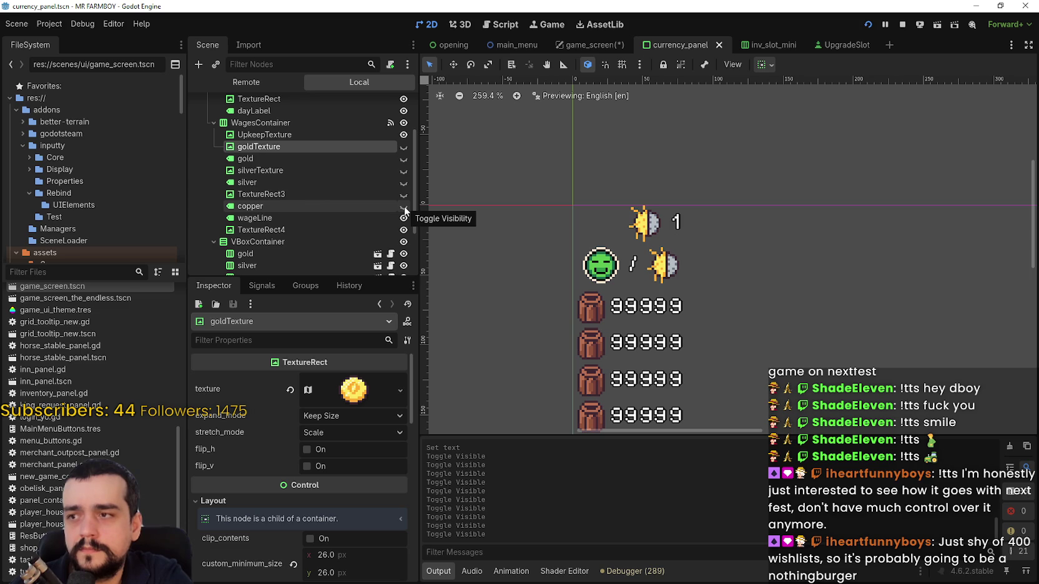
Restore the copper coin image, hide the copper amount label again, save, and open game_screen.
scroll(625, 245, "up", 1)
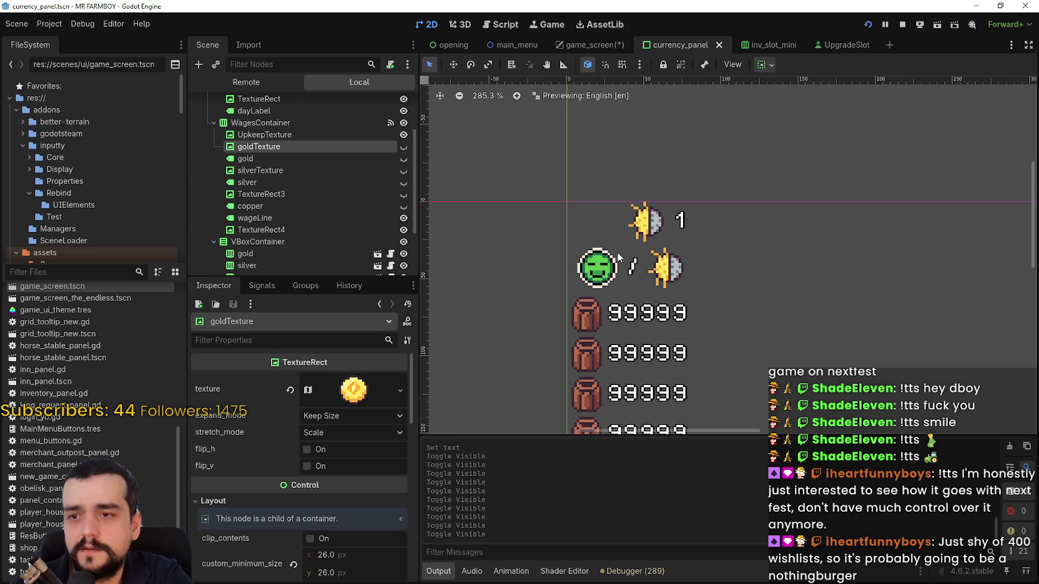
scroll(573, 287, "down", 2)
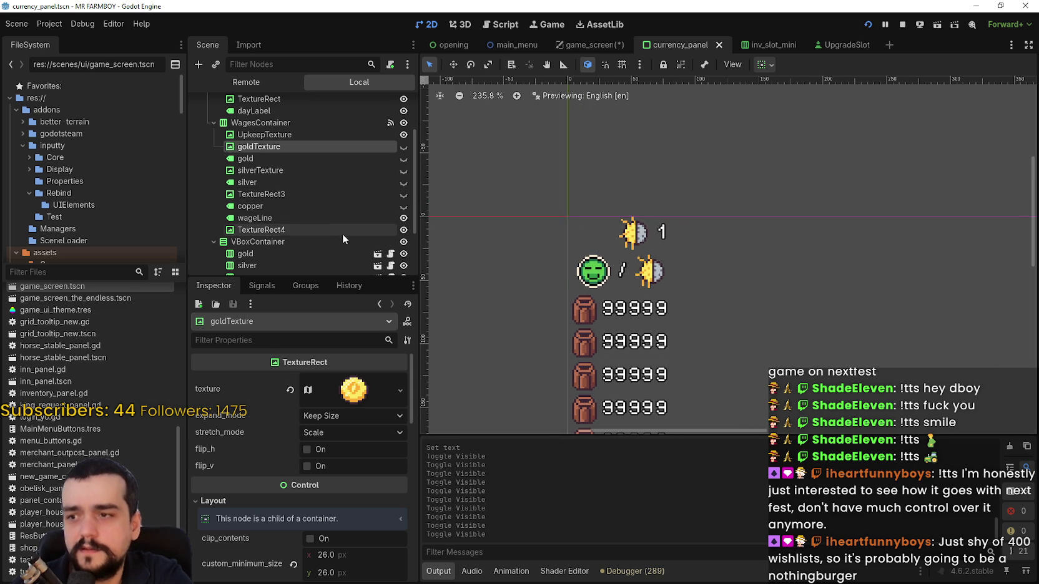
left_click(403, 207)
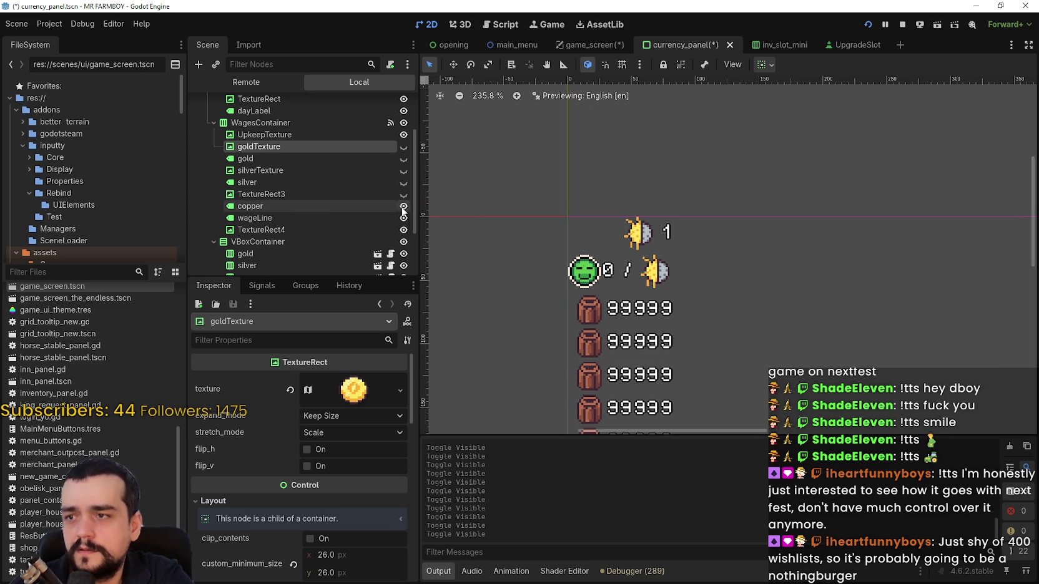
left_click(403, 217)
left_click(403, 217)
left_click(403, 194)
key("ctrl+s")
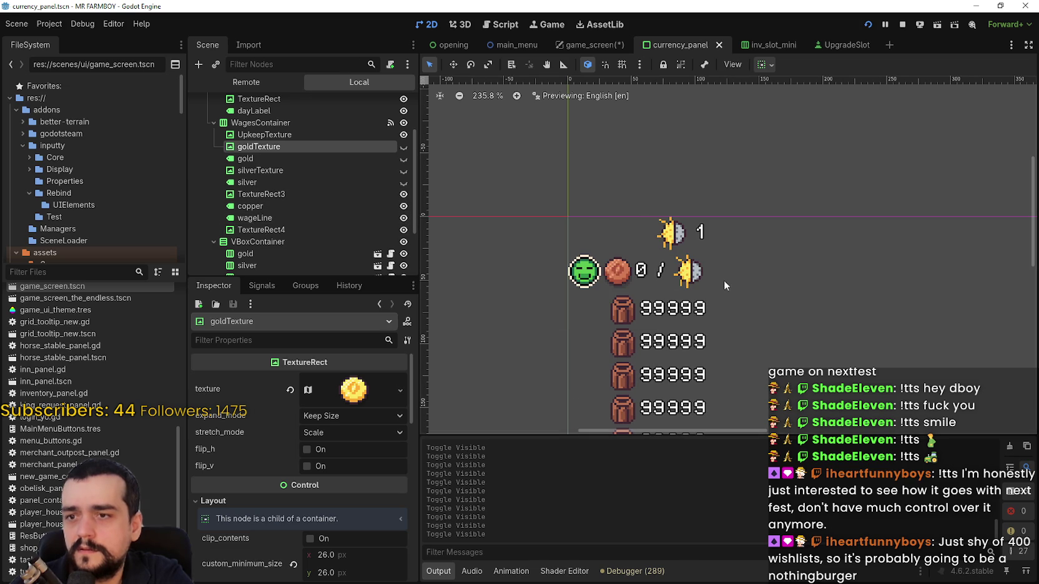
left_click(403, 206)
key("ctrl+s")
scroll(724, 268, "down", 2)
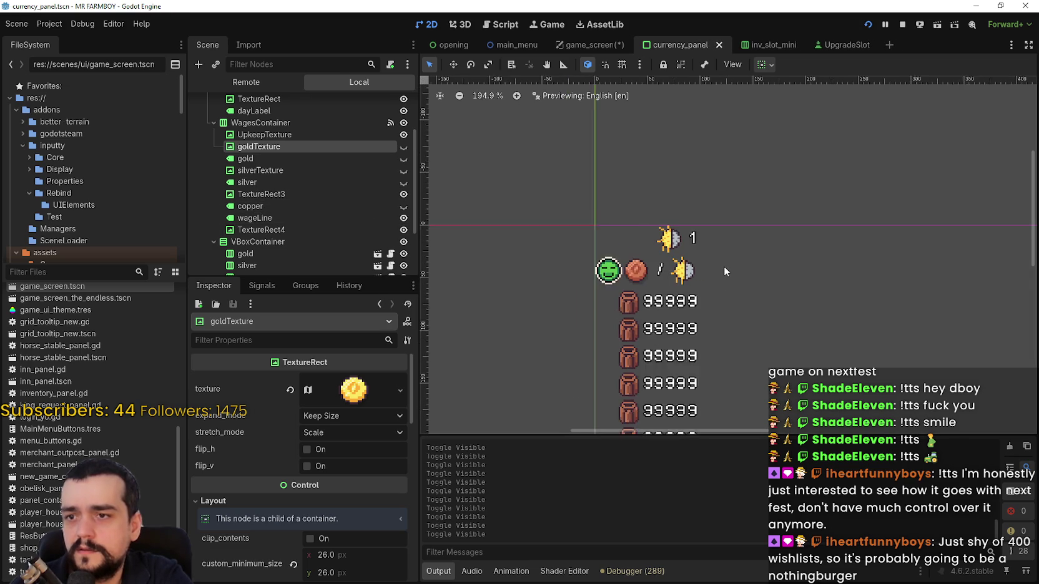
left_click(584, 45)
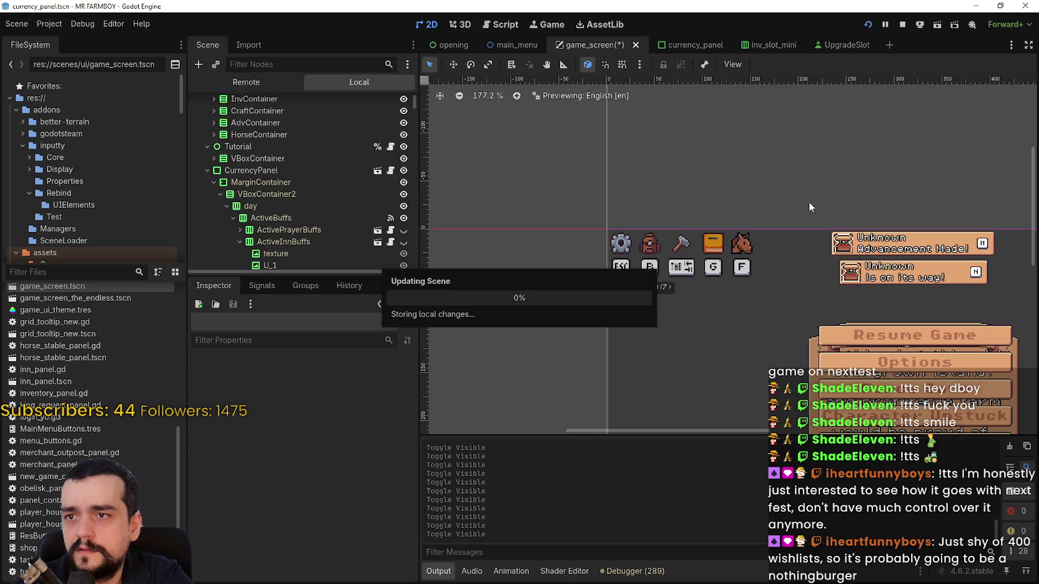
Save game_screen, stop the running game, and launch the project again.
key("ctrl+s")
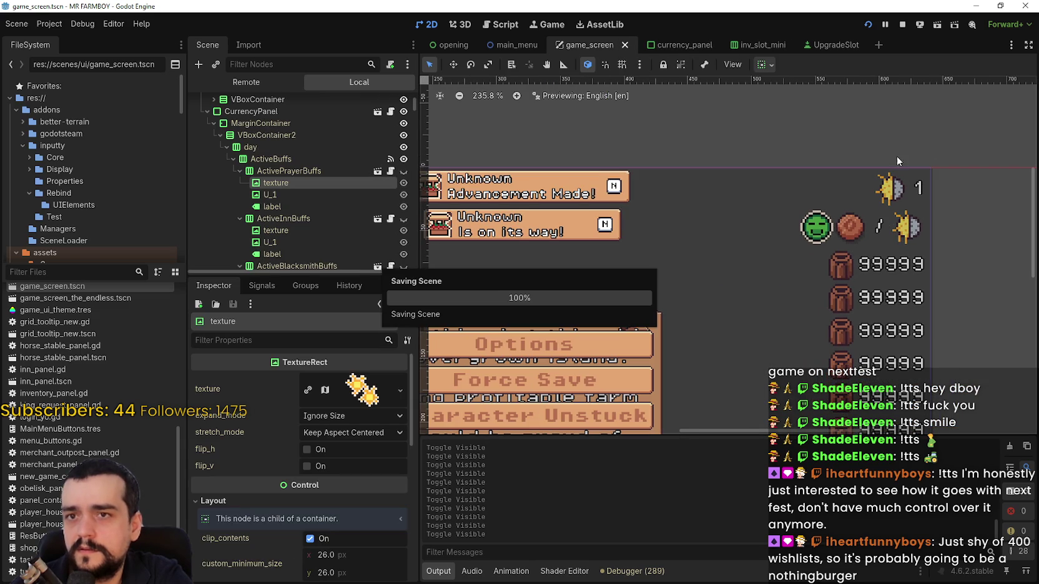
left_click(902, 27)
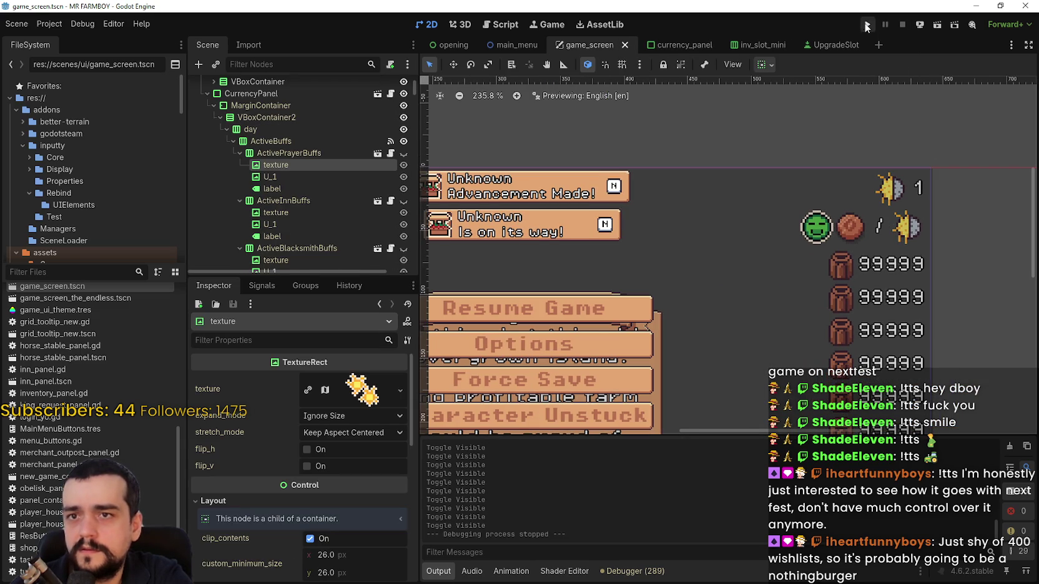
left_click(867, 26)
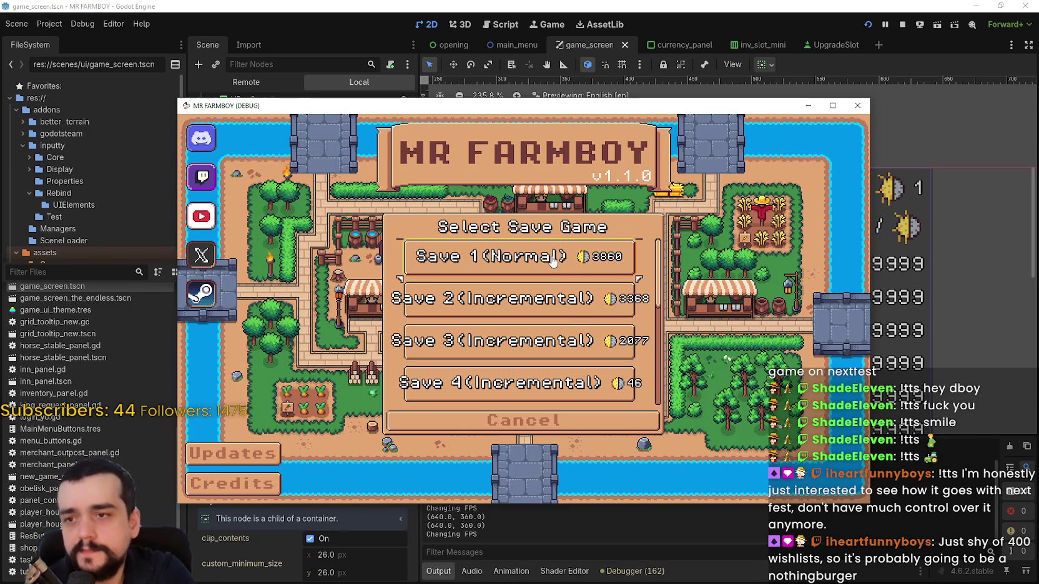
Load the Save 1 farm world in the debug game, pan the view, and return to the editor.
left_click(553, 262)
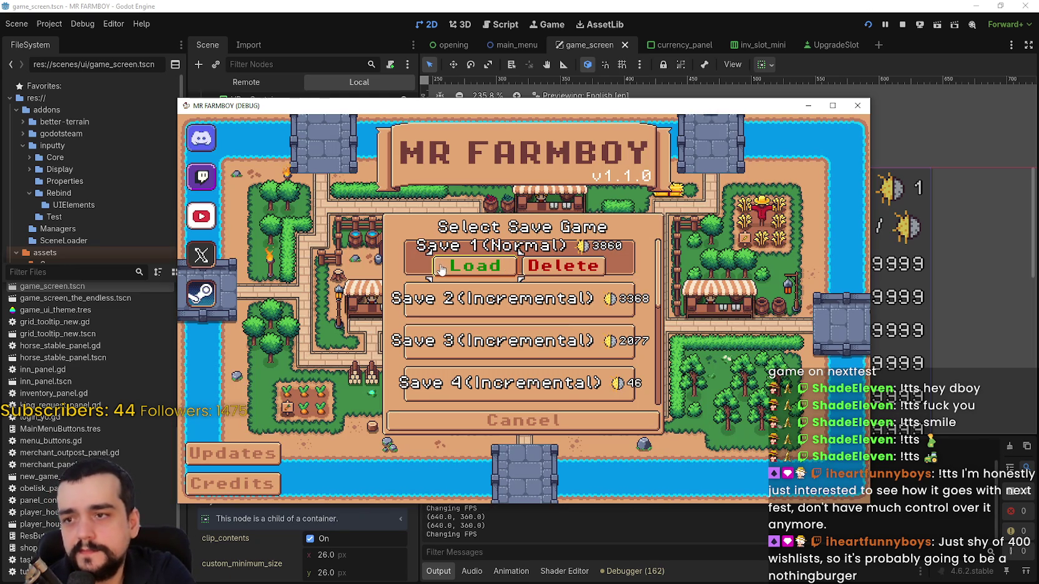
left_click(474, 269)
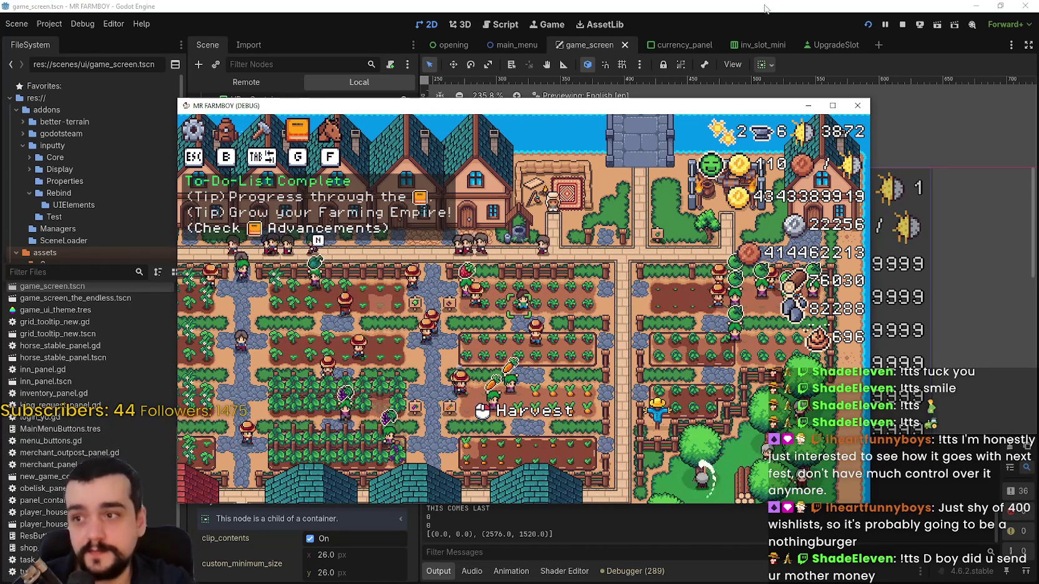
left_click_drag(593, 338, 558, 334)
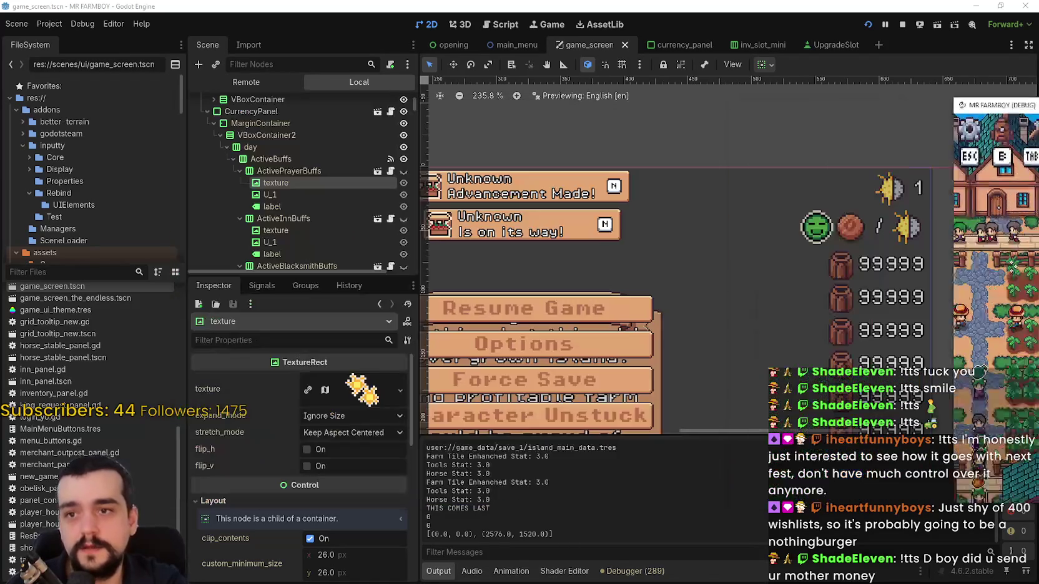
left_click(771, 177)
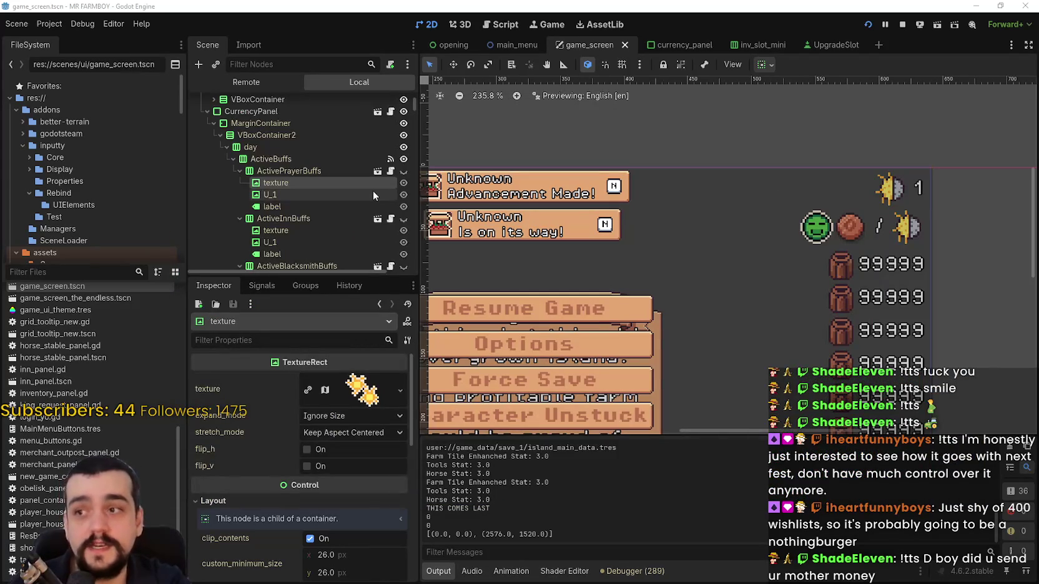
Unhide the copper amount label in the currency_panel scene and save it.
scroll(374, 190, "down", 10)
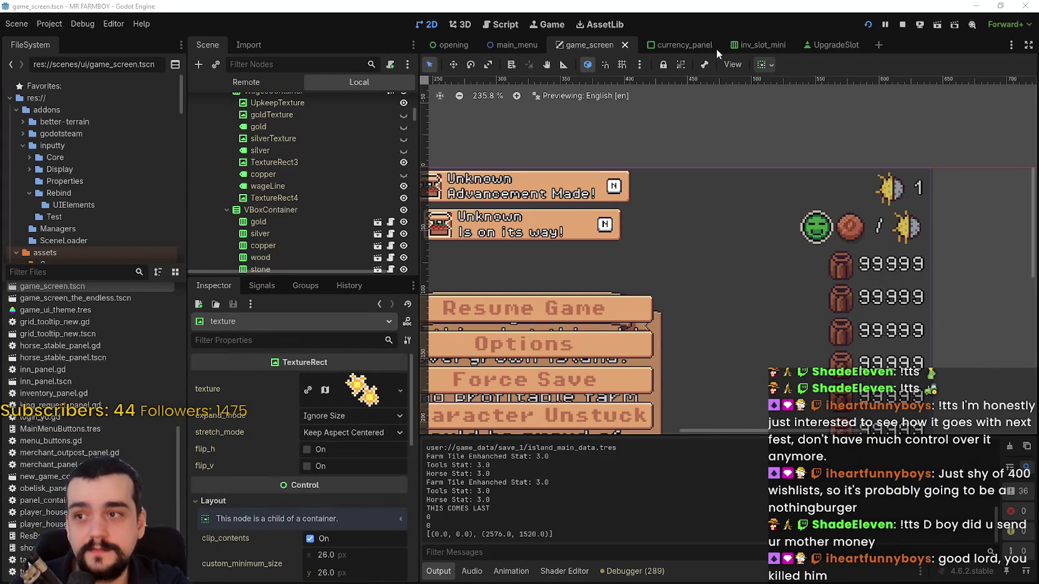
left_click(653, 46)
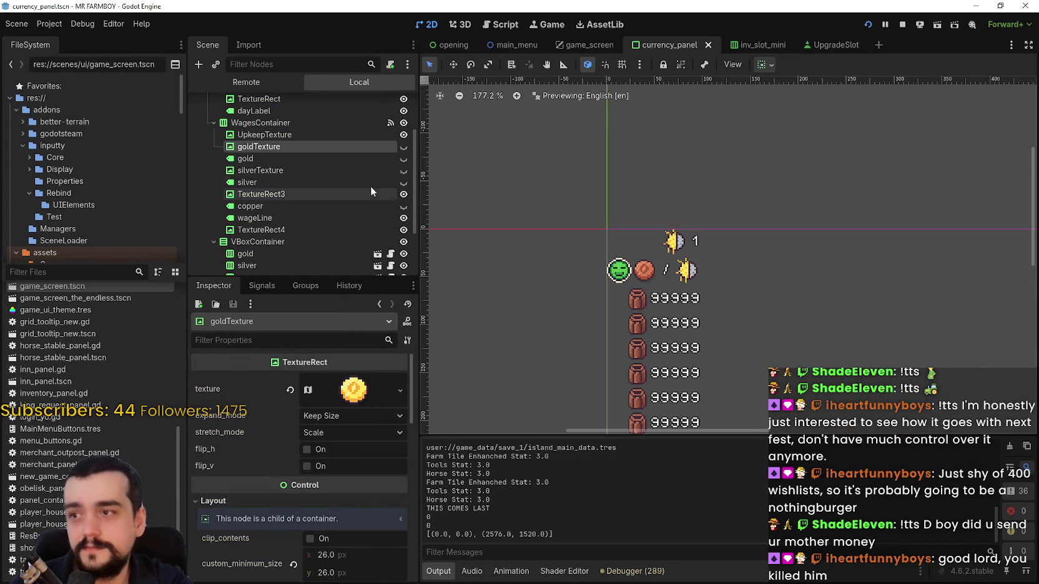
left_click(404, 206)
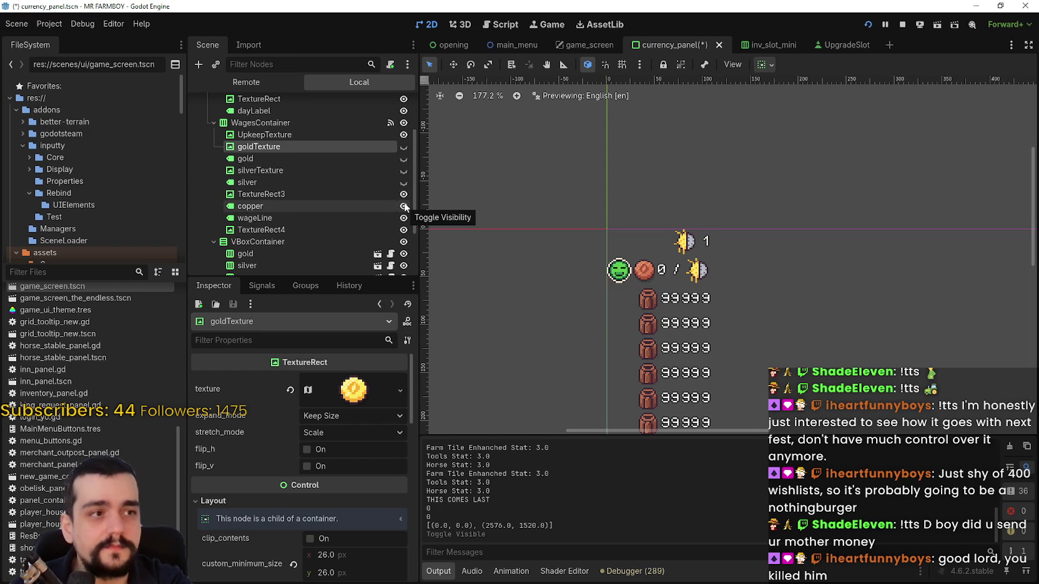
key("ctrl+s")
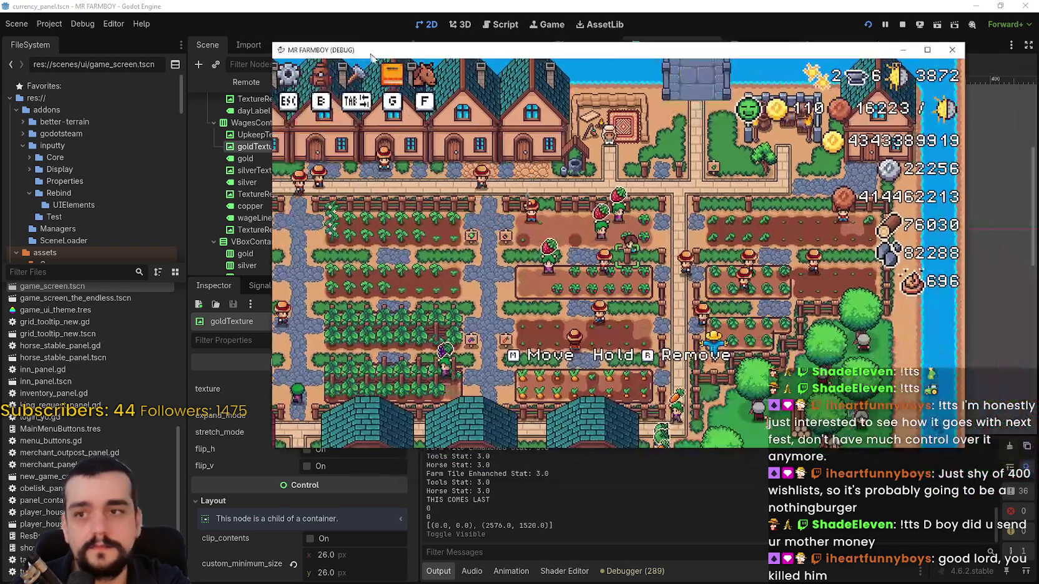
Shift the game window slightly left and walk the character left across the farm fields.
left_click_drag(759, 57, 703, 57)
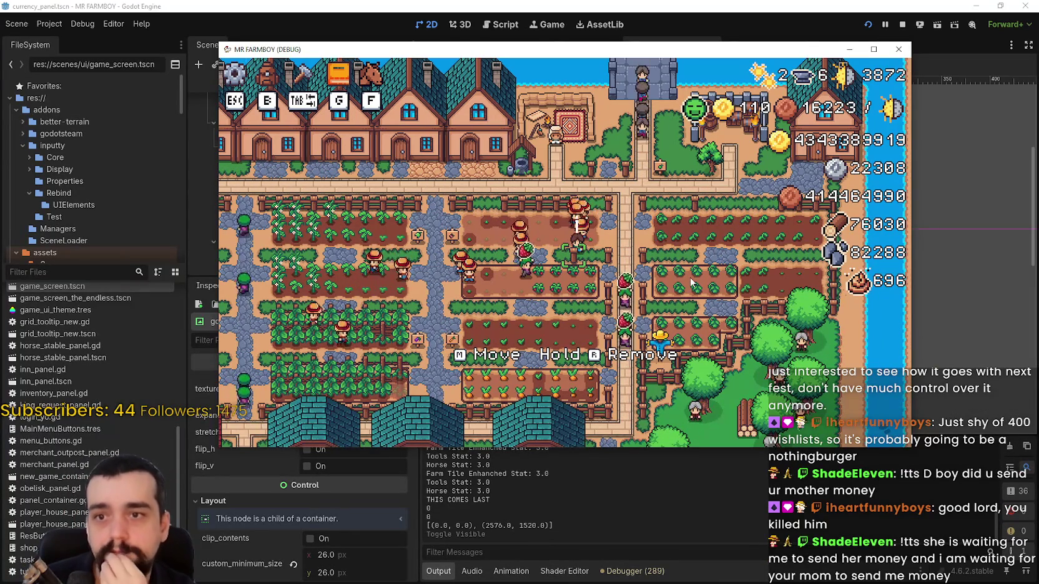
key("a")
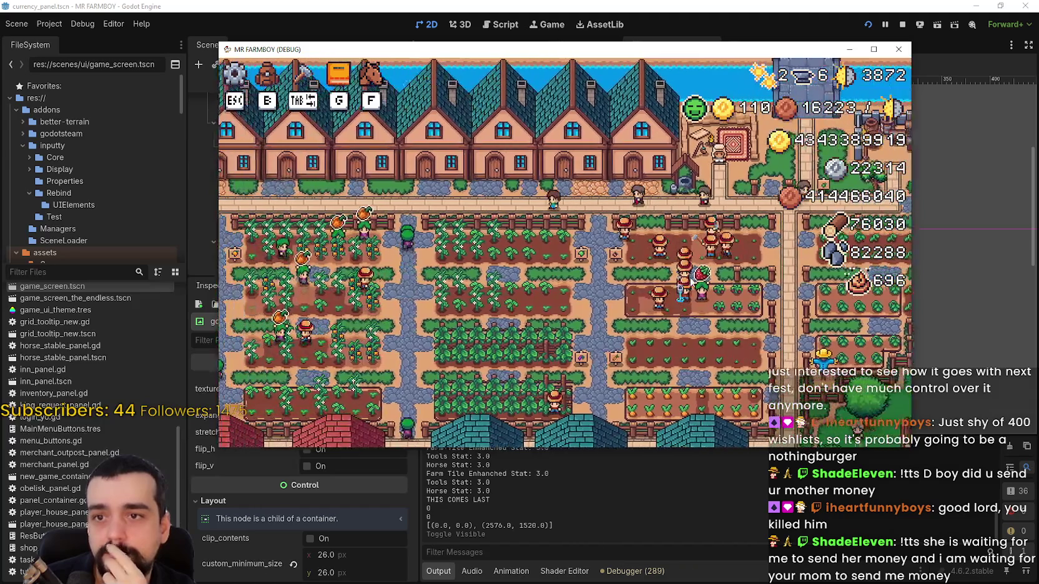
key("d")
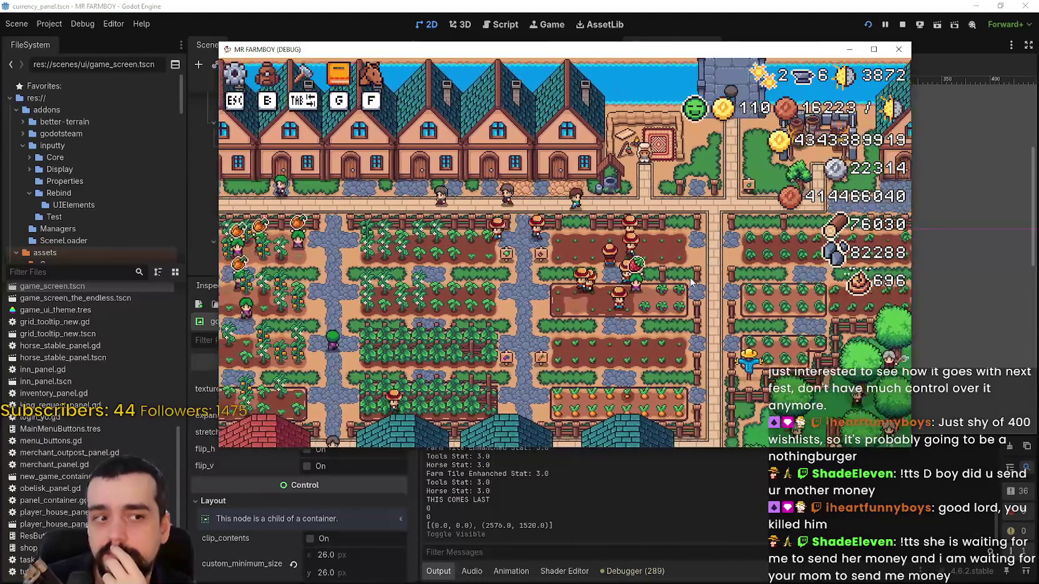
key("d")
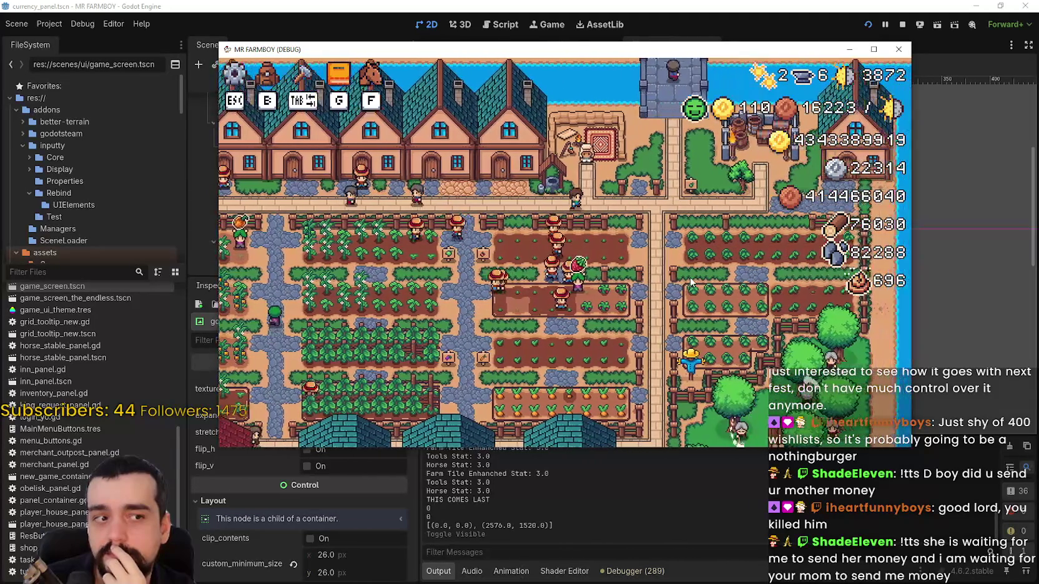
key("a")
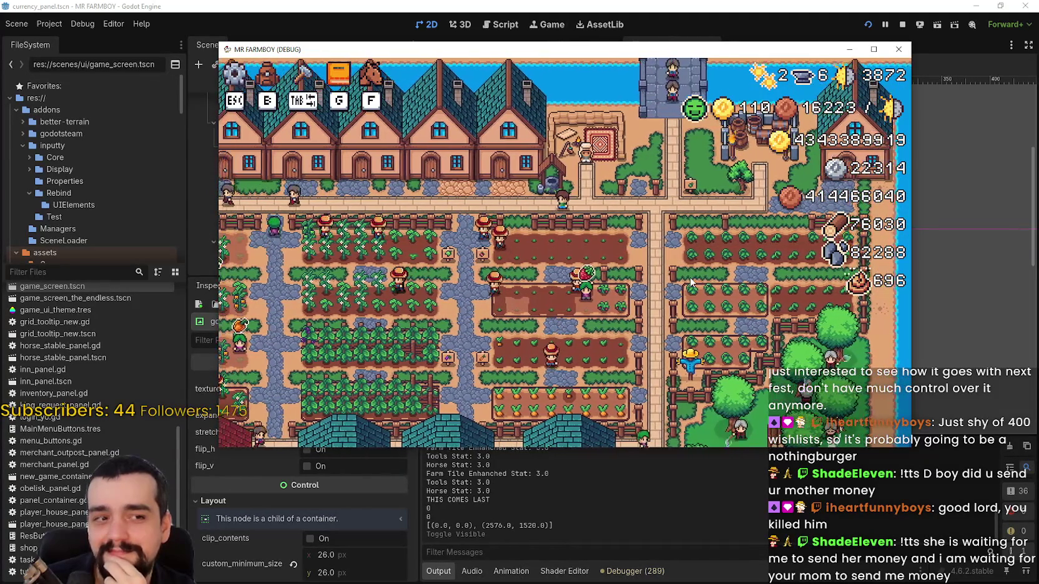
key("a")
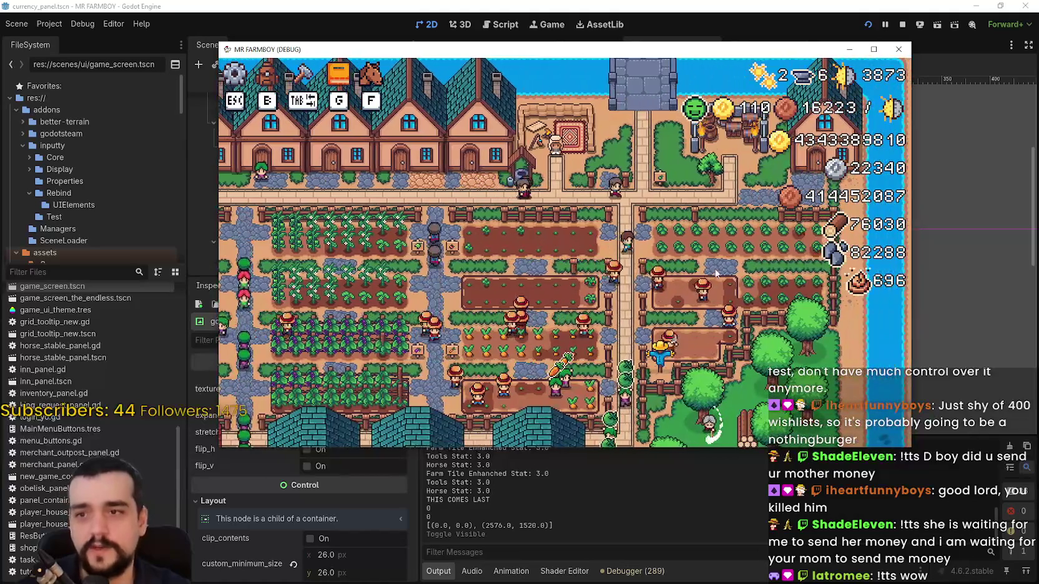
scroll(658, 262, "up", 3)
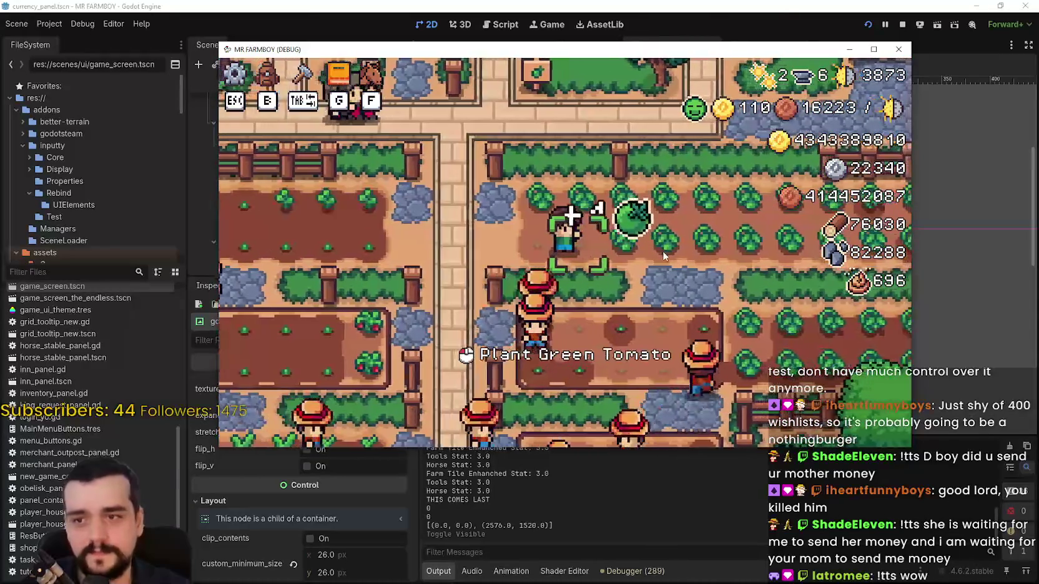
scroll(662, 251, "down", 3)
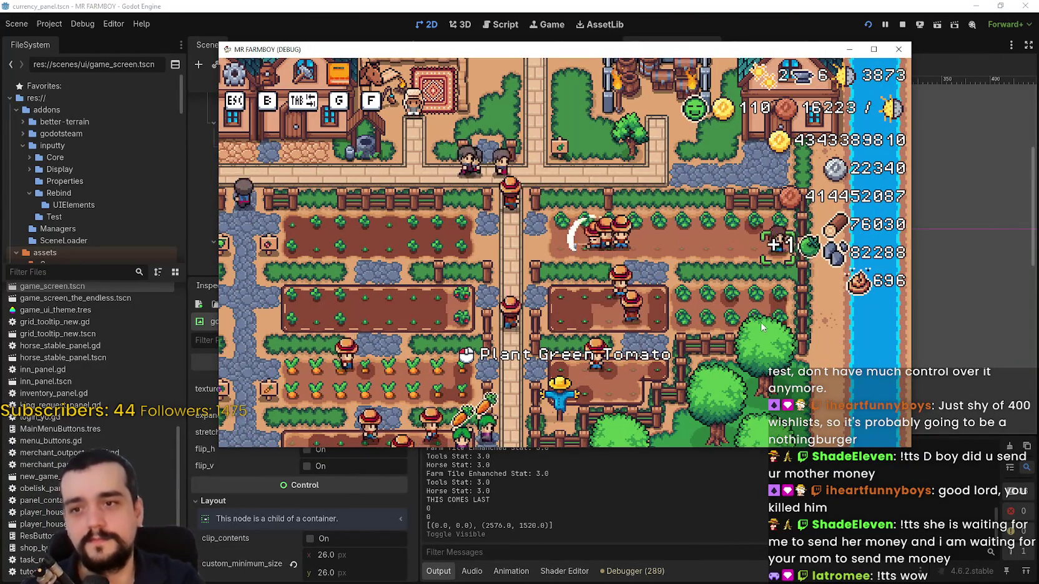
Walk up toward the houses and right to the merchant, then open the Merchant Seller panel.
key("s")
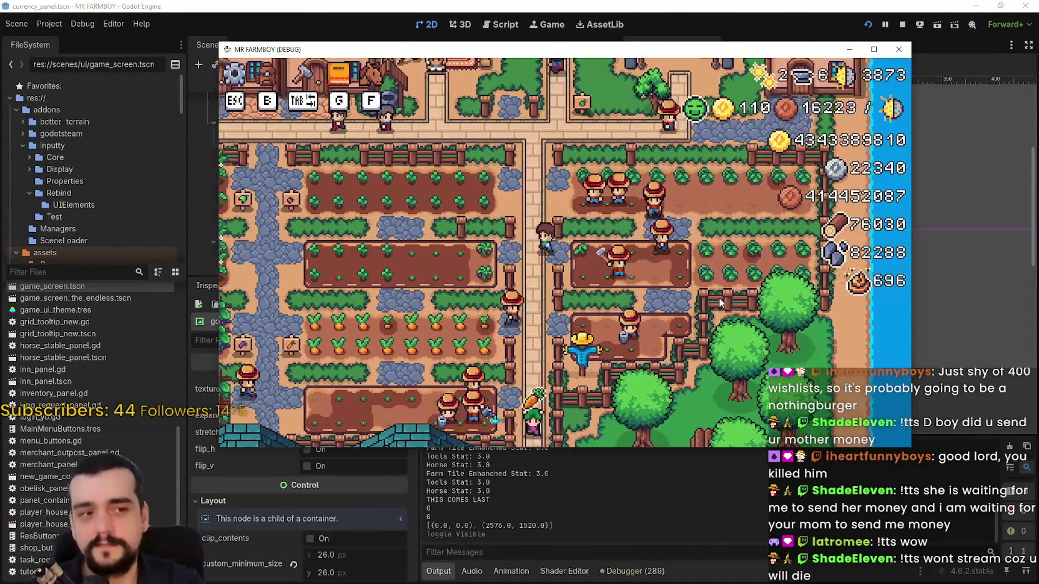
key("a")
key("w")
key("w")
key("d")
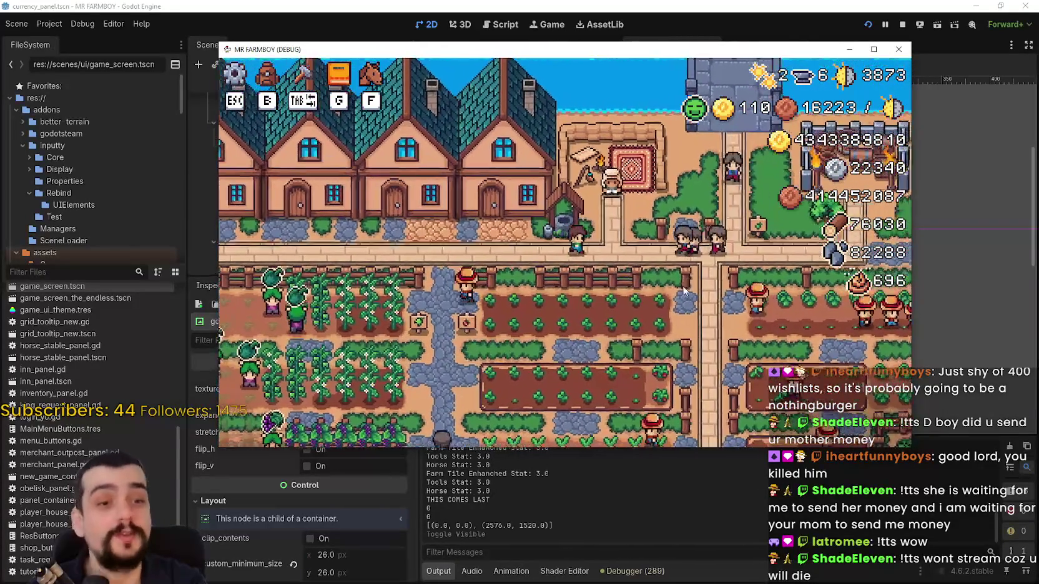
key("d")
key("e")
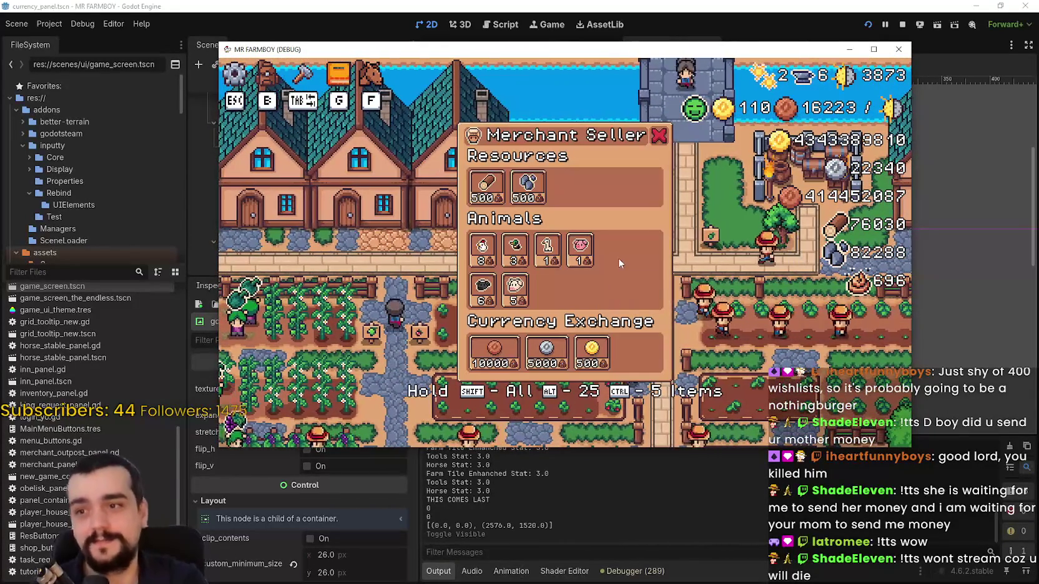
mouse_move(486, 342)
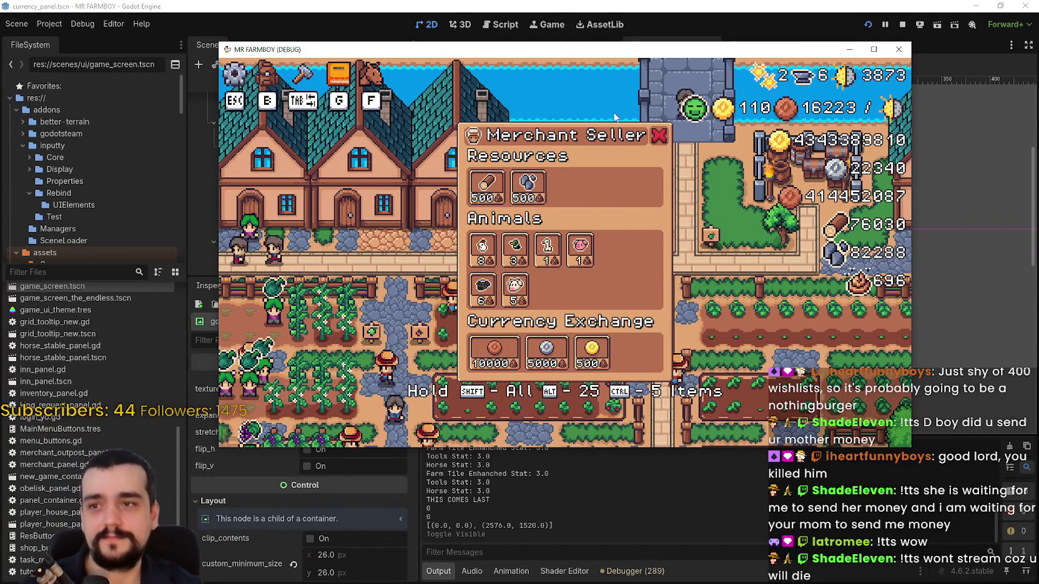
left_click_drag(551, 52, 672, 95)
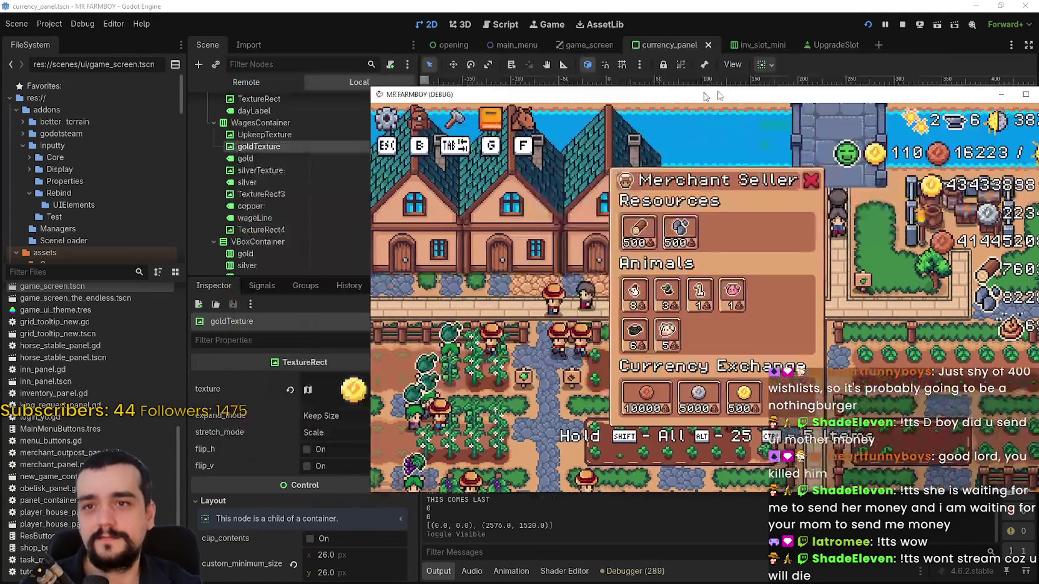
Bring the editor in front of the game and switch to the game_screen scene.
left_click(274, 267)
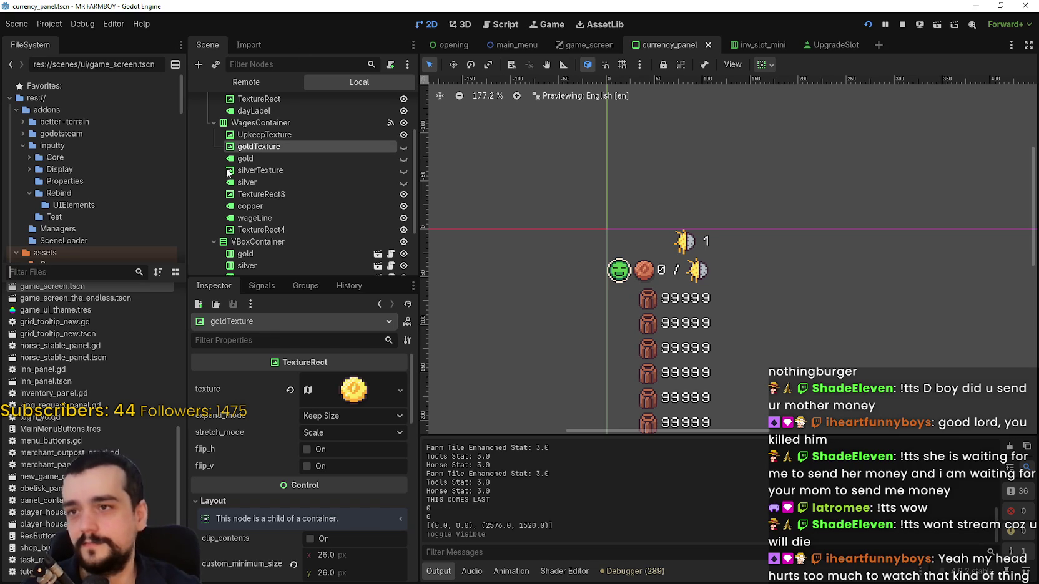
left_click(597, 46)
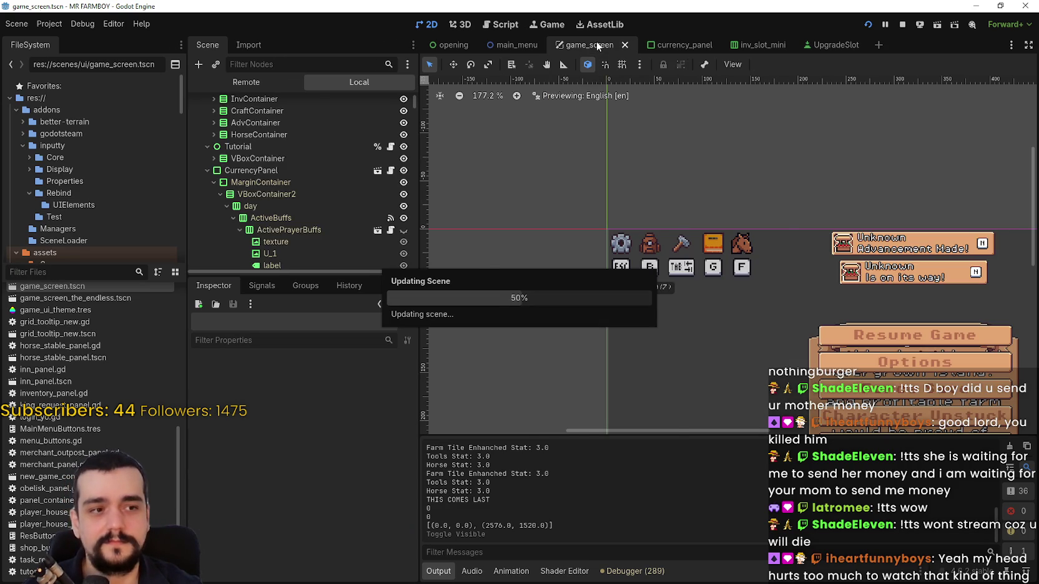
scroll(655, 190, "down", 8)
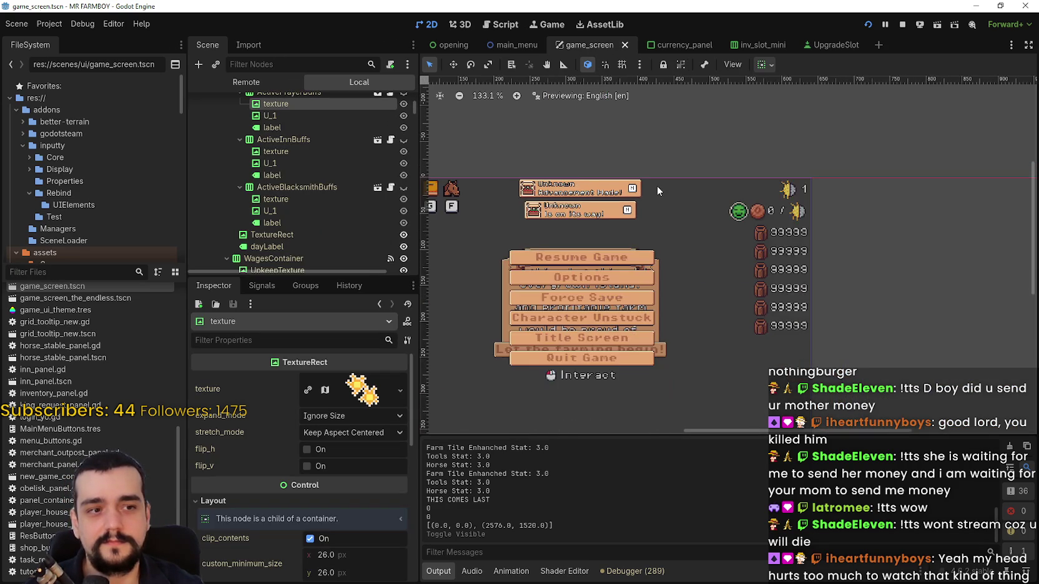
scroll(501, 254, "up", 4)
scroll(333, 225, "up", 5)
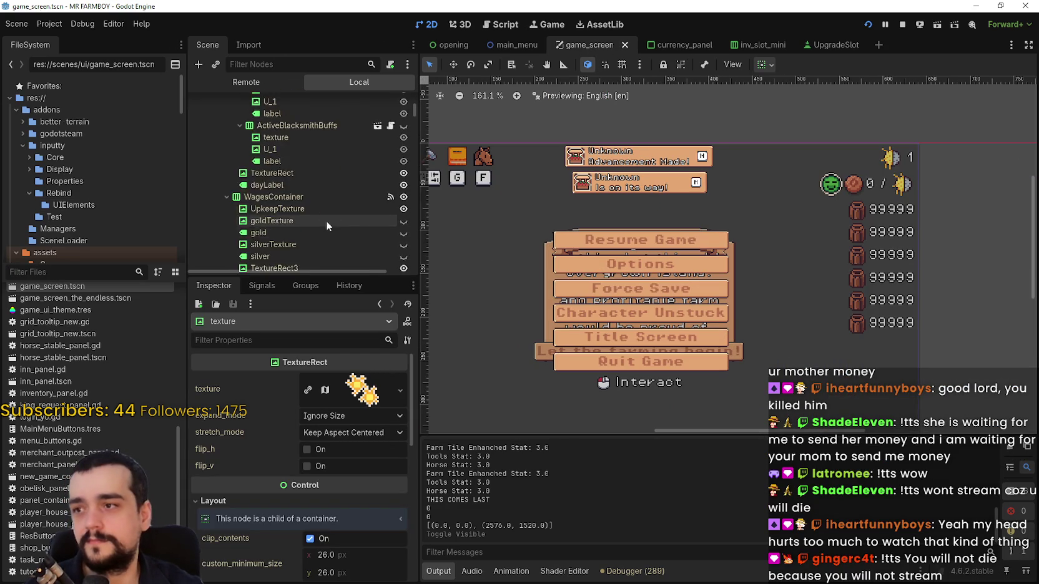
Collapse CurrencyPanel, KingRequestPanel, TaskRequestPanel, BridgePanel and InventoryPanel in the Scene dock.
left_click(206, 196)
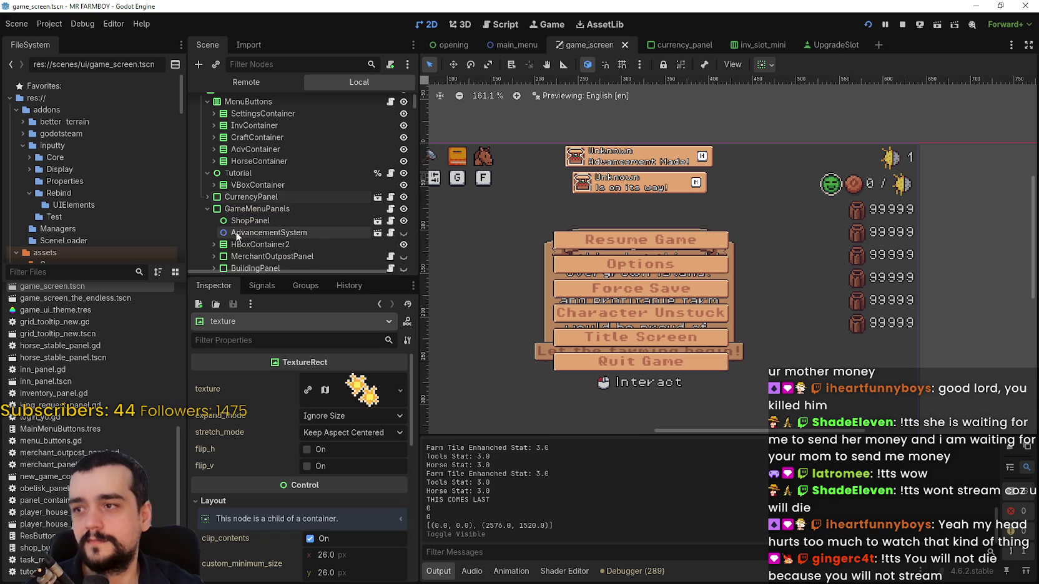
scroll(220, 228, "down", 3)
left_click(234, 158)
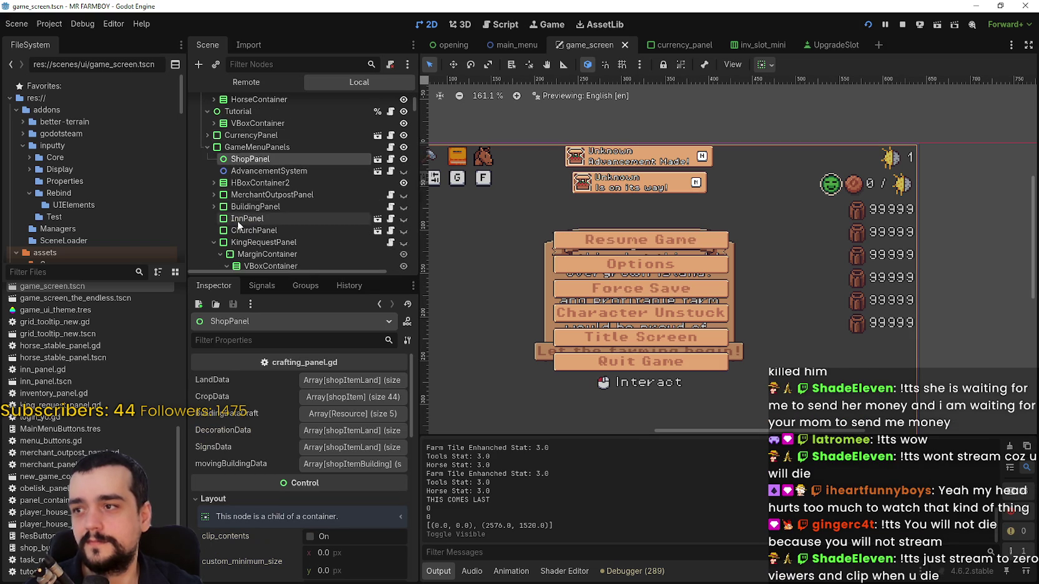
scroll(237, 221, "down", 3)
left_click(206, 181)
left_click(213, 204)
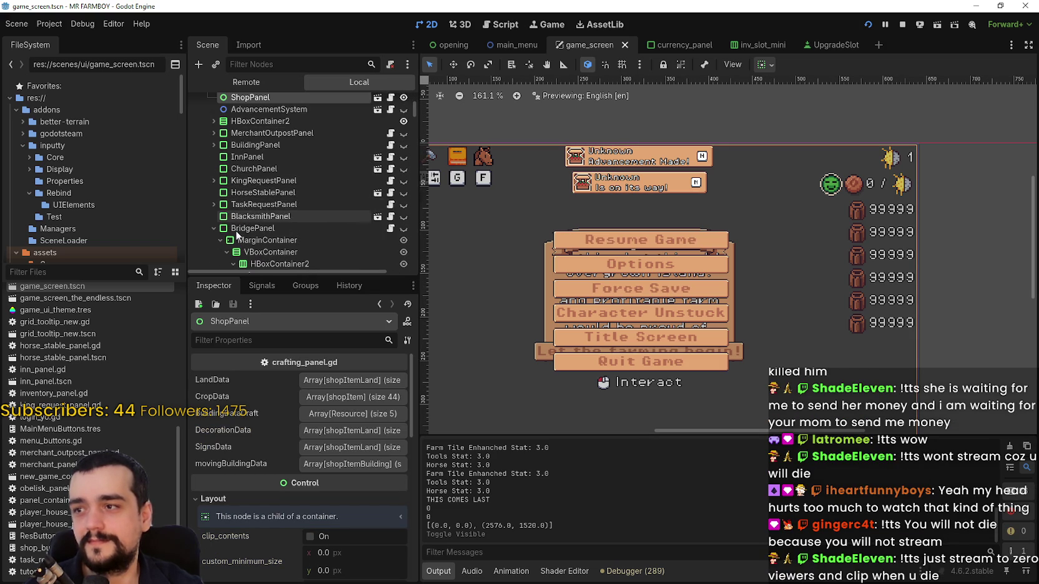
scroll(217, 195, "down", 2)
left_click(216, 195)
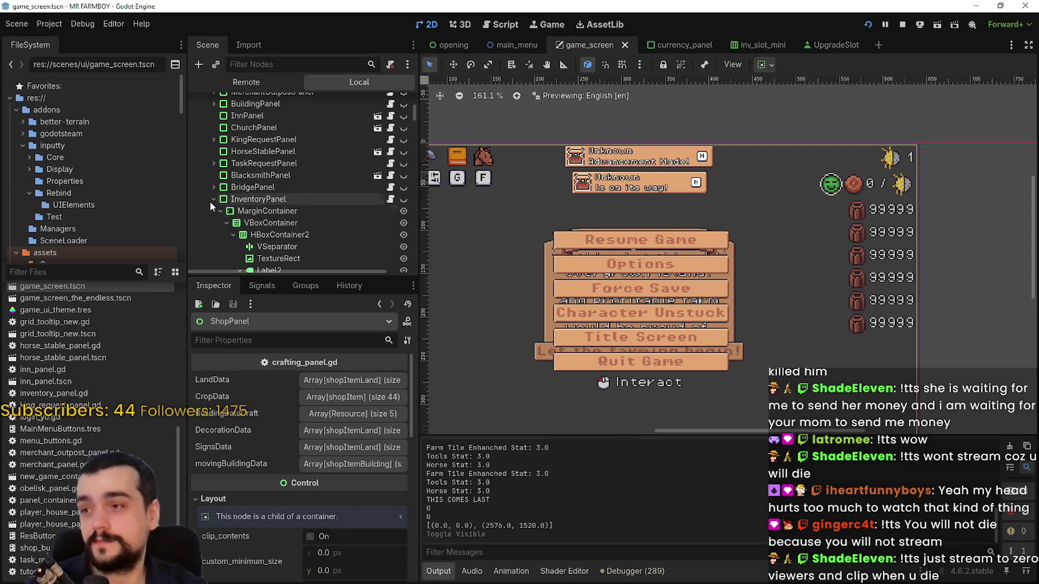
left_click(213, 199)
Select MerchantPanel and expand it to show its children.
left_click(233, 211)
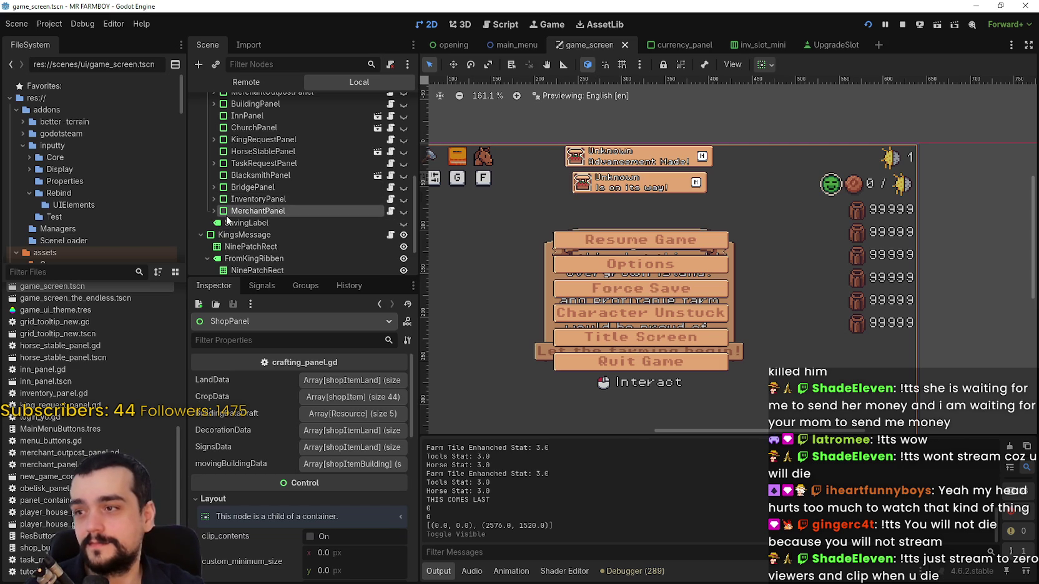
left_click(214, 211)
scroll(233, 216, "down", 2)
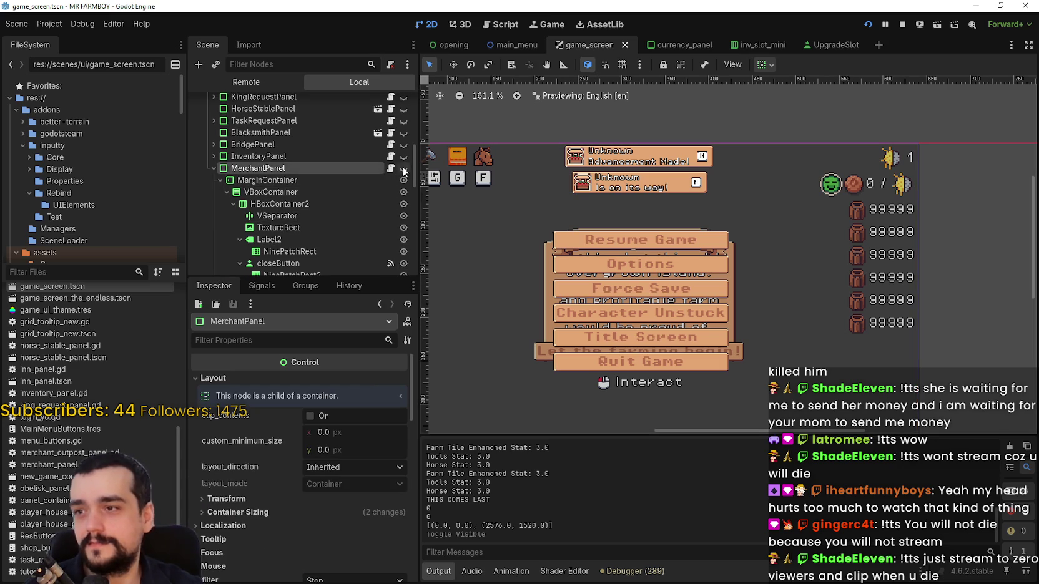
Make MerchantPanel and its VBoxContainer visible so the Merchant Seller panel shows on the canvas.
scroll(409, 165, "down", 1)
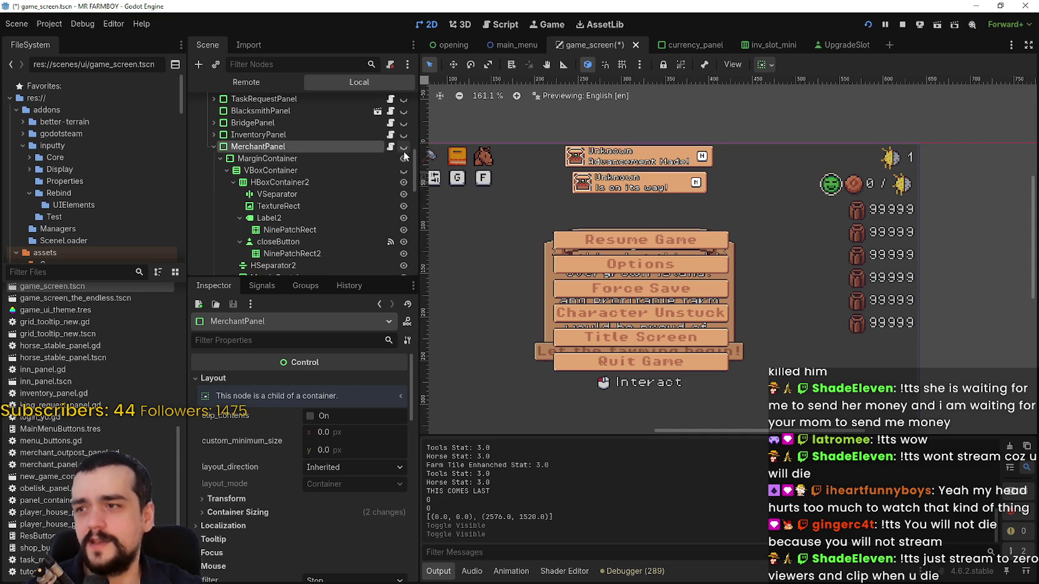
left_click(403, 146)
scroll(571, 269, "up", 2)
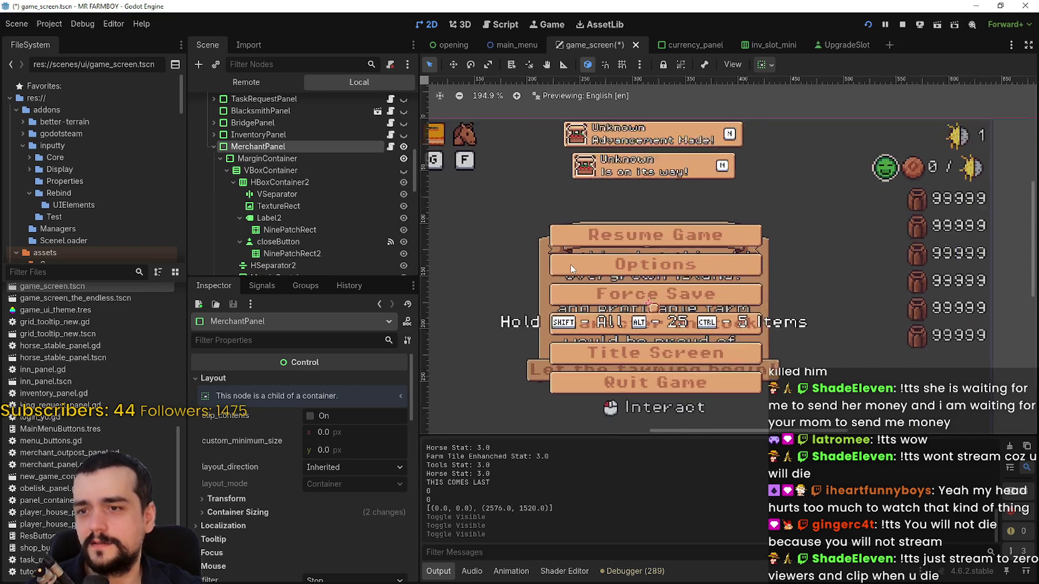
scroll(571, 268, "up", 1)
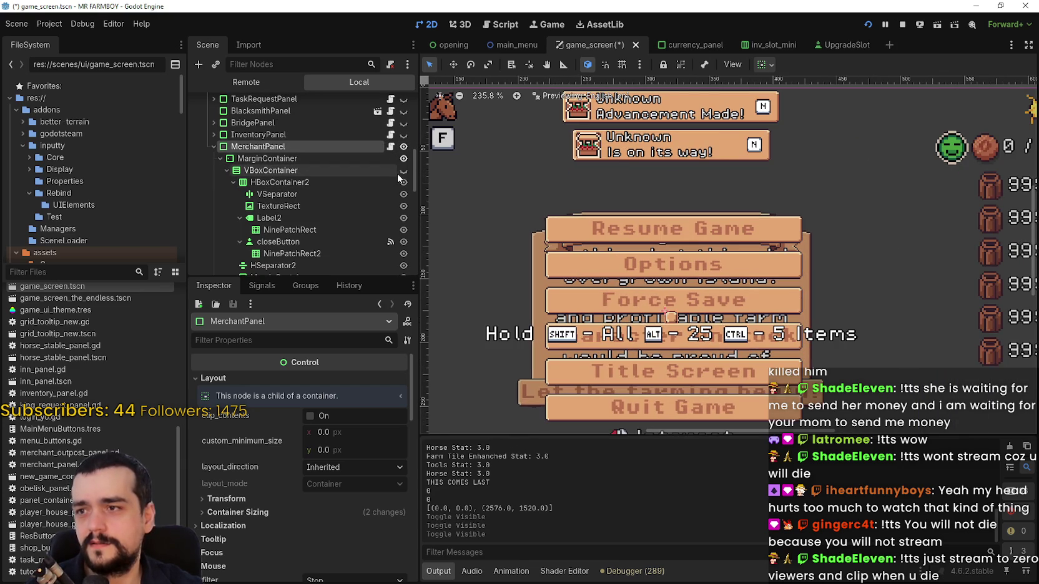
left_click(220, 159)
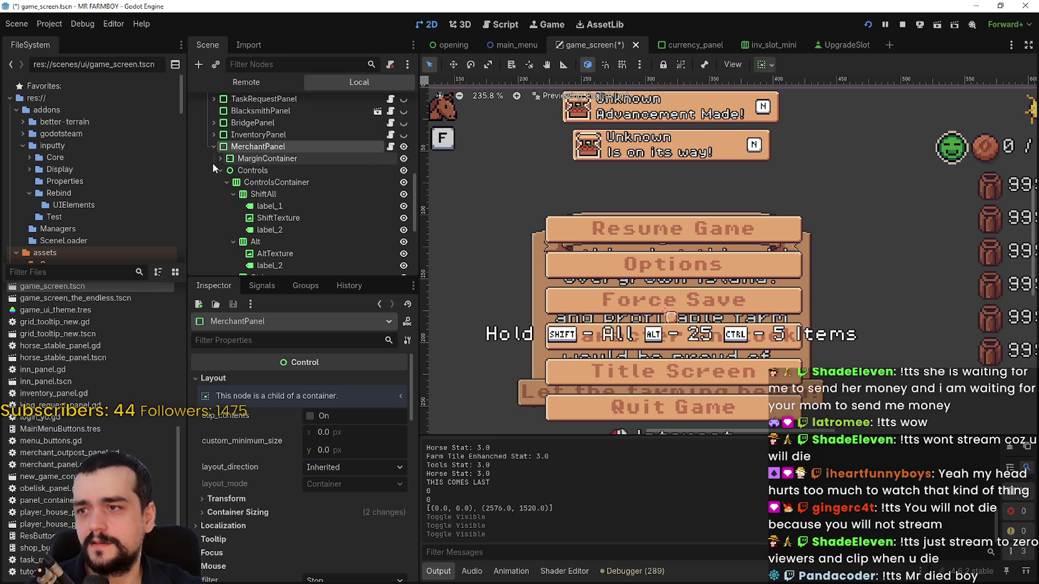
left_click(220, 159)
scroll(299, 166, "down", 1)
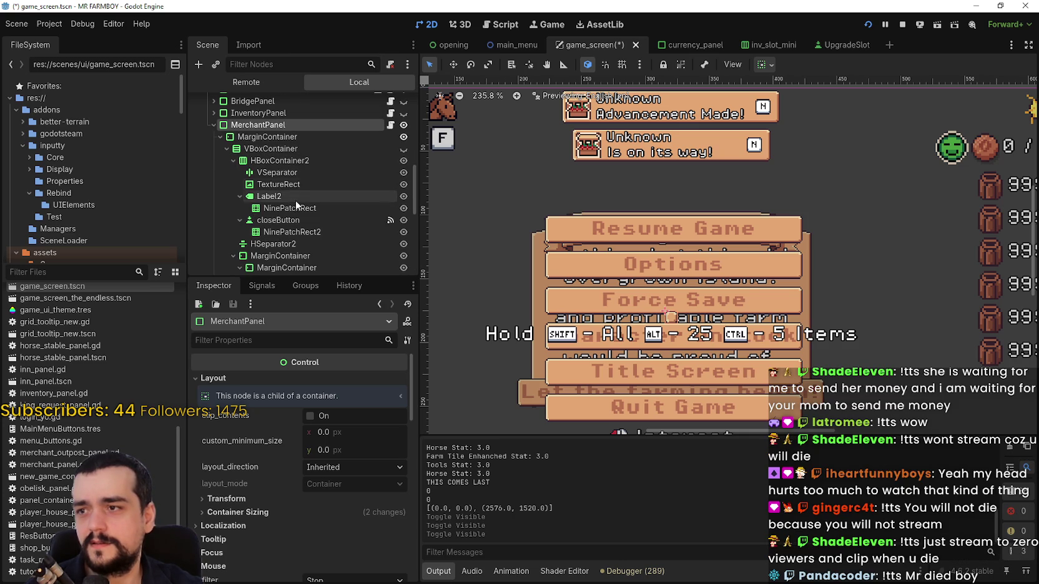
left_click(402, 148)
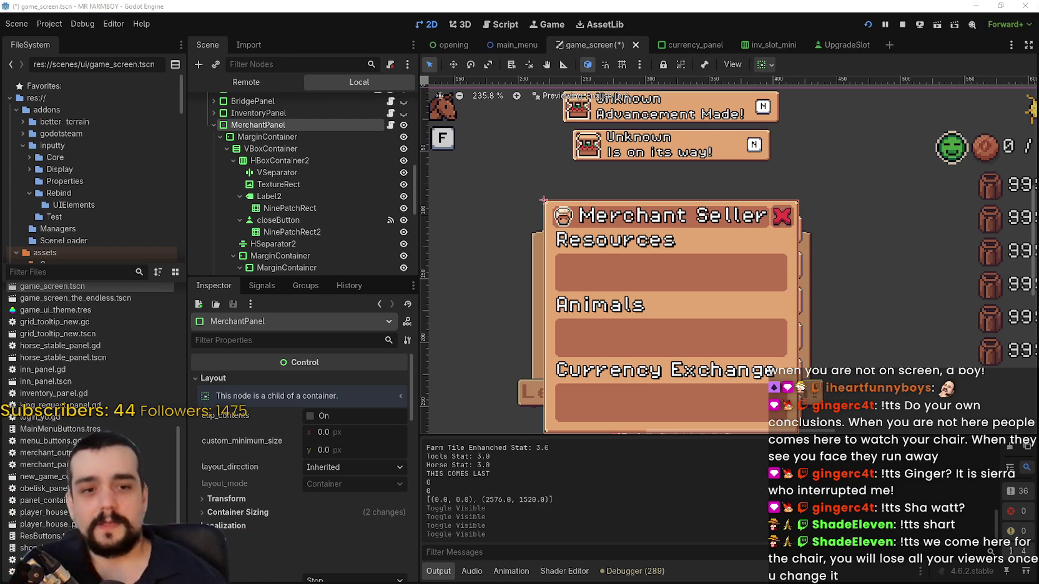
Select the header's TextureRect icon node under HBoxContainer2.
scroll(878, 252, "down", 2)
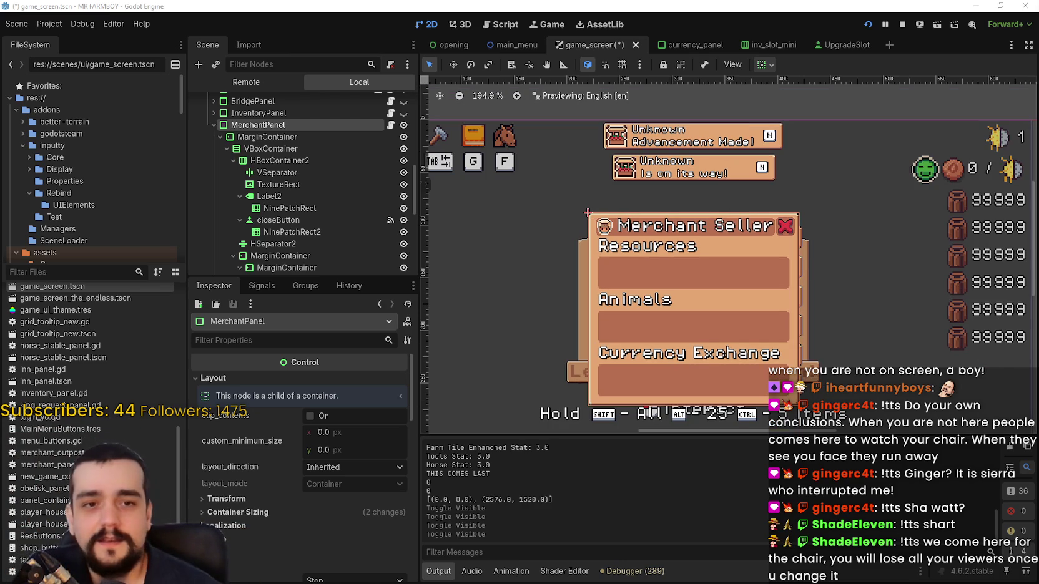
scroll(618, 275, "up", 5)
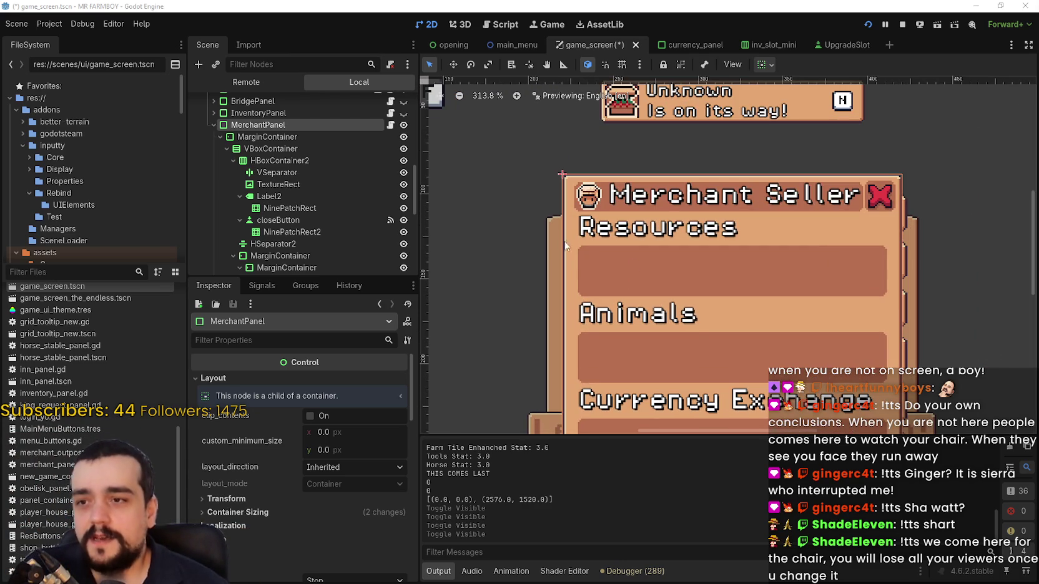
left_click(300, 195)
left_click(303, 219)
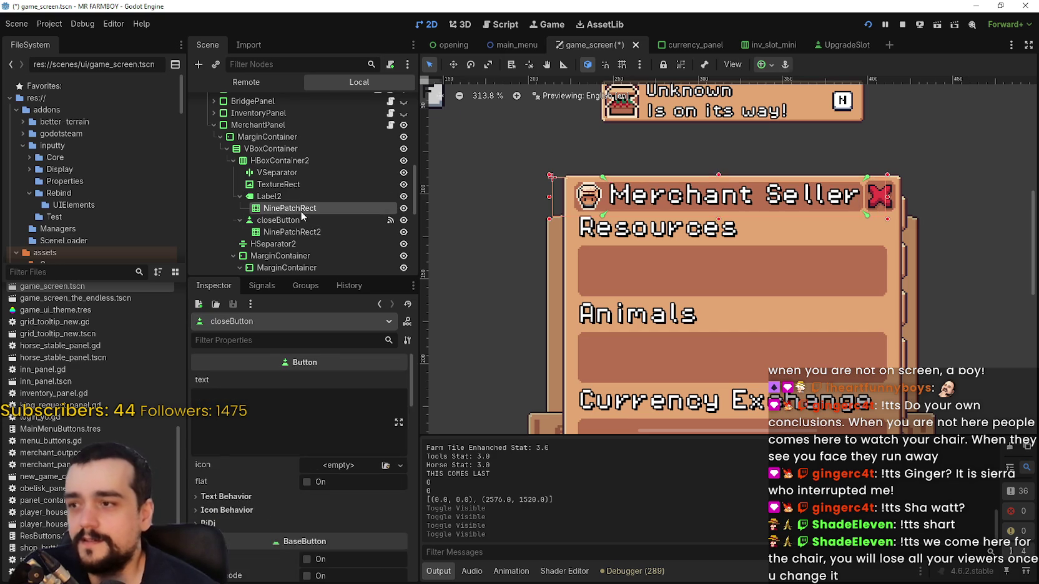
left_click(301, 207)
left_click(301, 184)
Expand its 16×16 AtlasTexture region at 304, 1792 and scroll to the Layout settings.
left_click(361, 389)
scroll(360, 437, "down", 5)
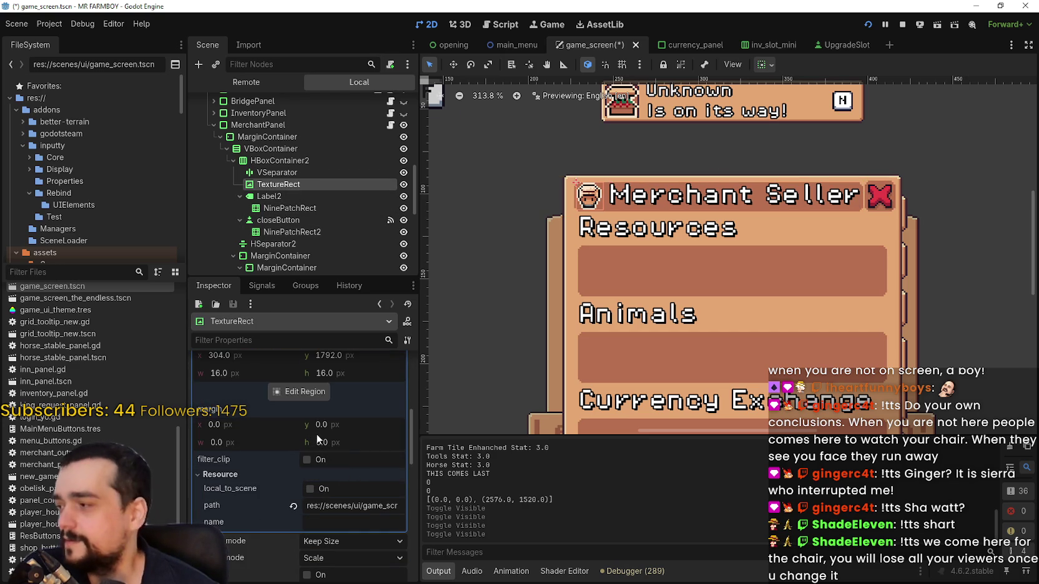
scroll(335, 424, "down", 5)
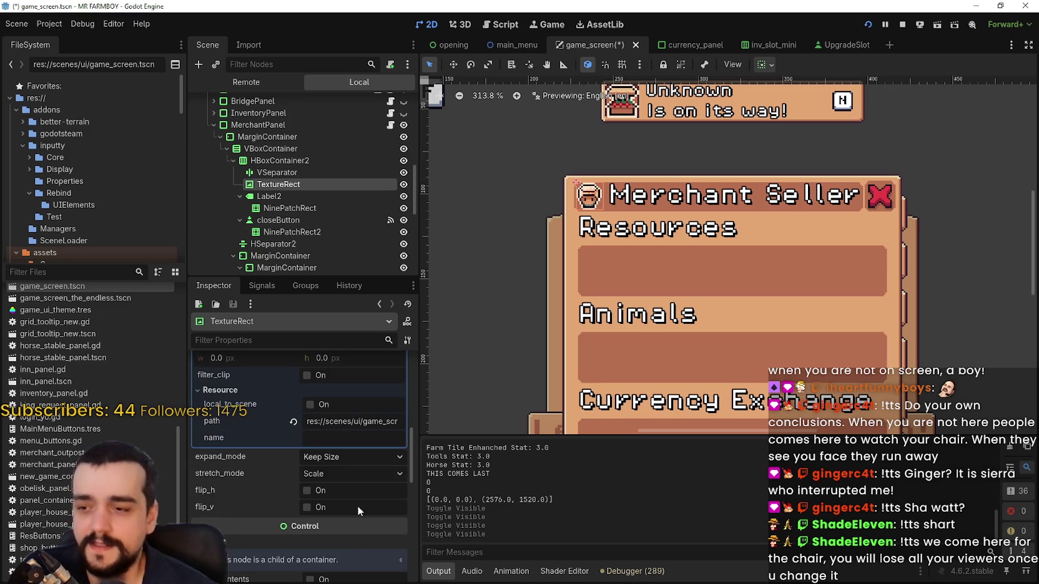
scroll(342, 504, "down", 3)
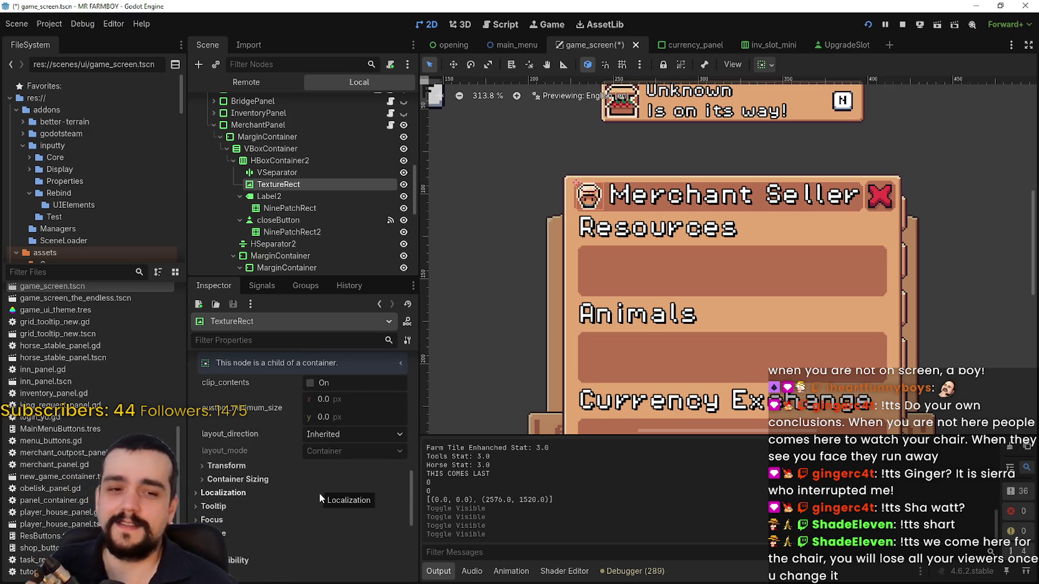
scroll(321, 497, "up", 5)
scroll(375, 449, "down", 3)
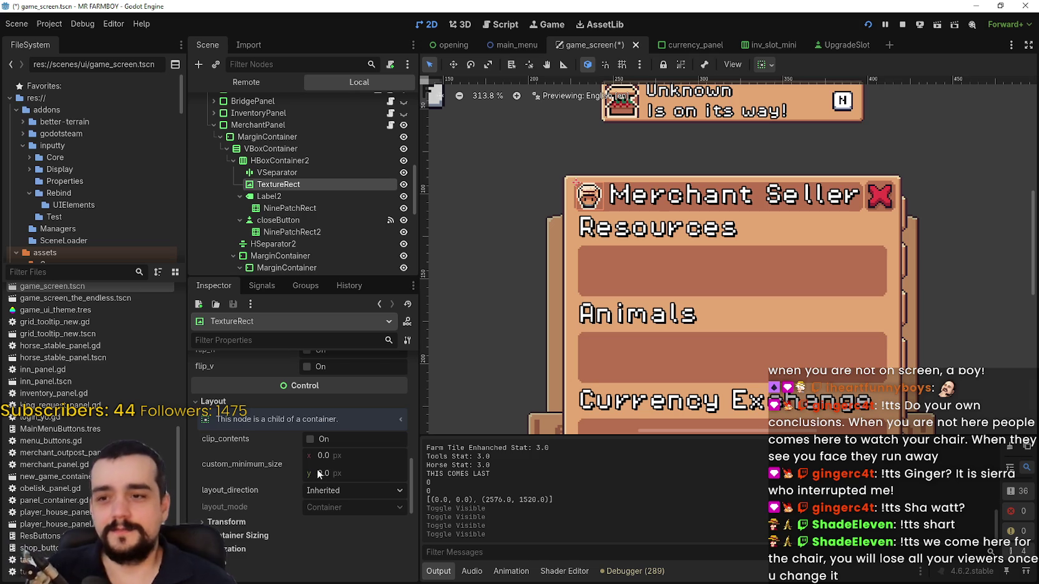
scroll(309, 458, "up", 2)
scroll(321, 474, "down", 3)
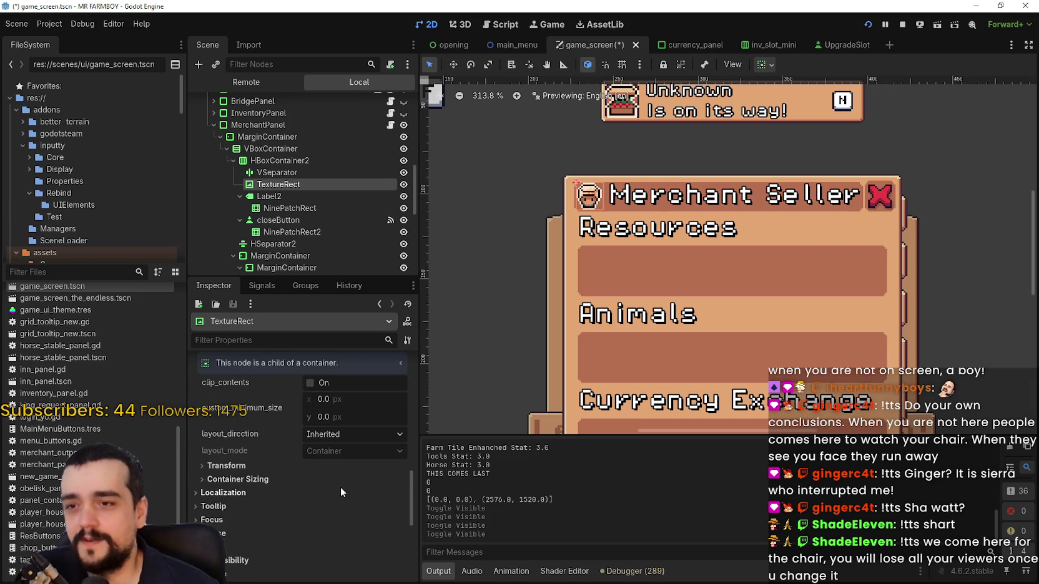
scroll(339, 465, "down", 2)
scroll(306, 485, "up", 3)
scroll(320, 474, "up", 5)
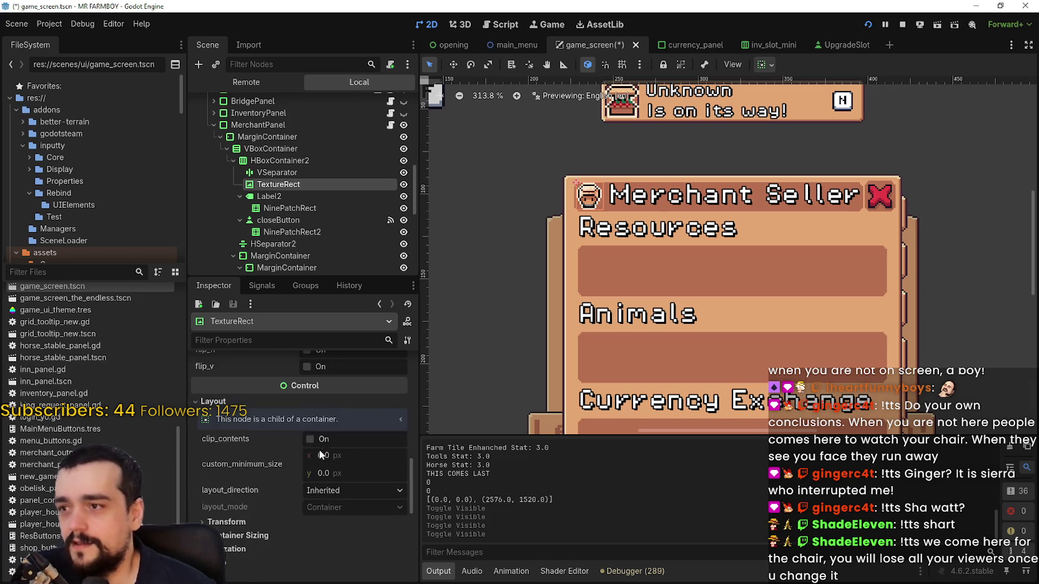
scroll(324, 459, "down", 5)
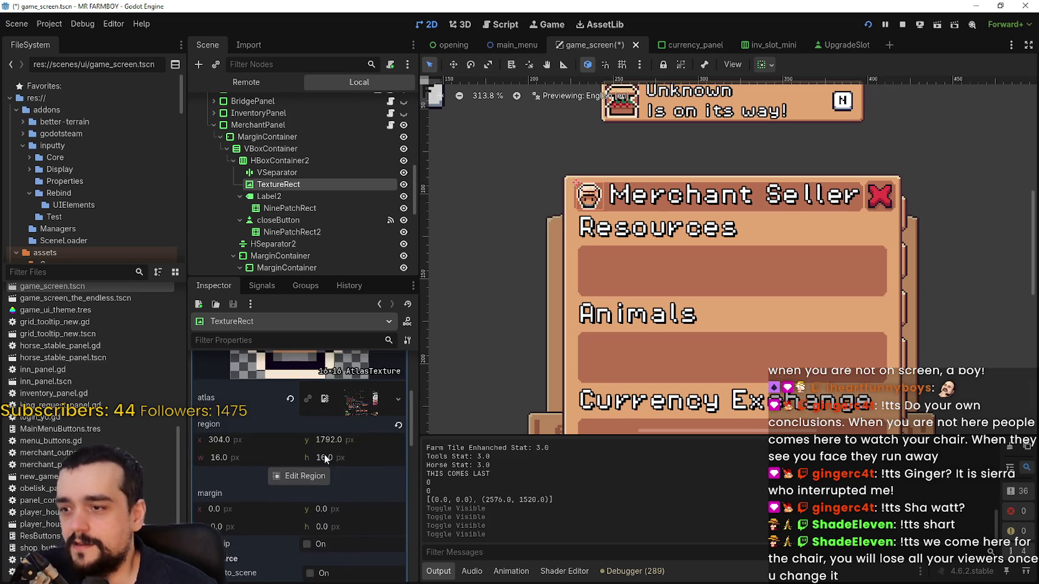
Set the icon's custom_minimum_size x and y both to 26.
left_click(342, 430)
type("26")
key("Return")
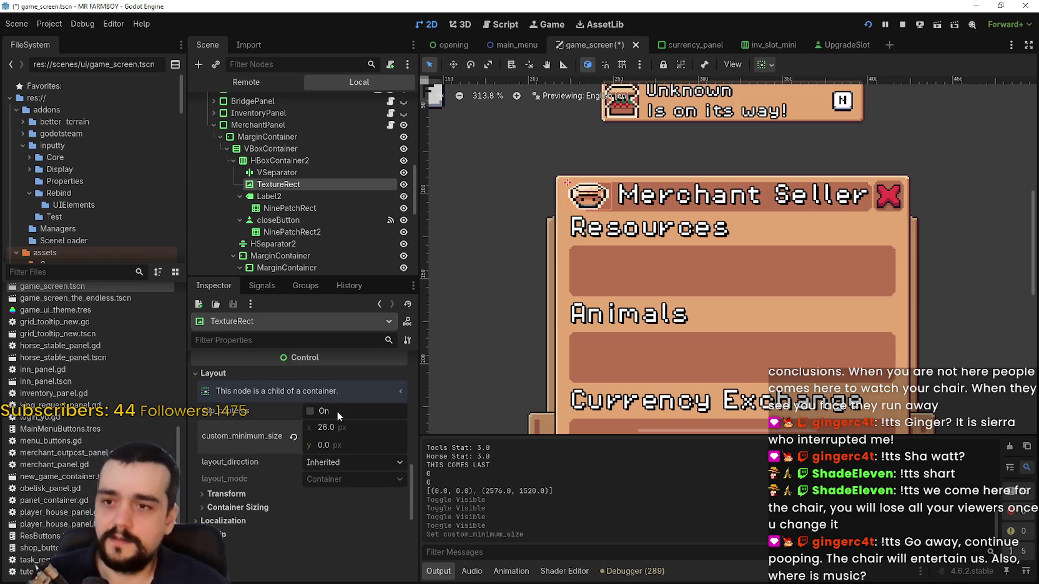
left_click(352, 437)
type("26")
key("Return")
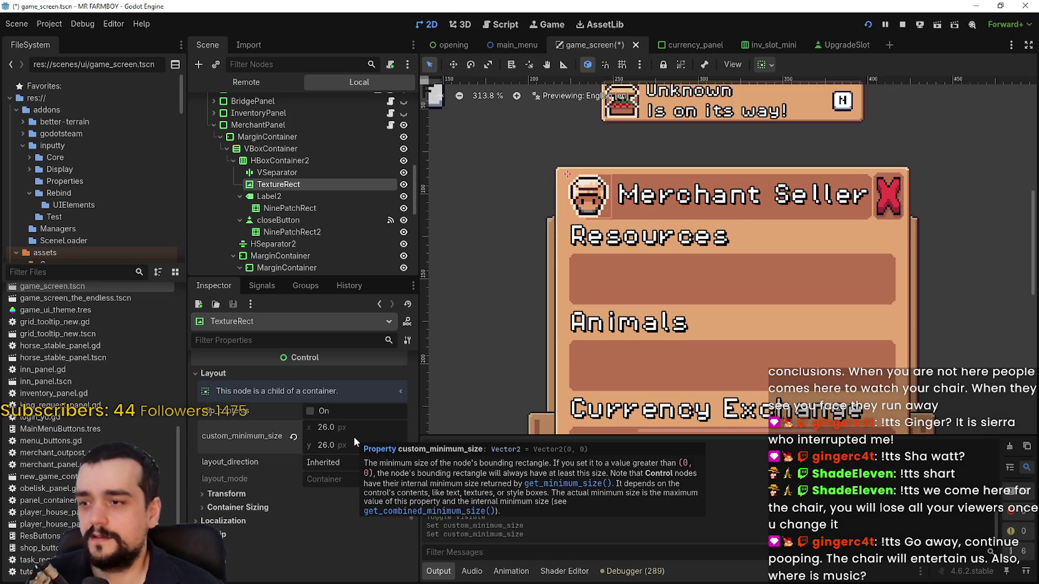
scroll(624, 217, "up", 4)
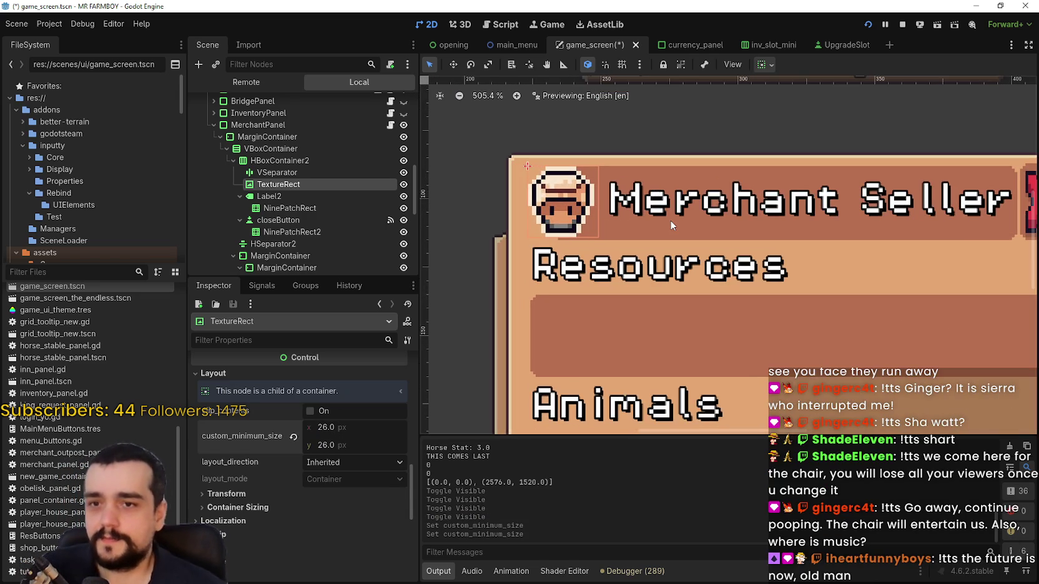
scroll(675, 219, "up", 1)
scroll(624, 218, "down", 1)
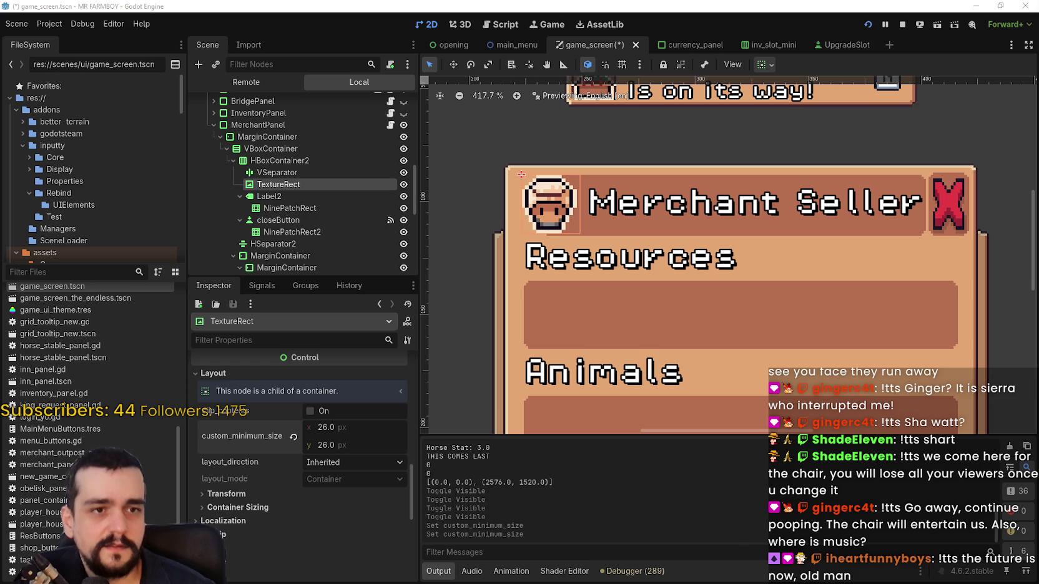
scroll(701, 402, "down", 3)
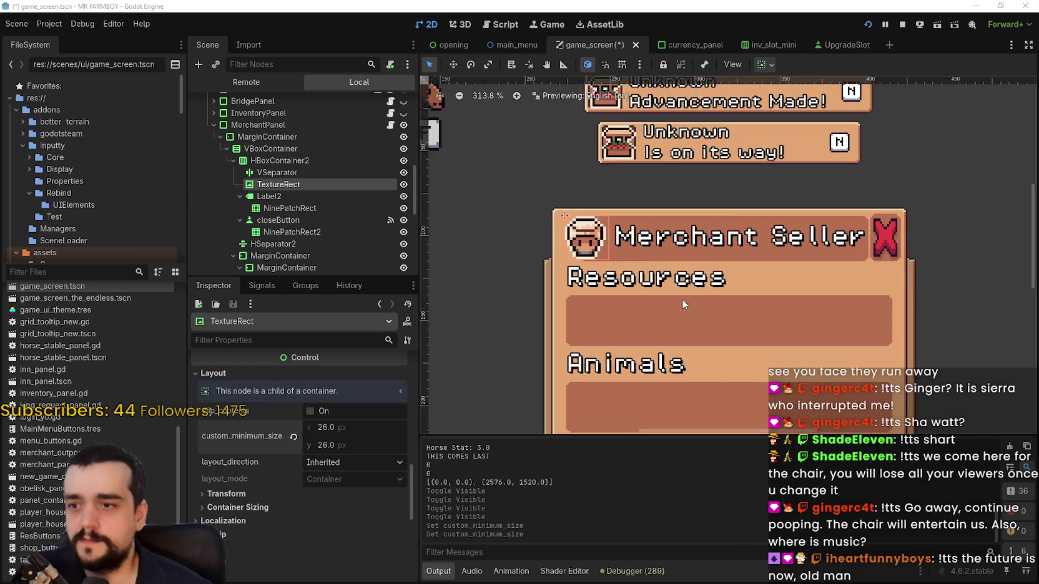
Select the NinePatchRect background under the header's Label2.
scroll(589, 189, "up", 5)
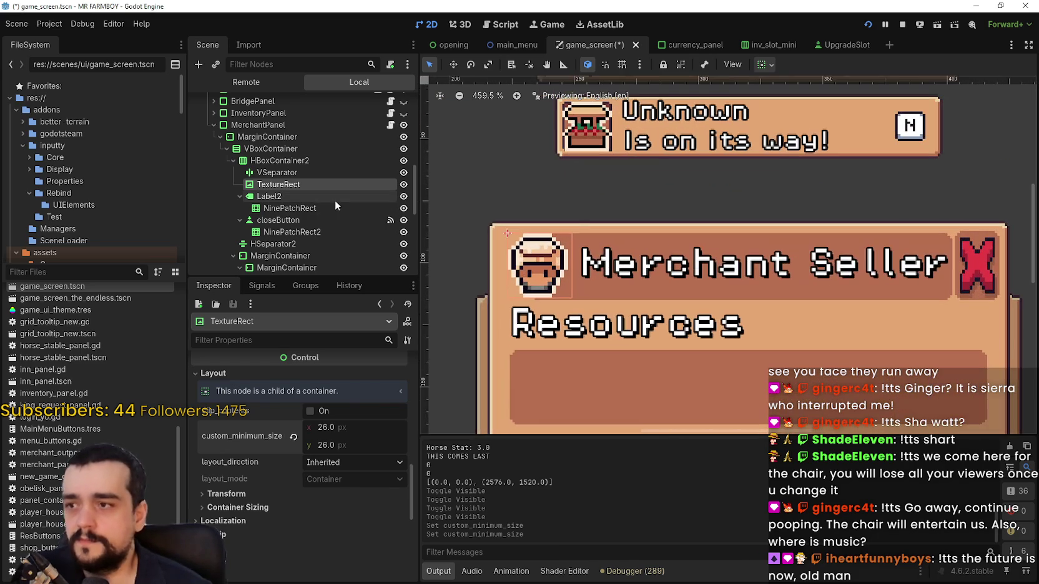
left_click(327, 198)
scroll(561, 266, "right", 1)
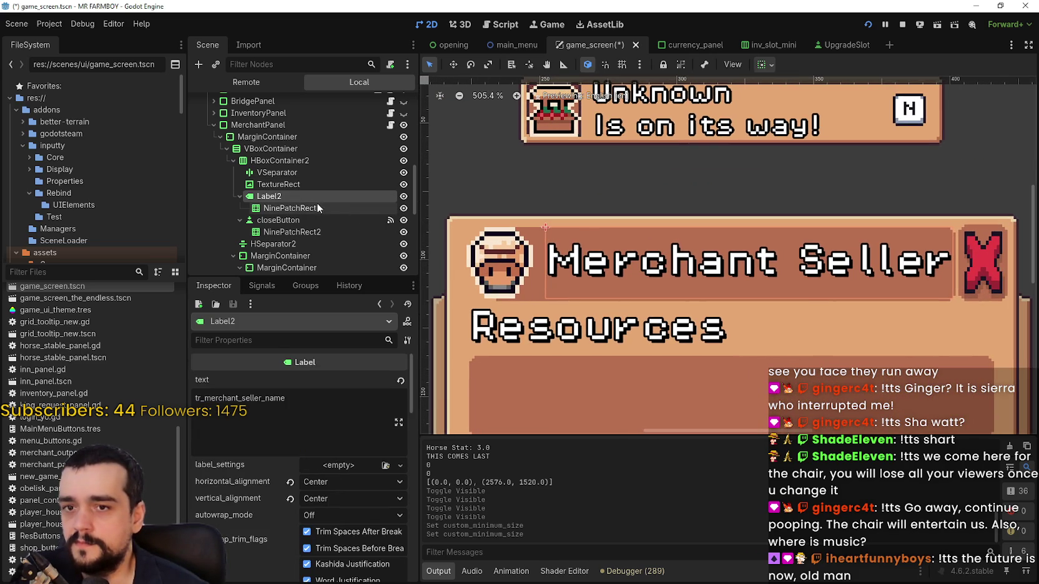
left_click(319, 208)
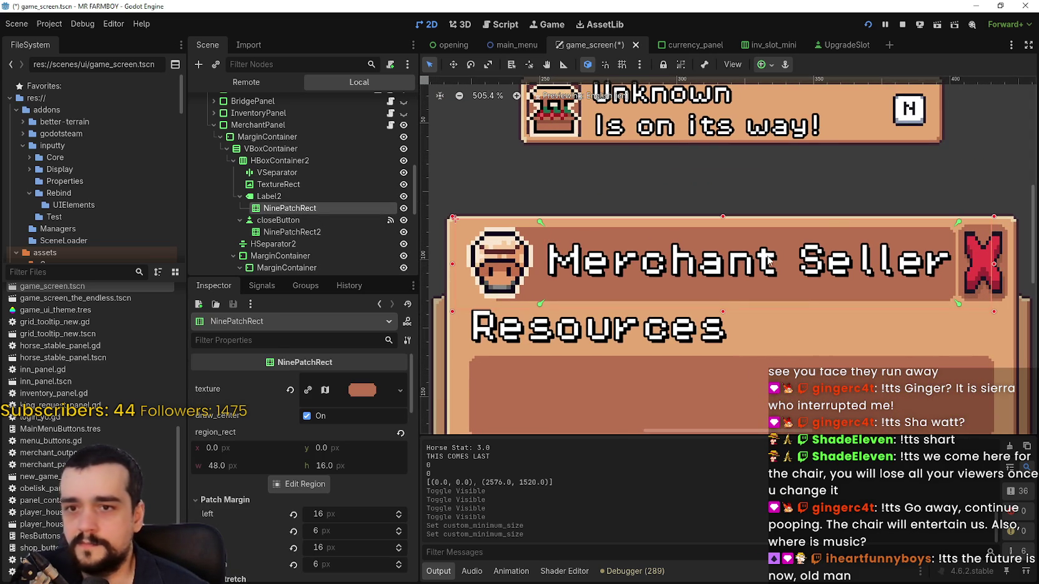
scroll(612, 248, "up", 2)
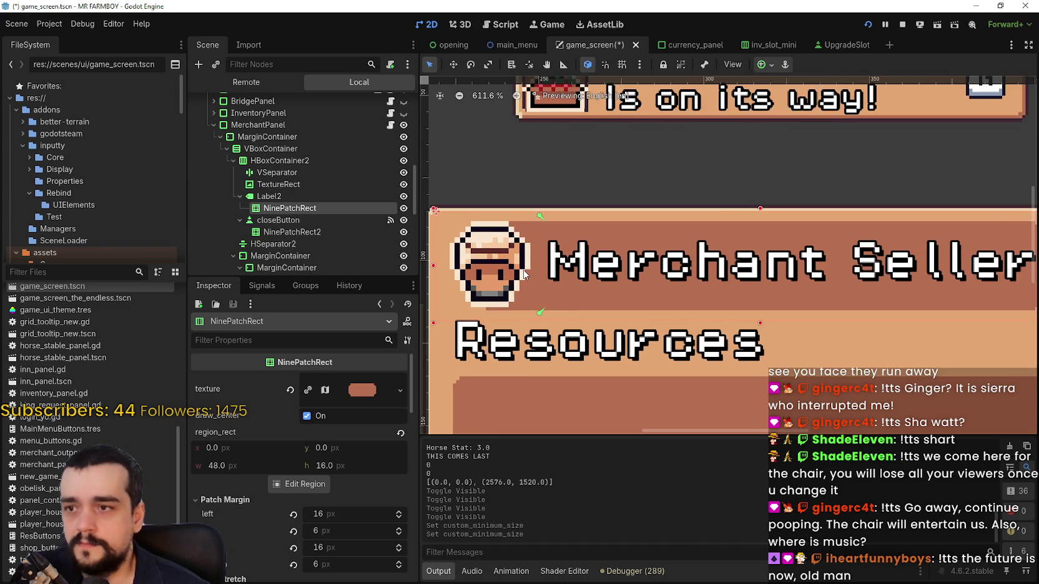
scroll(577, 185, "up", 3)
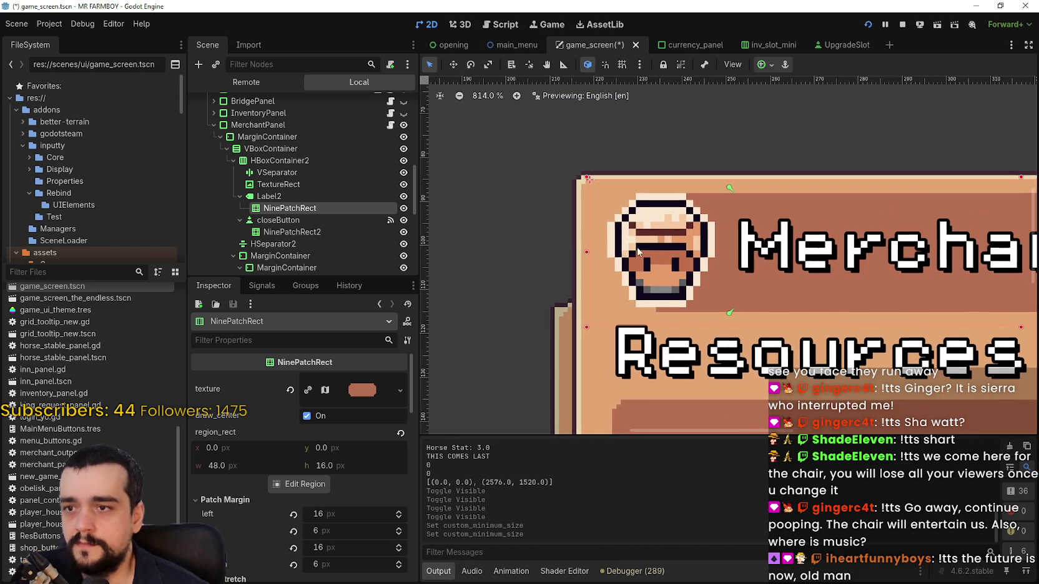
Drag its left and top edges to resize the background to 207 × 35.
left_click_drag(586, 254, 533, 251)
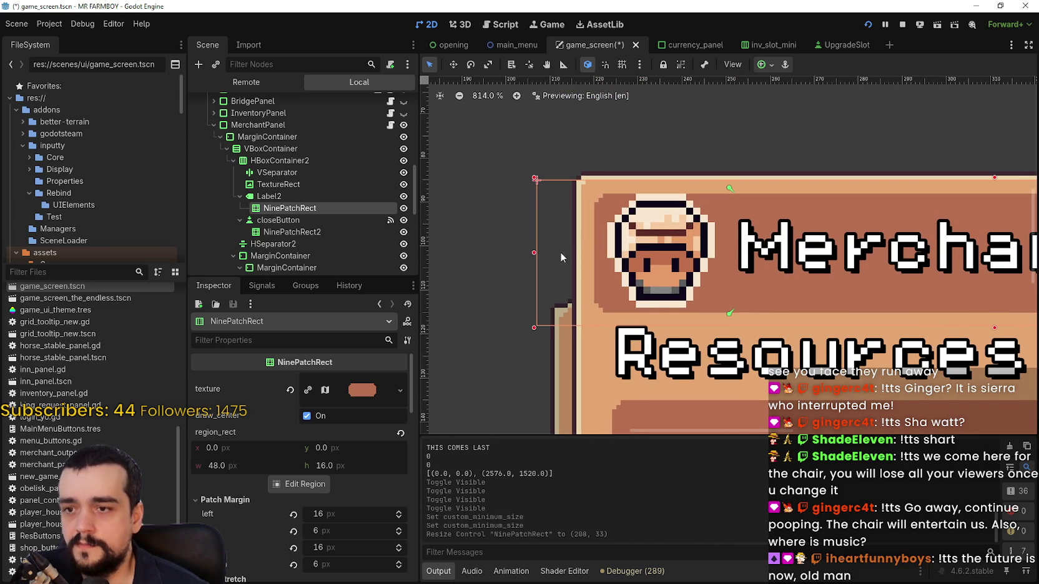
scroll(634, 246, "down", 8)
scroll(674, 230, "up", 7)
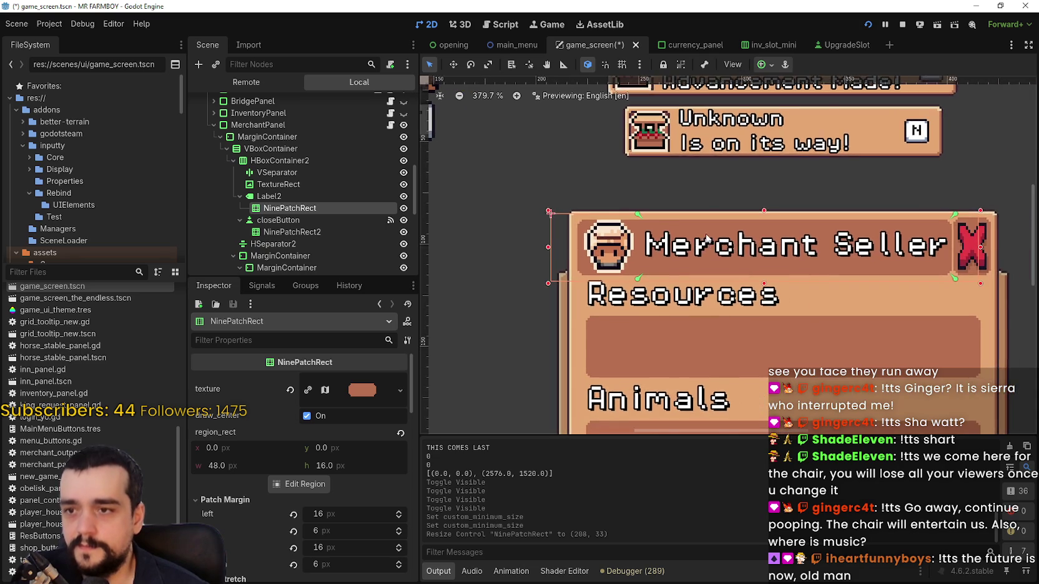
left_click_drag(506, 268, 510, 268)
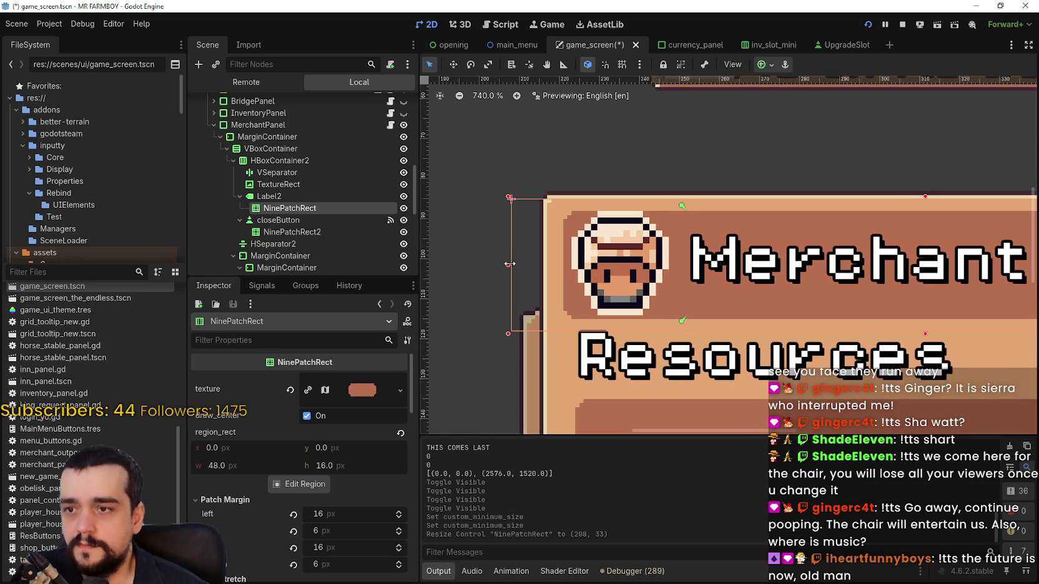
scroll(659, 234, "right", 1)
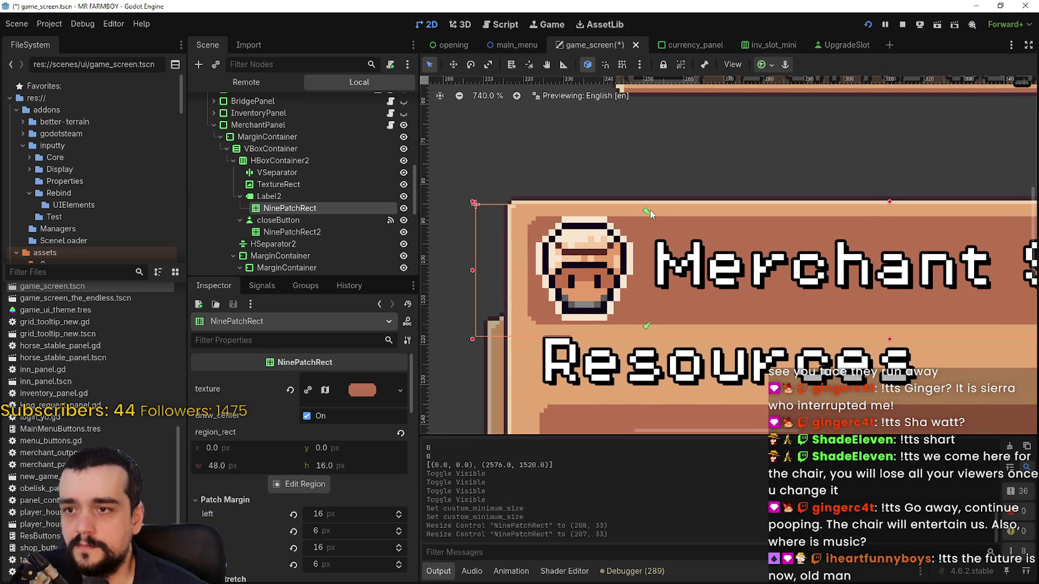
scroll(712, 216, "right", 2)
scroll(711, 215, "up", 1)
left_click_drag(763, 217, 762, 206)
scroll(680, 246, "down", 5)
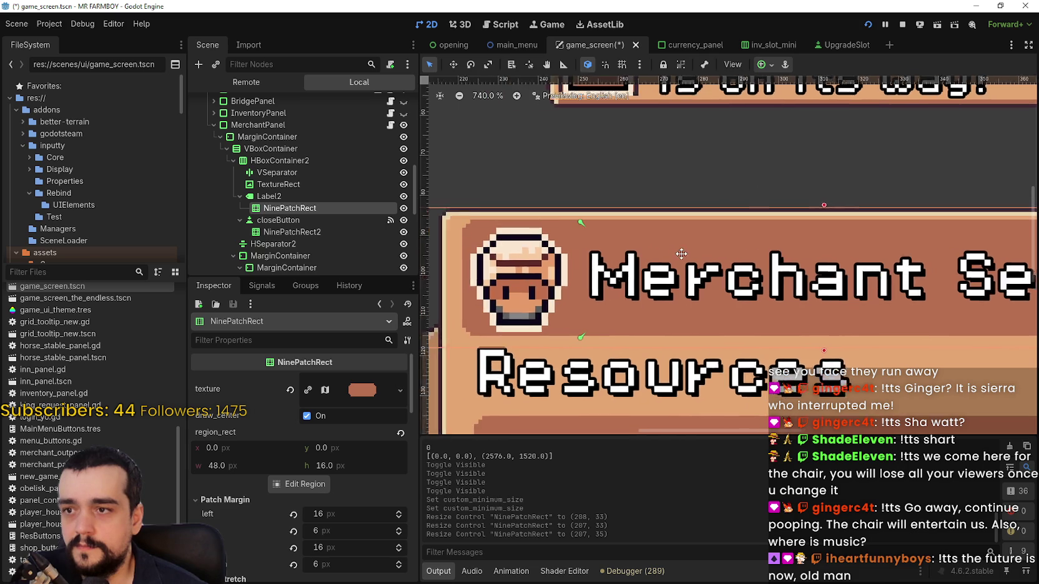
scroll(798, 254, "down", 1)
scroll(908, 255, "up", 2)
scroll(903, 254, "down", 2)
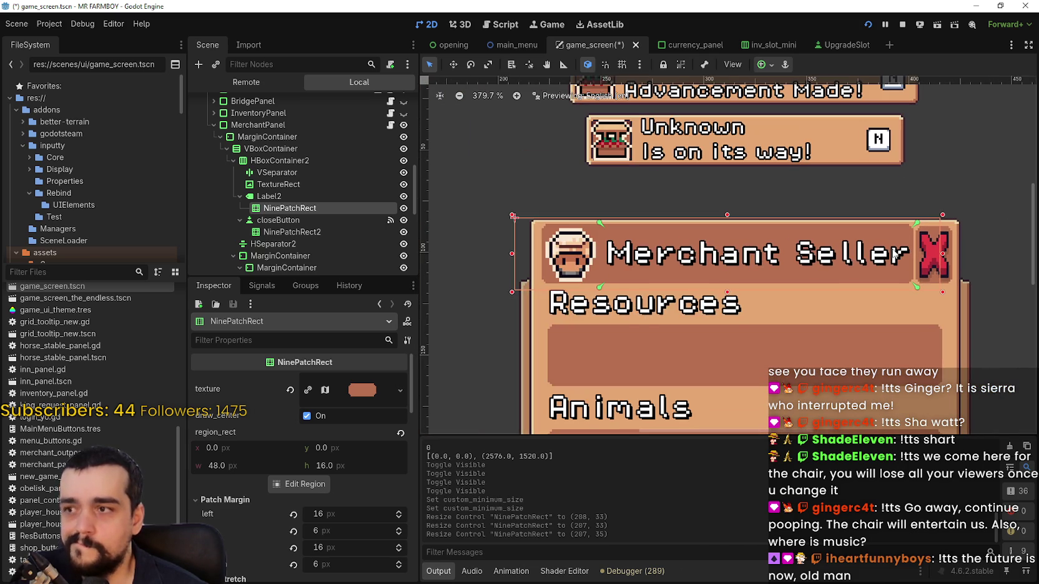
scroll(736, 256, "up", 1)
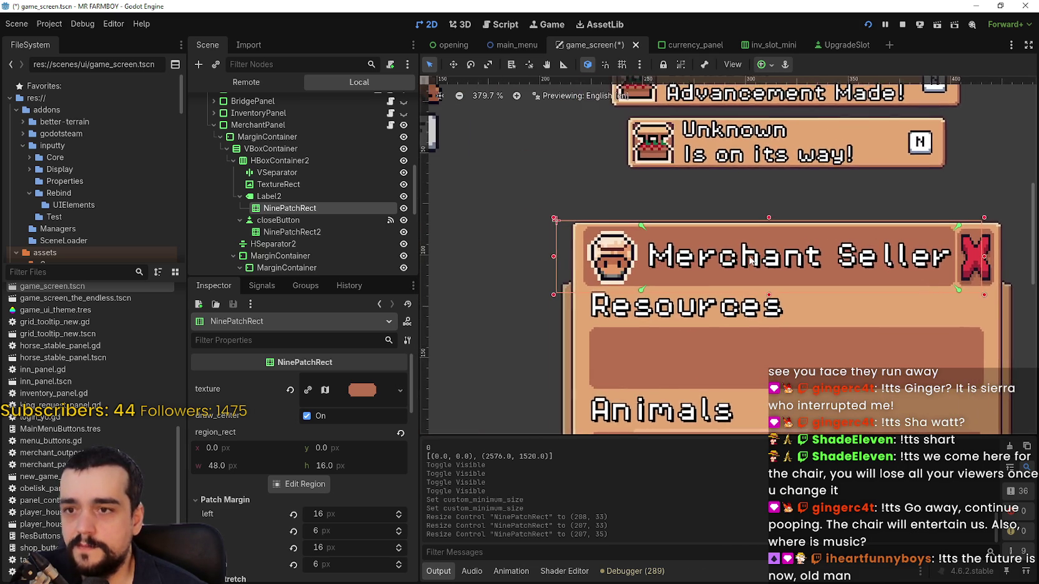
scroll(933, 262, "up", 1)
scroll(930, 262, "down", 1)
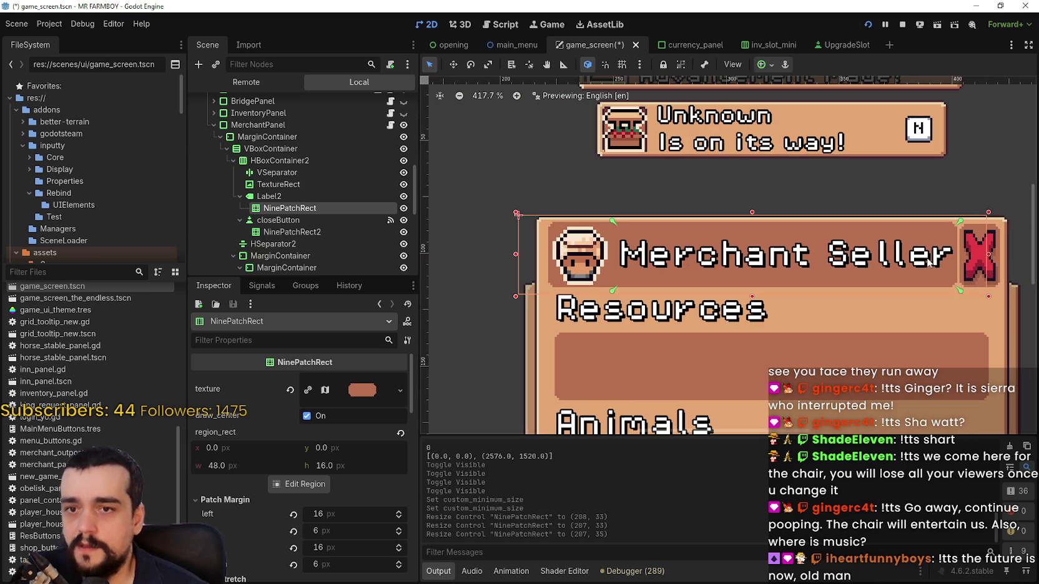
Inspect HBoxContainer2's VSeparator, Label2, TextureRect and NinePatchRect nodes.
left_click(316, 160)
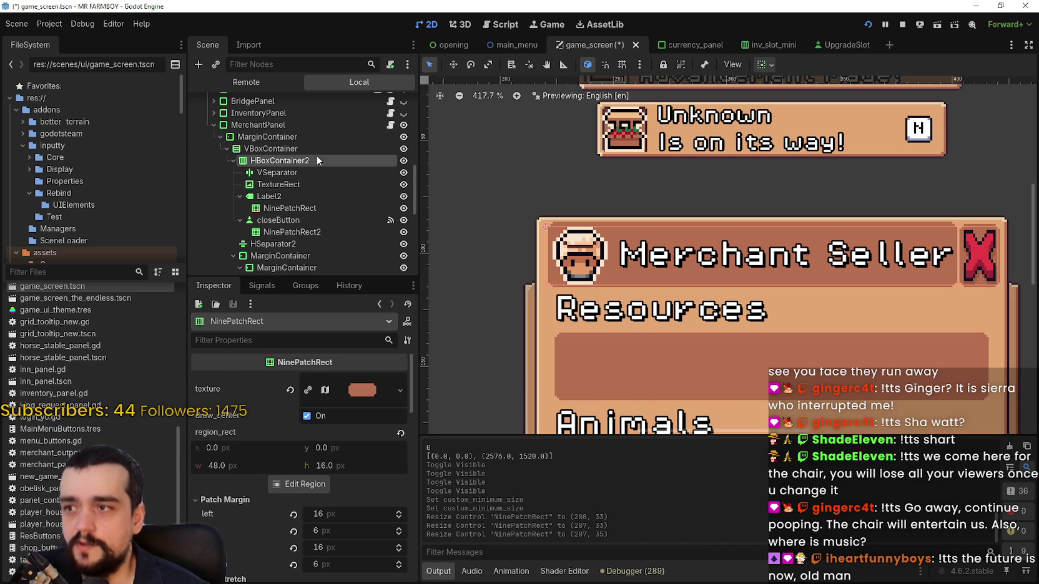
left_click(268, 172)
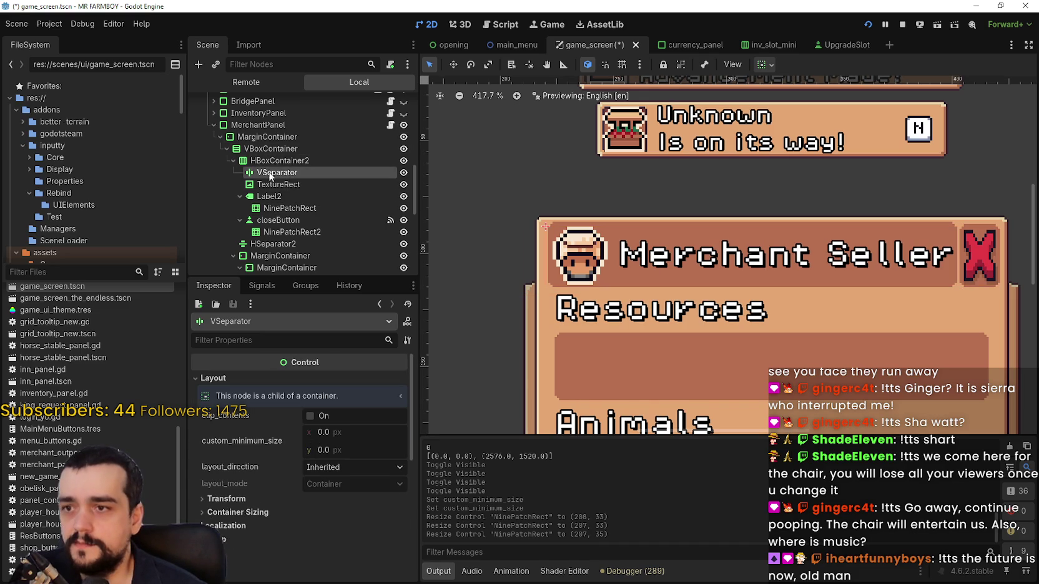
left_click(281, 196)
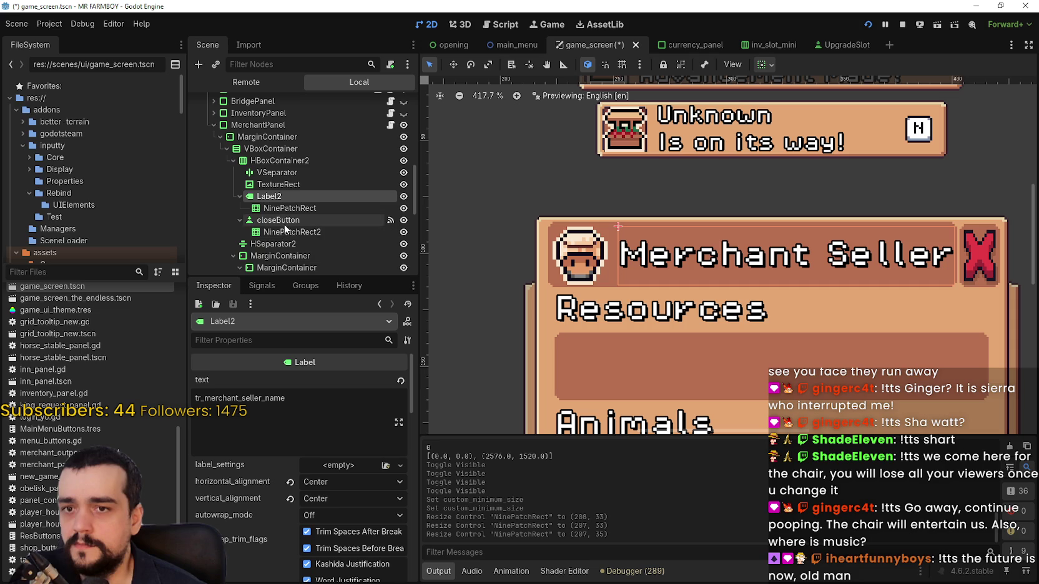
left_click(274, 186)
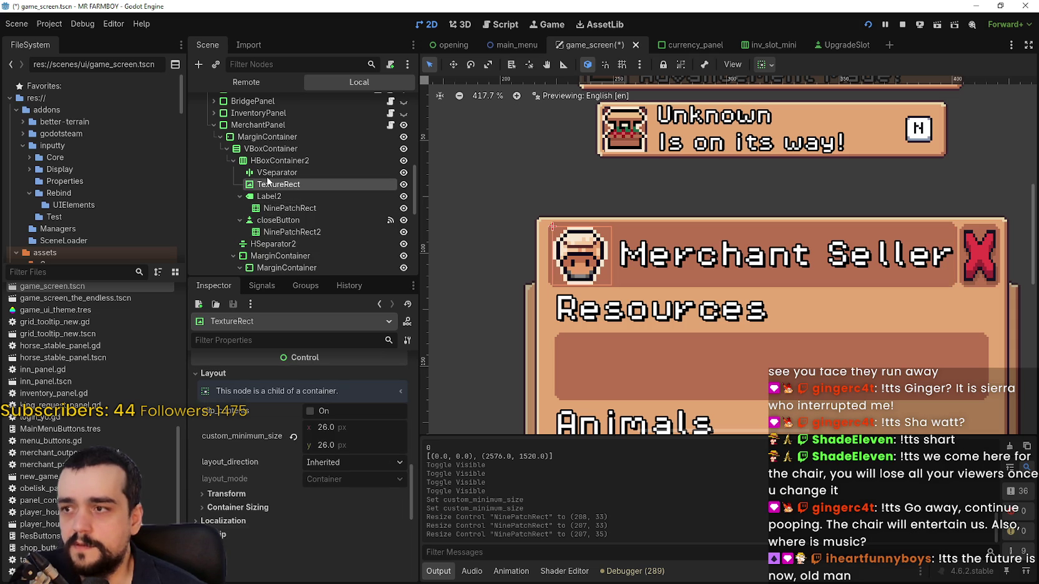
left_click(281, 209)
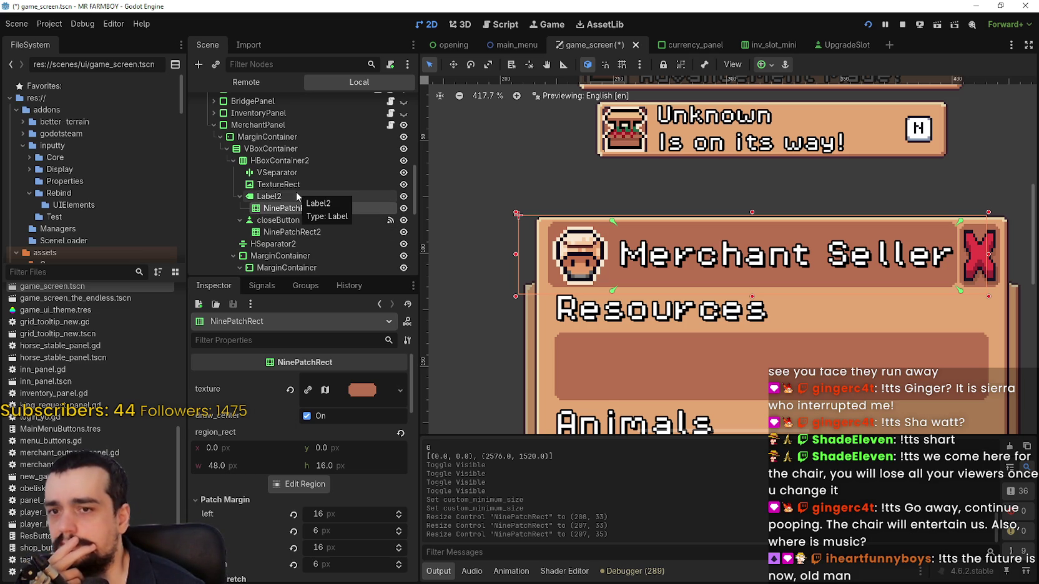
left_click(240, 197)
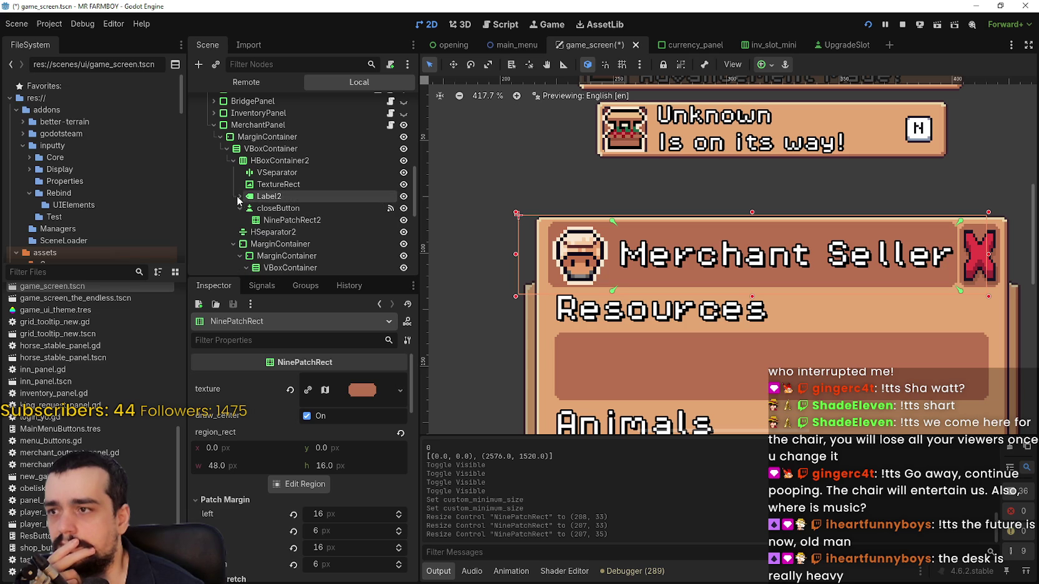
left_click(240, 160)
left_click(232, 161)
left_click(233, 161)
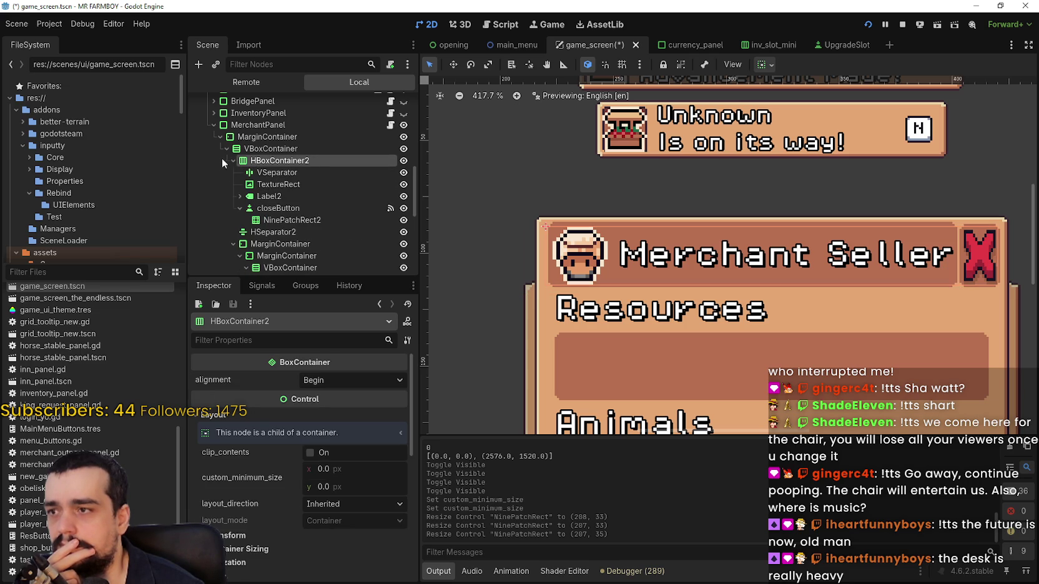
Check NinePatchRect2's texture settings, keeping it under closeButton.
left_click(288, 220)
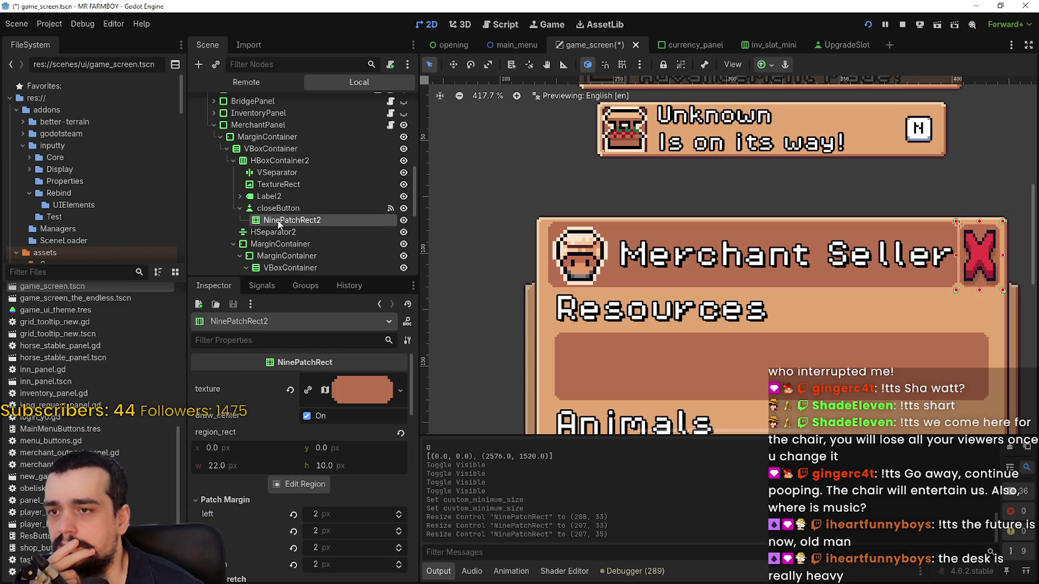
left_click(902, 24)
mouse_move(284, 204)
left_mouse_down()
mouse_move(282, 174)
mouse_move(282, 198)
mouse_move(279, 188)
left_mouse_up()
left_click(282, 203)
Move the NinePatchRect out of Label2 above it, and nest TextureRect inside it.
left_click(271, 178)
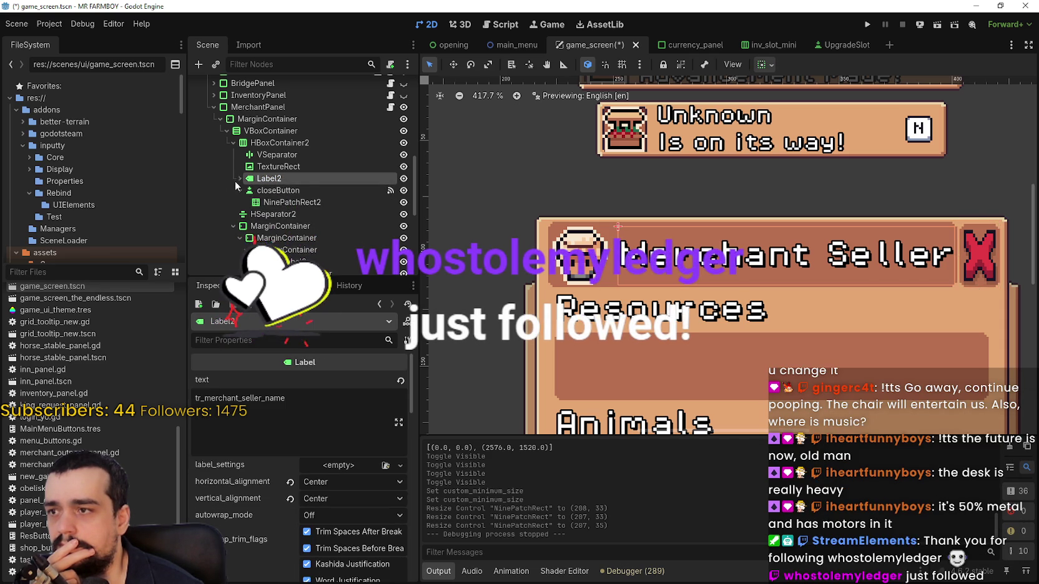
left_click(239, 178)
left_click(273, 191)
mouse_move(272, 194)
left_mouse_down()
mouse_move(275, 205)
mouse_move(275, 176)
left_mouse_up()
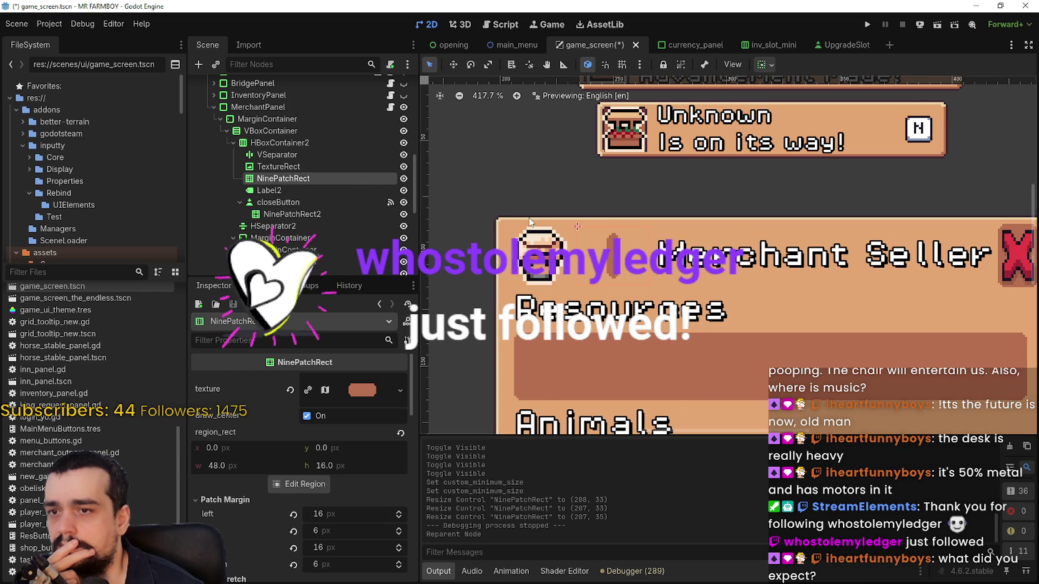
left_click_drag(289, 167, 284, 181)
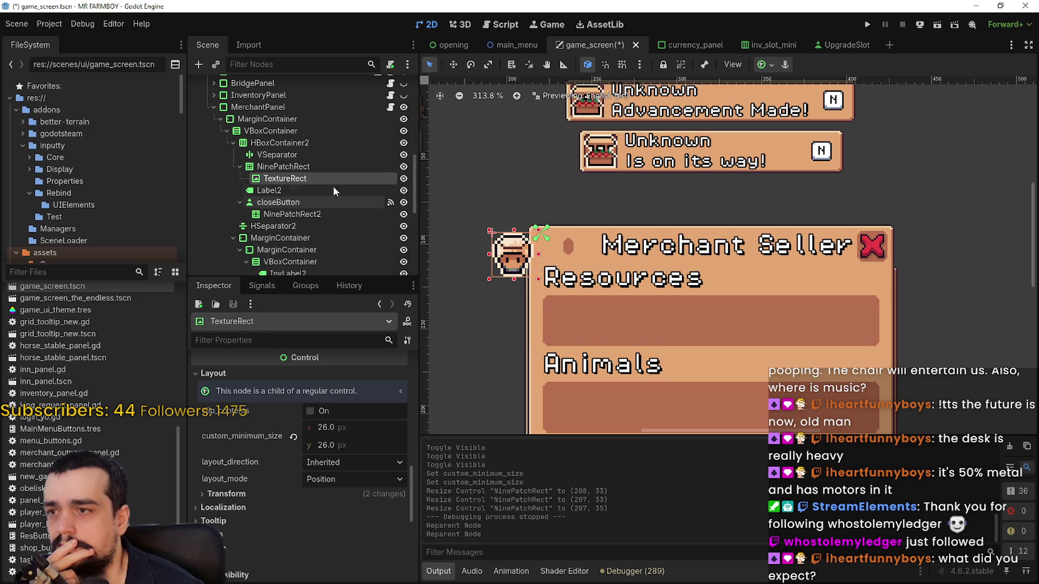
Add a PanelContainer child to HBoxContainer2 and move it to the top, above VSeparator.
left_click(306, 166)
right_click(269, 142)
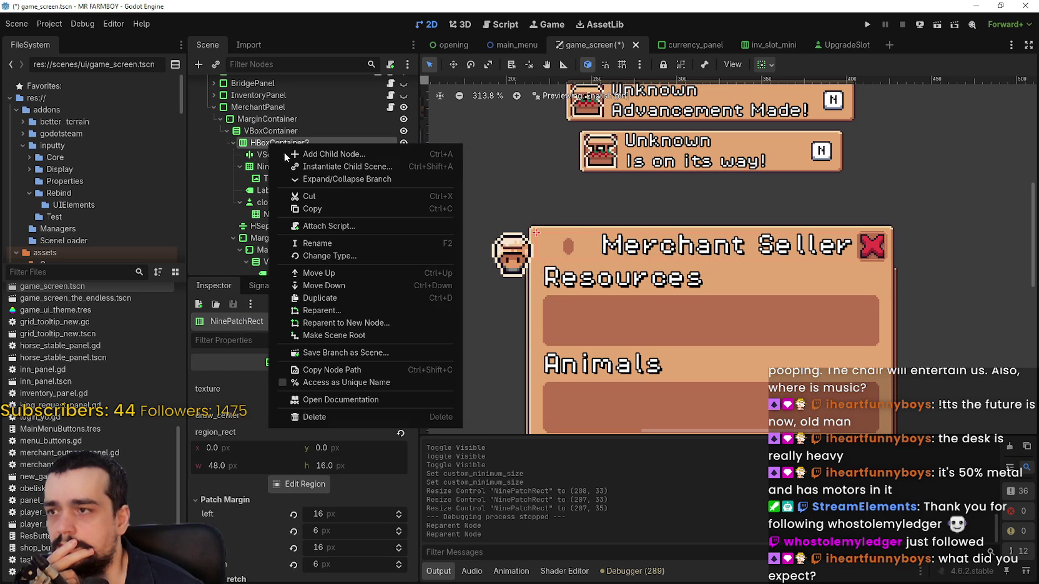
left_click(338, 153)
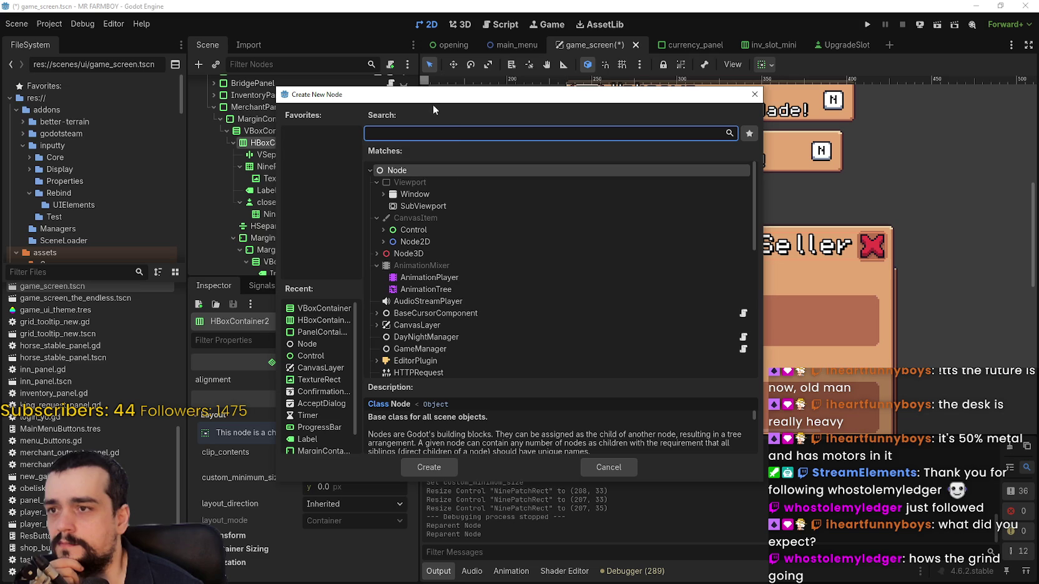
type("panel")
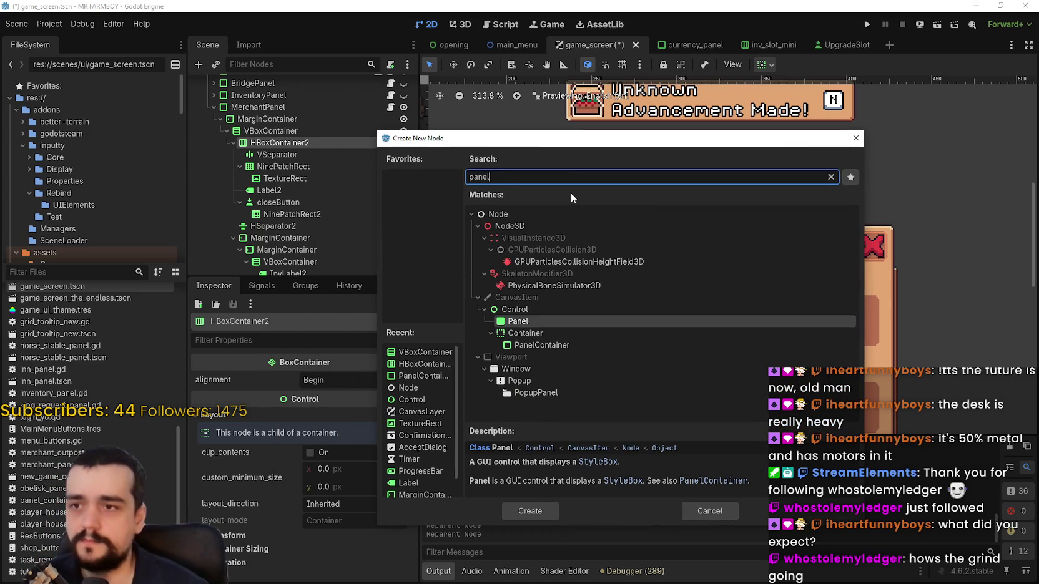
left_click(571, 345)
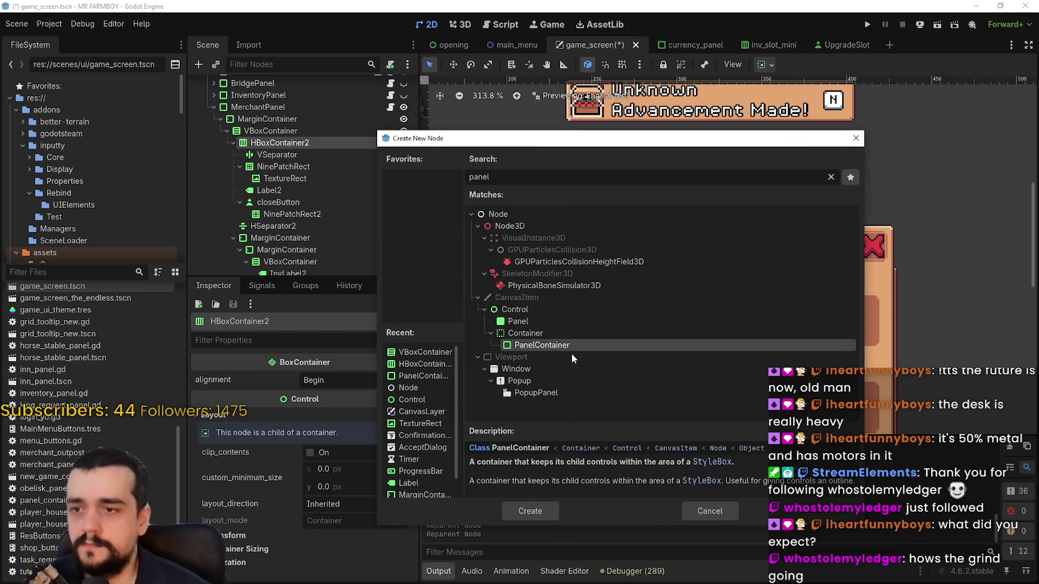
left_click(547, 508)
left_click_drag(308, 223, 301, 148)
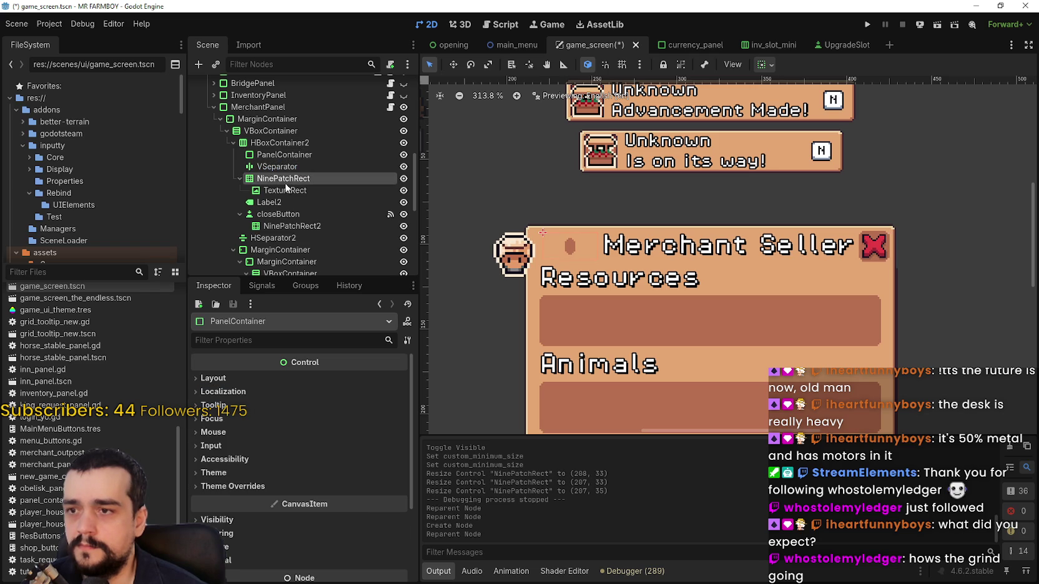
Move the NinePatchRect and TextureRect icon into the PanelContainer.
left_click(285, 179)
left_click_drag(275, 183, 287, 149)
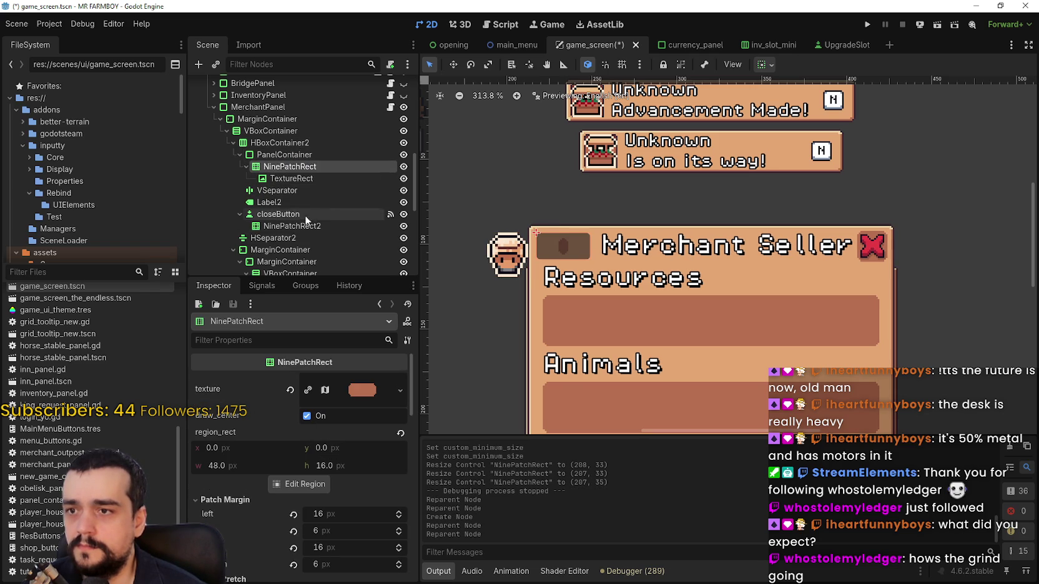
left_click(292, 179)
left_click_drag(289, 181, 290, 152)
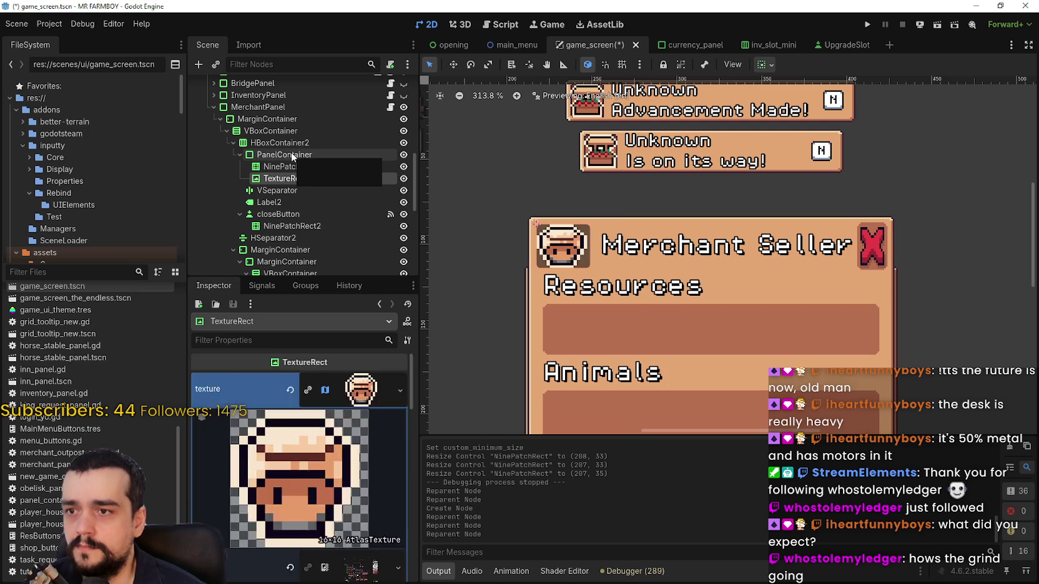
scroll(601, 215, "up", 3)
Give the PanelContainer a StyleBoxEmpty panel style override under Theme Overrides.
left_click(290, 167)
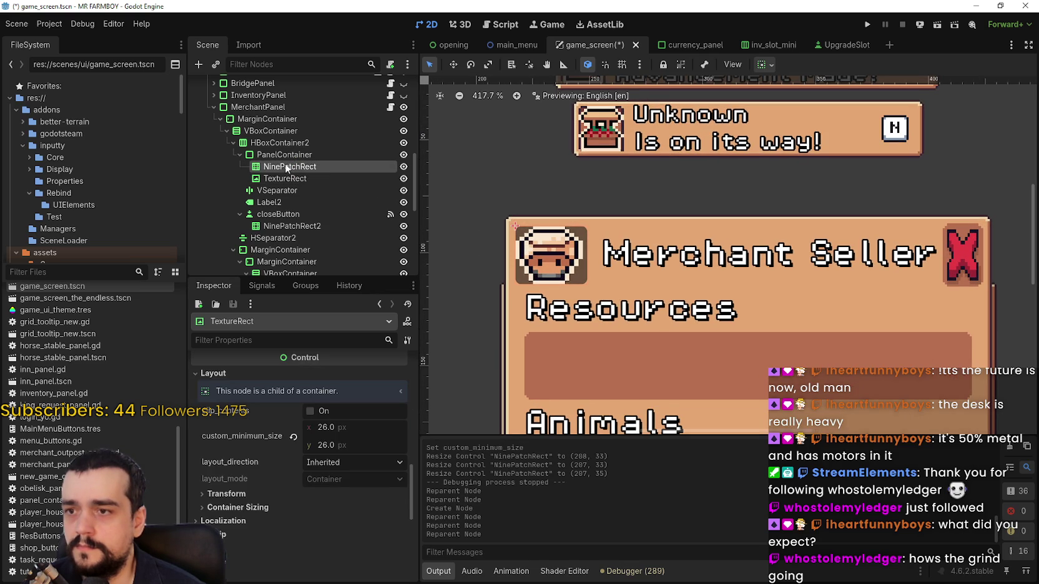
left_click(286, 155)
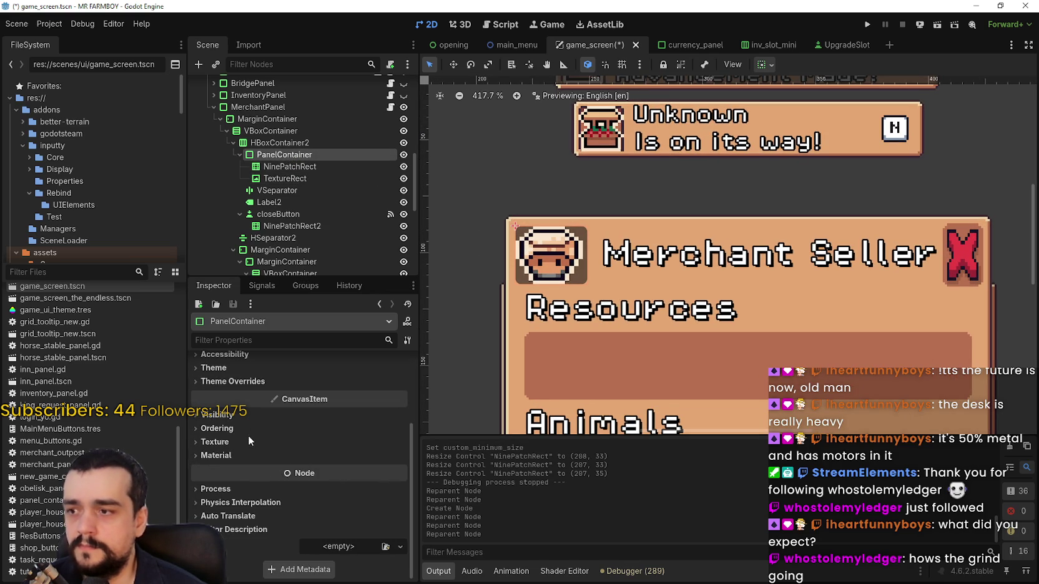
scroll(244, 452, "up", 2)
left_click(263, 439)
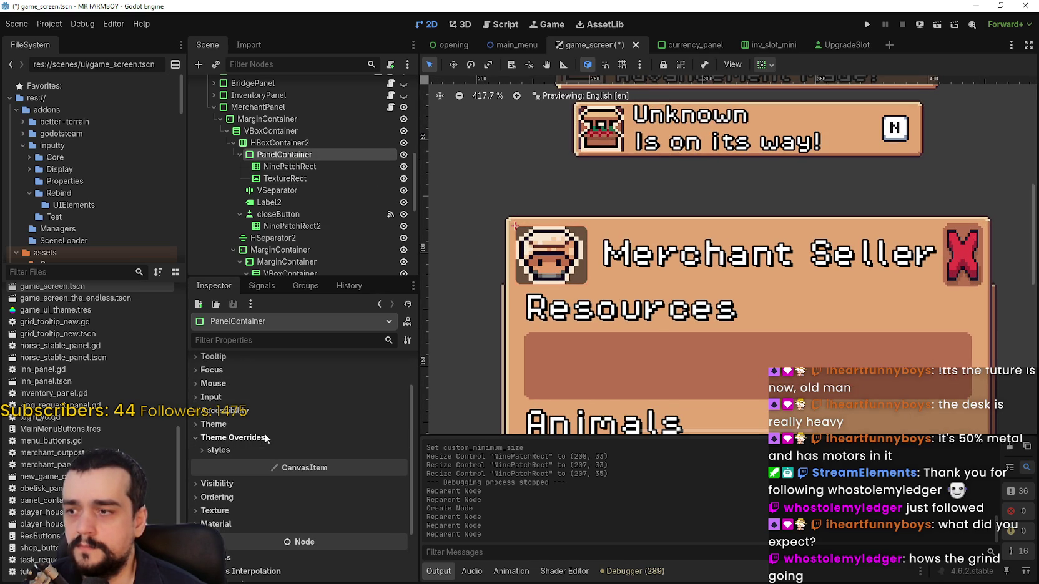
left_click(250, 450)
left_click(360, 465)
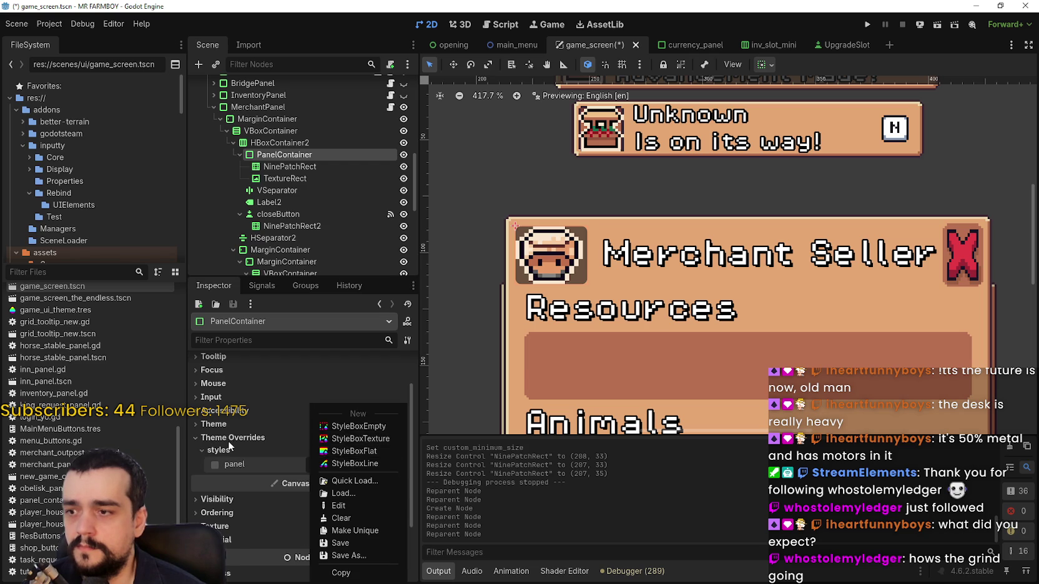
left_click(365, 450)
left_click(224, 378)
left_click(223, 377)
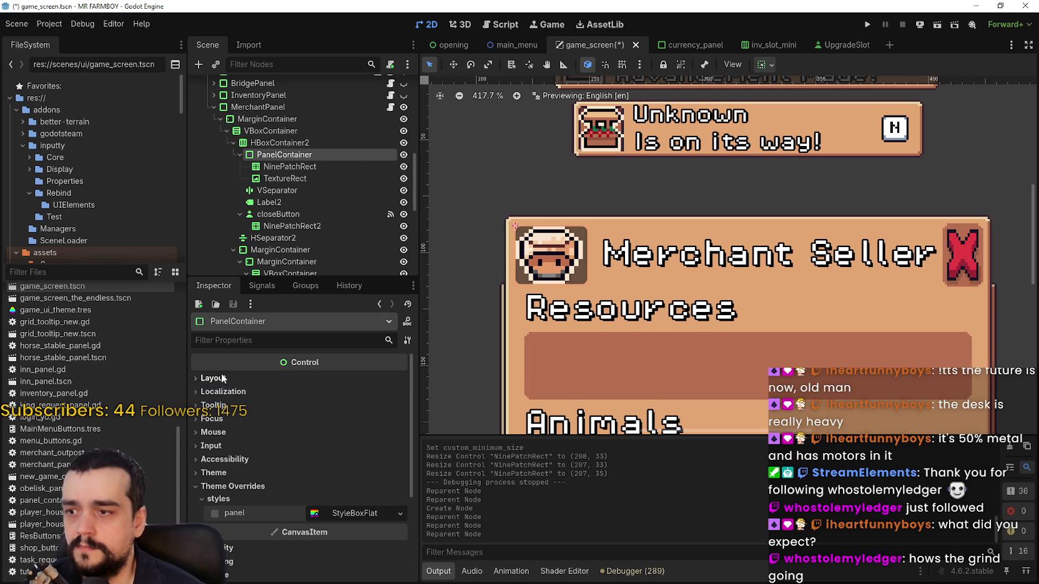
left_click(399, 512)
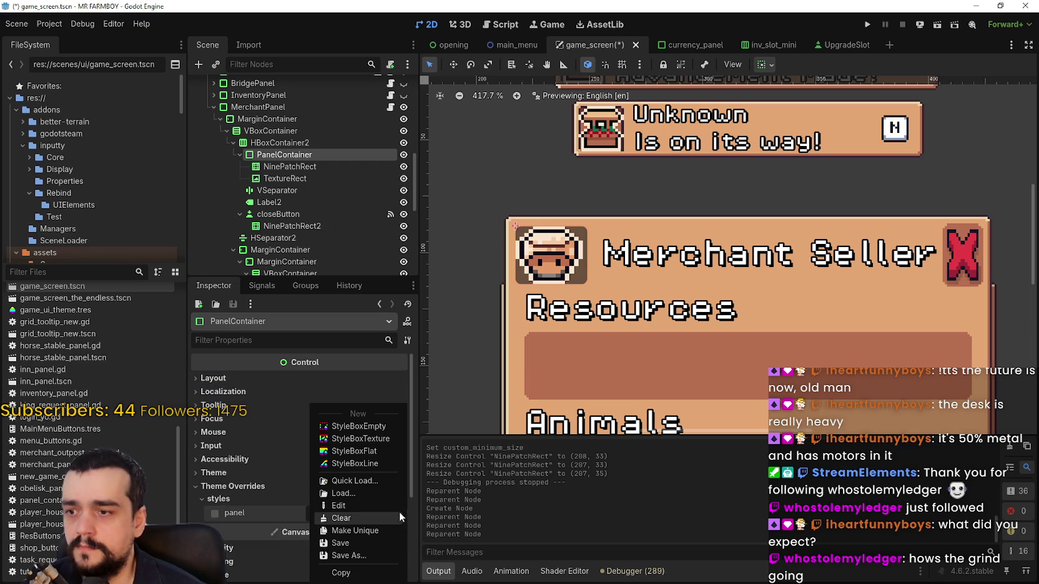
left_click(364, 430)
Select the NinePatchRect and briefly preview its texture.
left_click(271, 167)
scroll(629, 322, "down", 3)
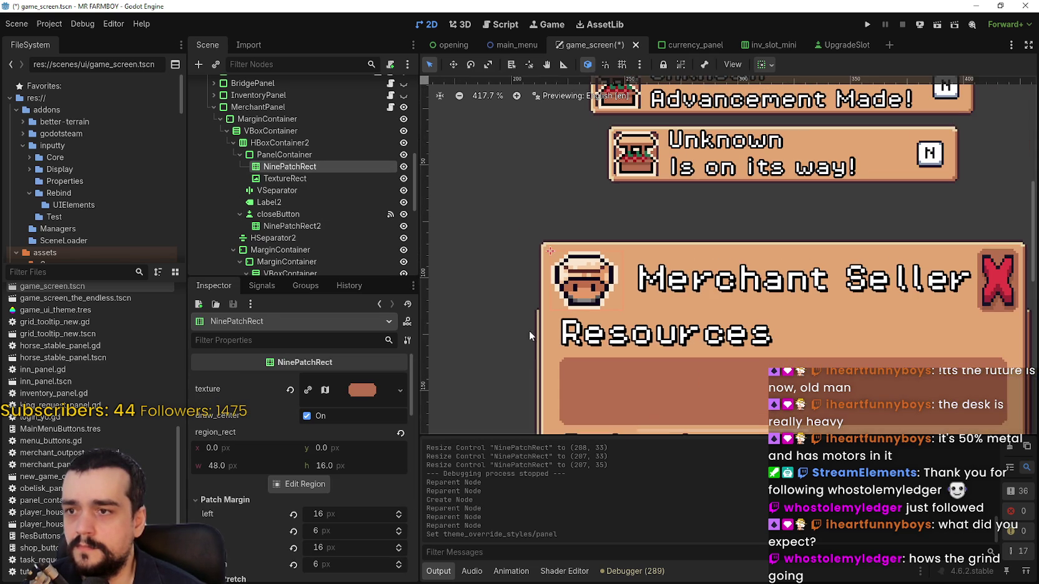
left_click(359, 391)
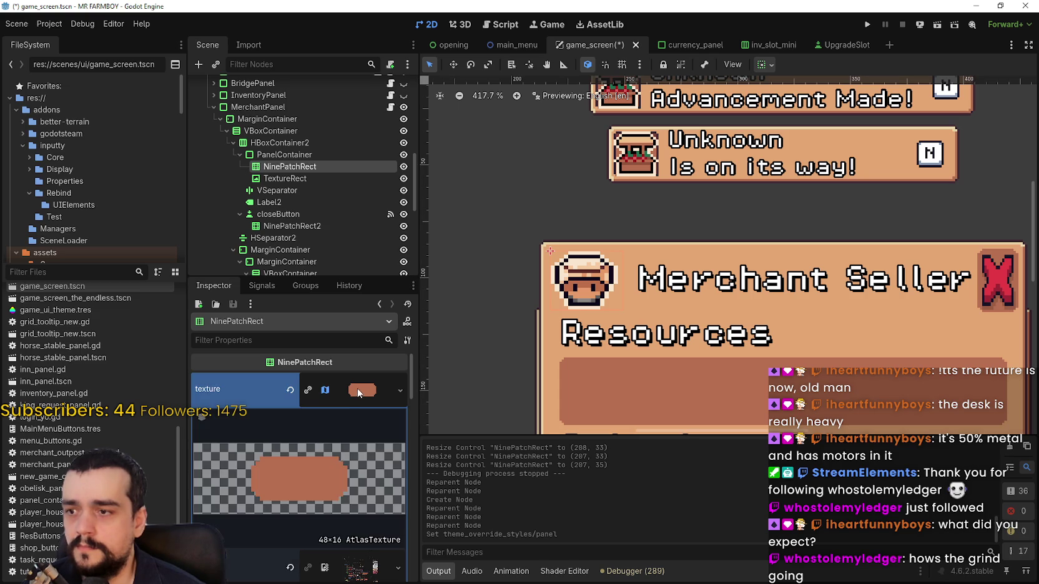
left_click(359, 391)
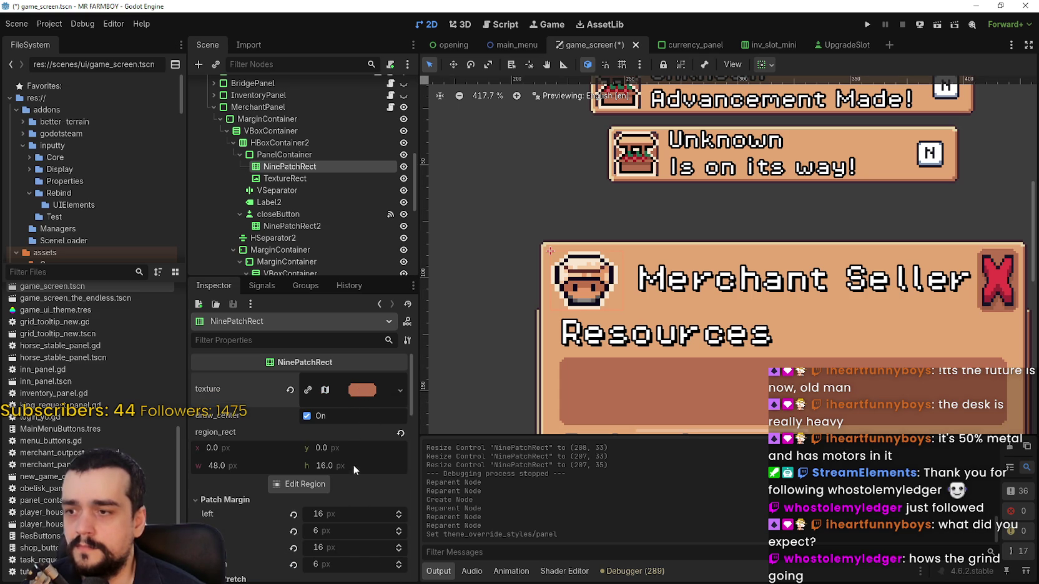
Turn off the NinePatchRect's centre drawing and make it fill horizontally and vertically.
left_click(319, 416)
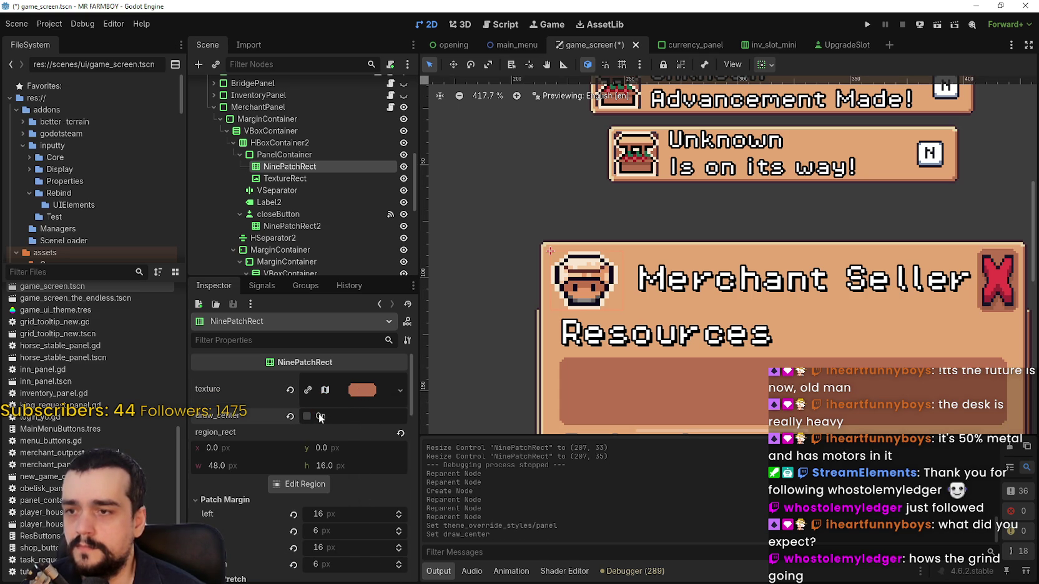
scroll(369, 503, "down", 3)
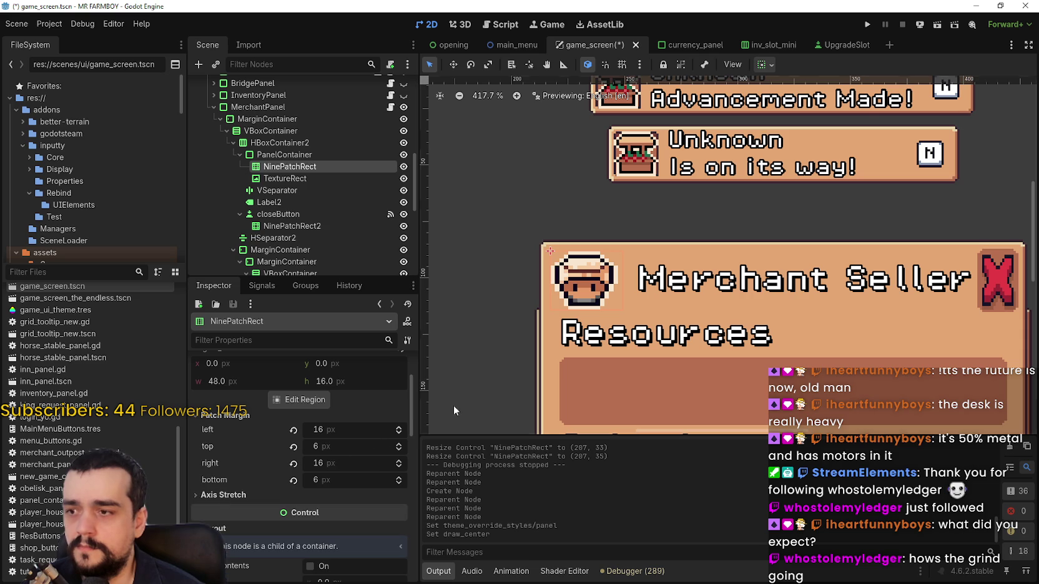
left_click(770, 67)
left_click(828, 106)
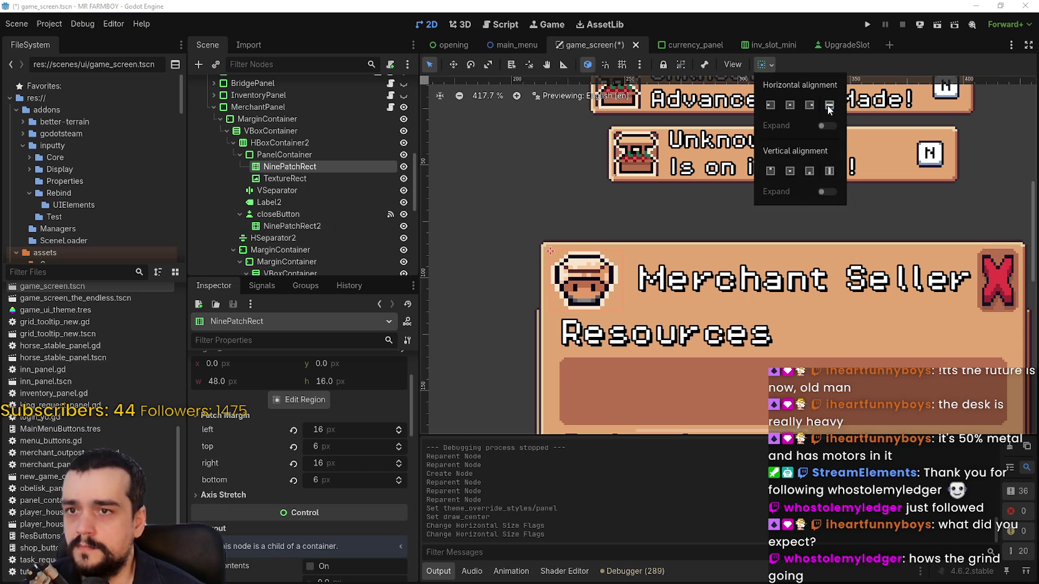
left_click(829, 171)
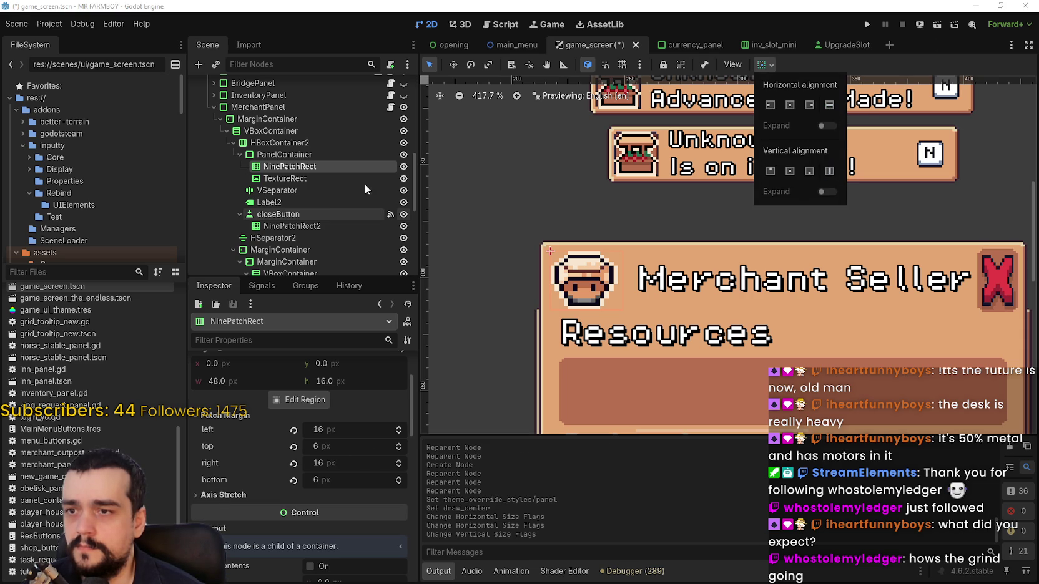
Toggle the PanelContainer's horizontal Expand on and then back off.
left_click(284, 155)
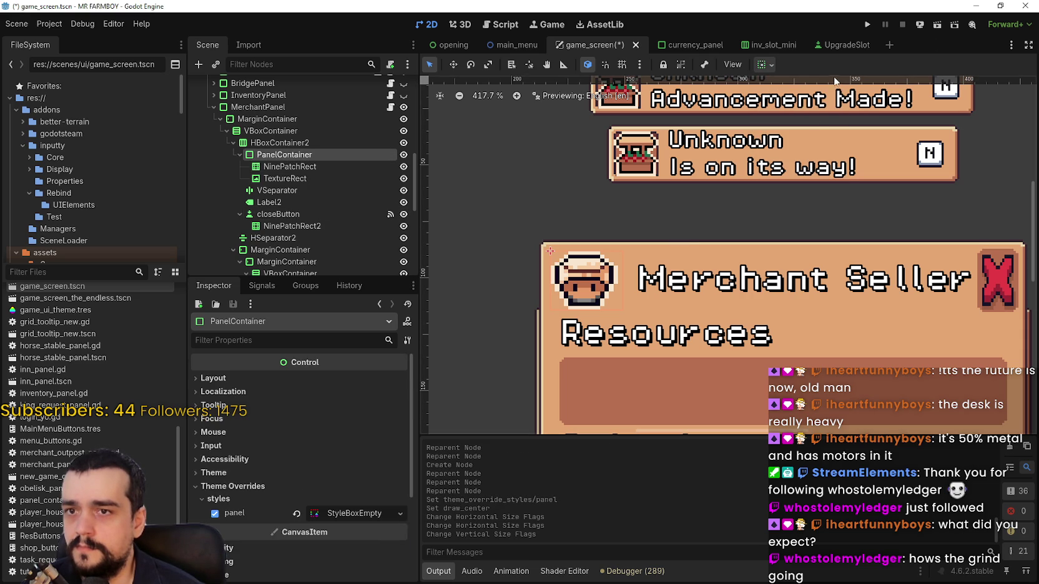
left_click(774, 68)
left_click(833, 127)
left_click(827, 126)
left_click(827, 126)
left_click(829, 106)
left_click(829, 170)
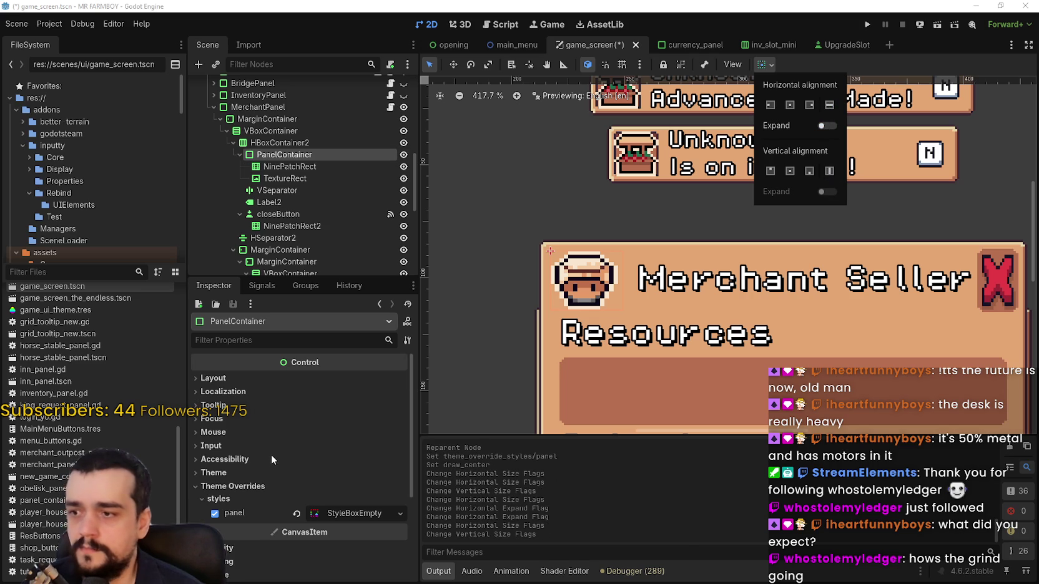
left_click(200, 379)
left_click(199, 378)
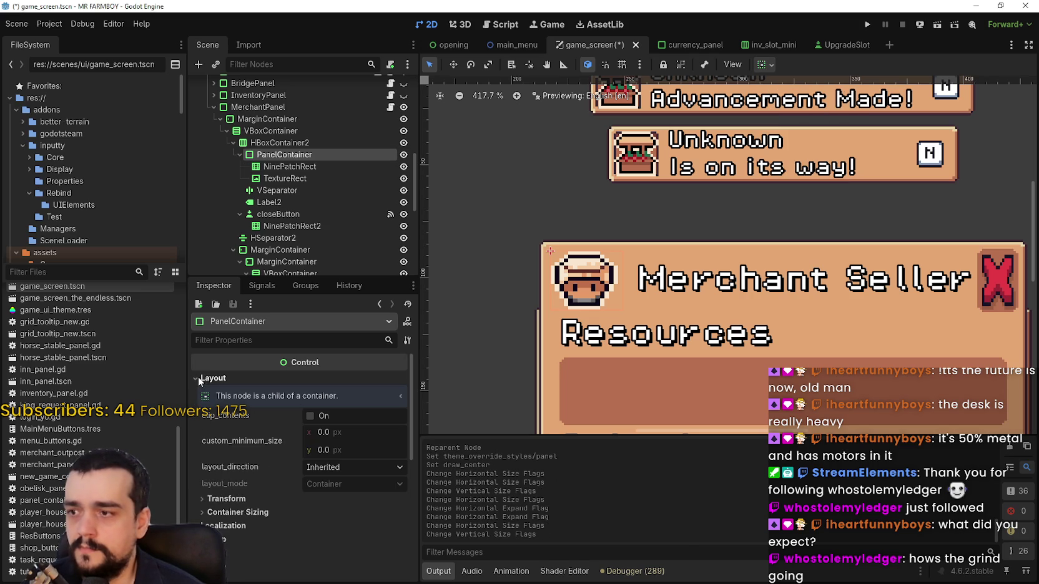
left_click(267, 144)
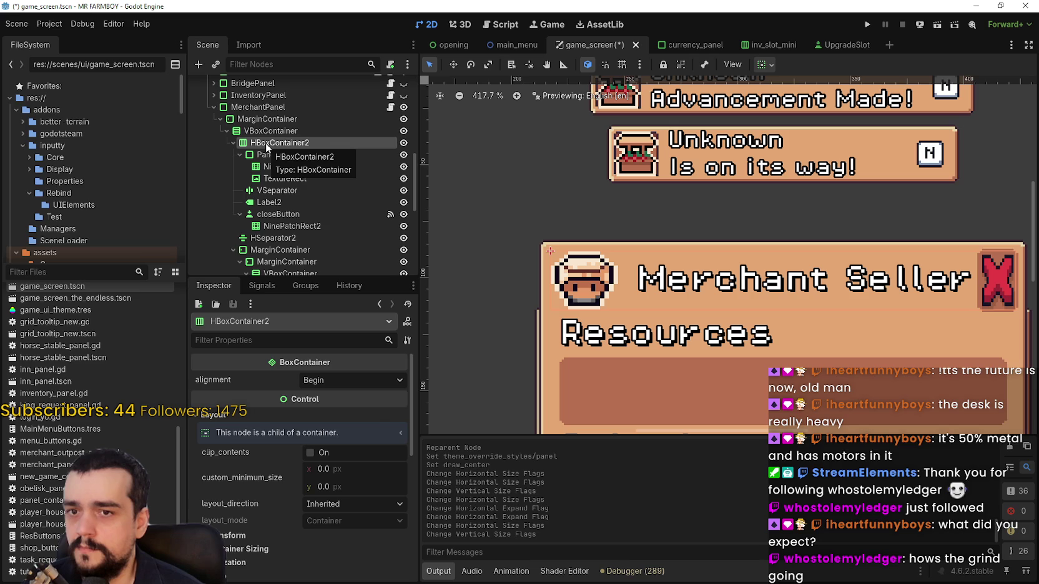
Give the PanelContainer a custom minimum width.
left_click(276, 155)
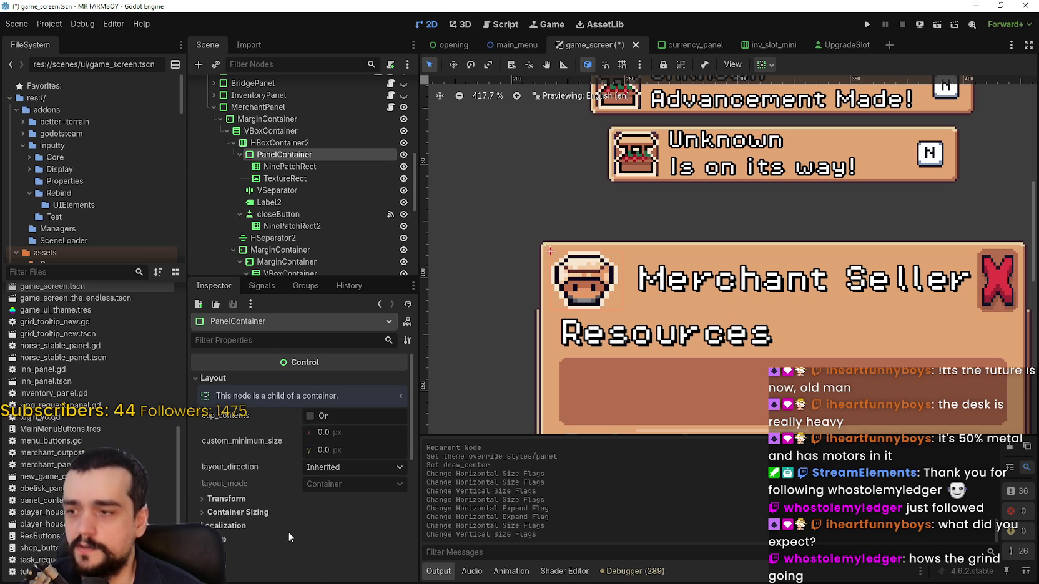
scroll(247, 492, "down", 2)
left_click(238, 473)
scroll(244, 499, "up", 2)
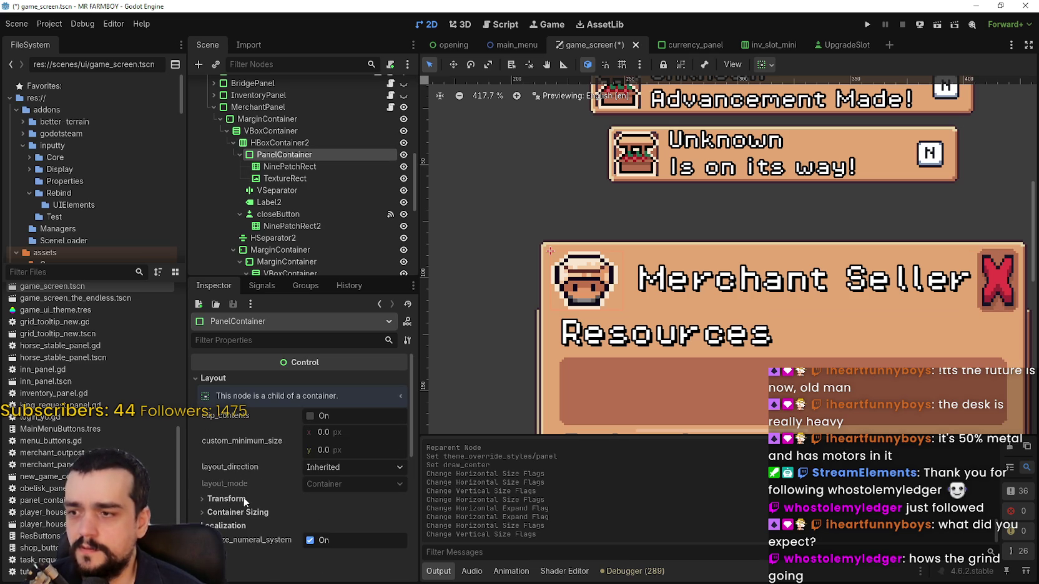
left_click_drag(322, 432, 359, 432)
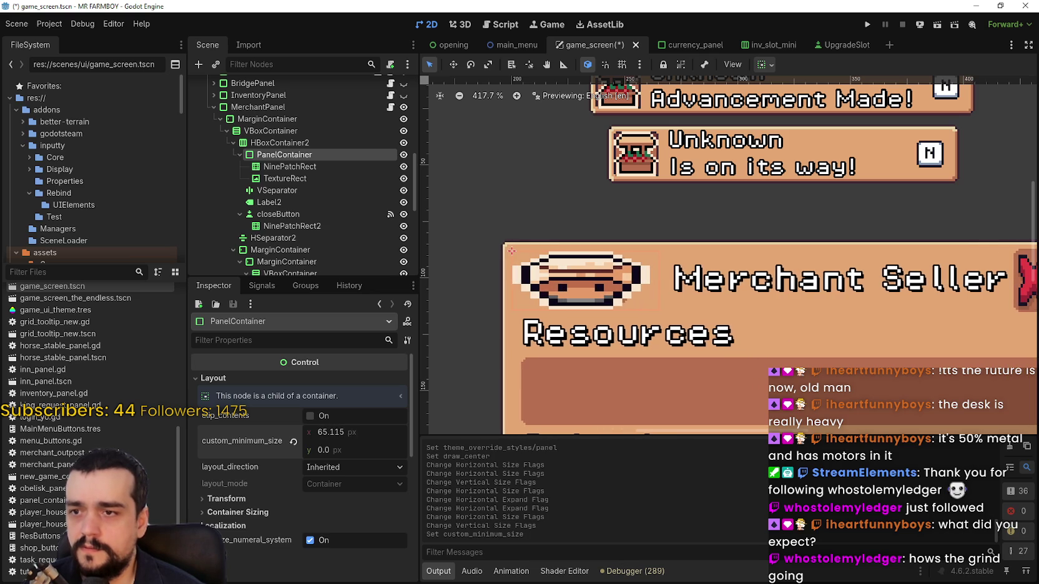
Hide the merchant icon TextureRect and reset the PanelContainer's minimum width and height to 0.
left_click(403, 179)
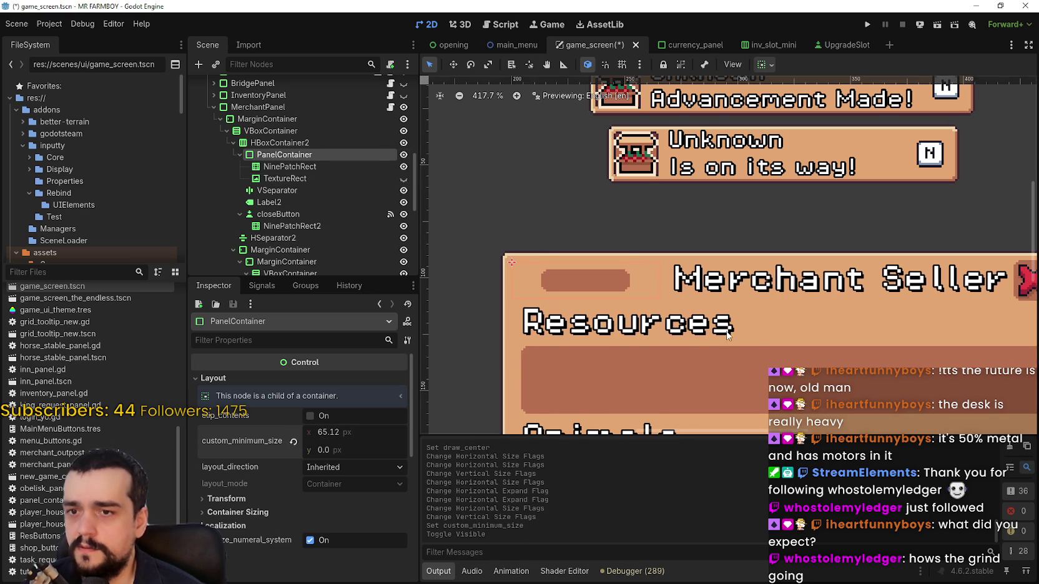
scroll(660, 296, "down", 2)
scroll(660, 296, "up", 3)
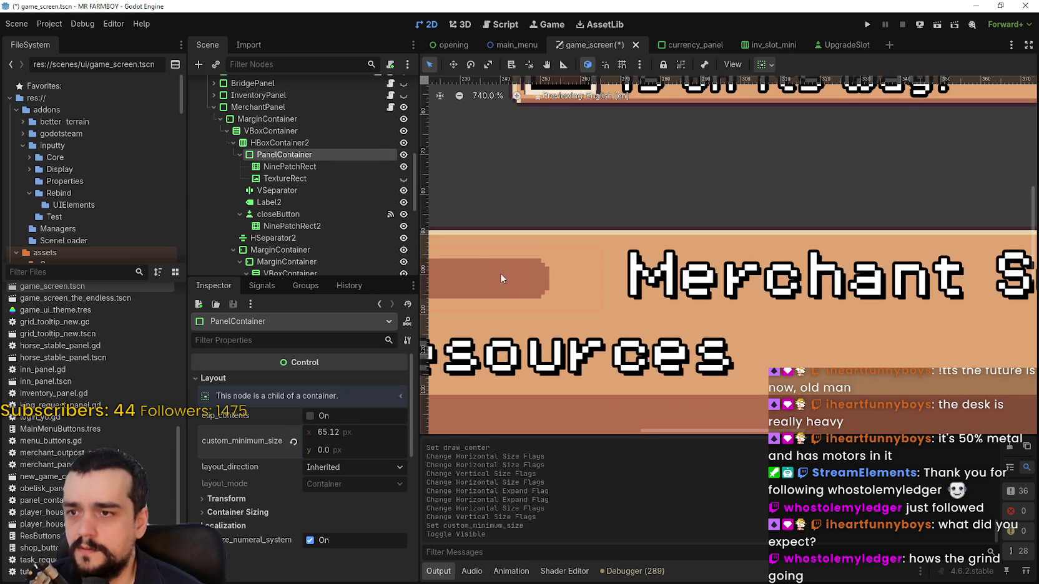
scroll(609, 277, "down", 2)
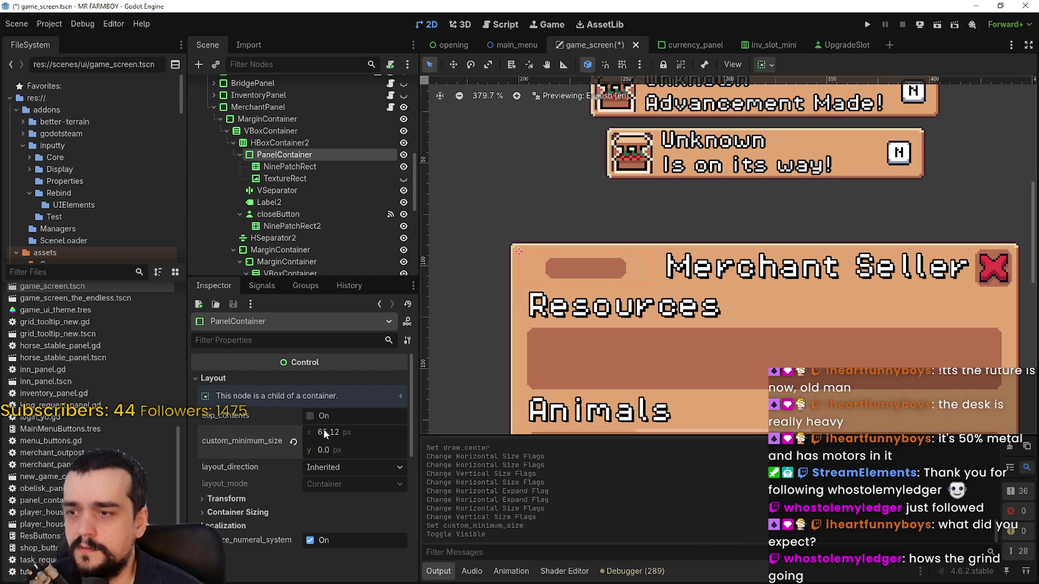
left_click(293, 441)
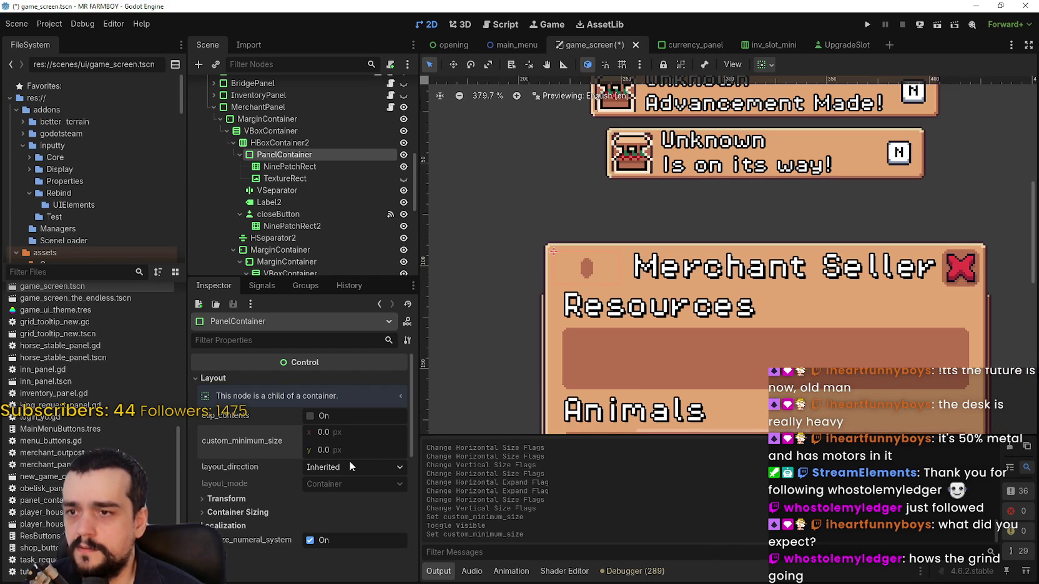
left_click_drag(323, 453, 331, 453)
left_click(293, 441)
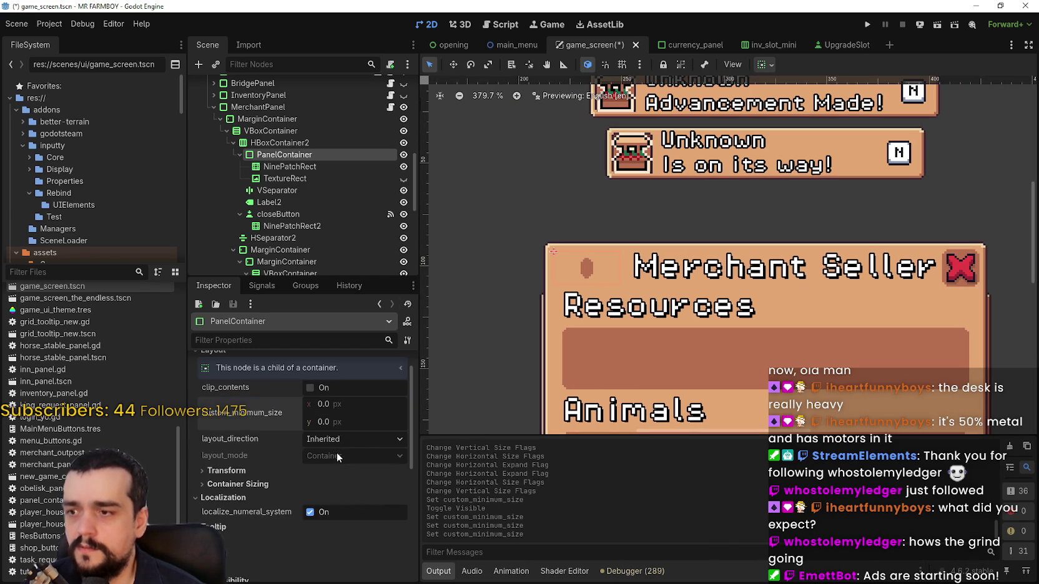
Open the Region Editor for the NinePatchRect background's texture.
left_click(288, 165)
scroll(342, 503, "up", 3)
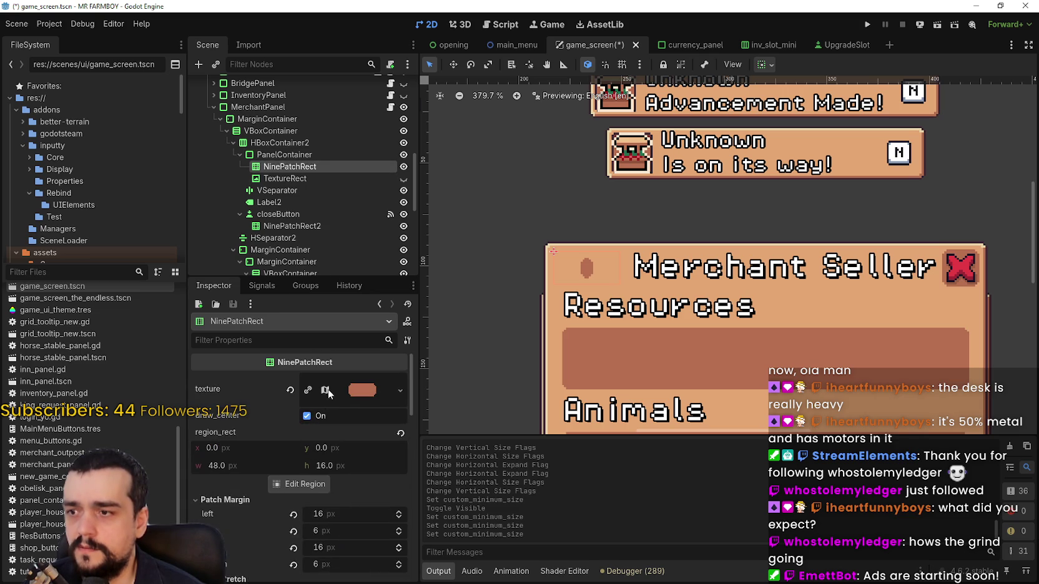
left_click(299, 484)
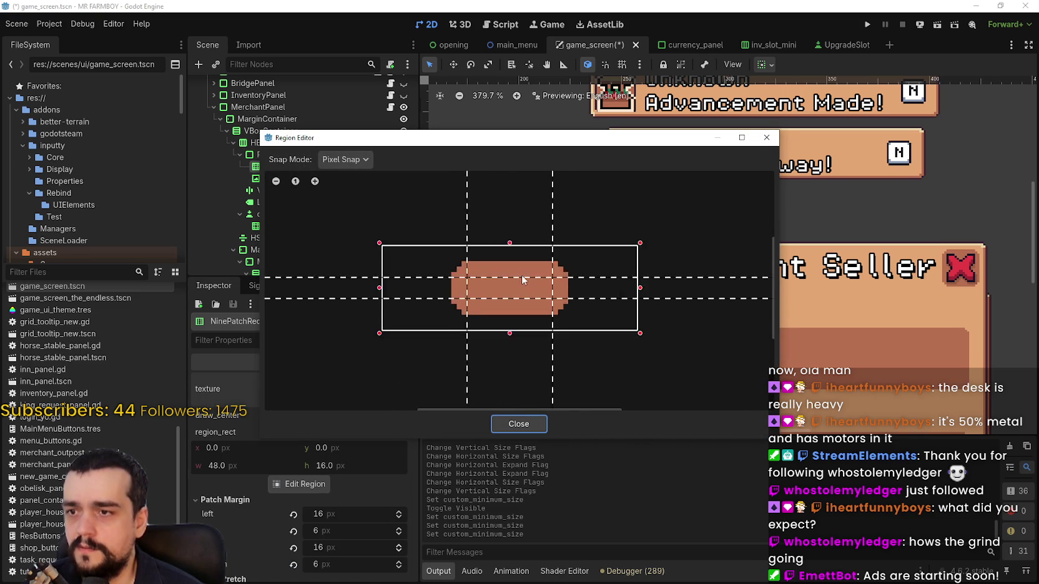
Switch the Region Editor's snap mode to Grid Snap, then back to Pixel Snap.
left_click(342, 161)
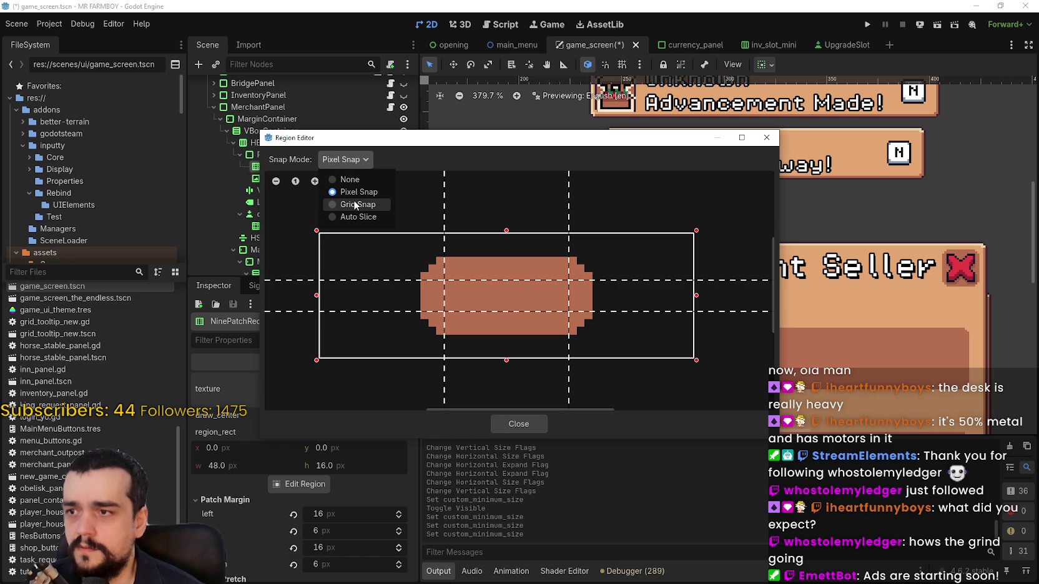
left_click(355, 205)
left_click(356, 160)
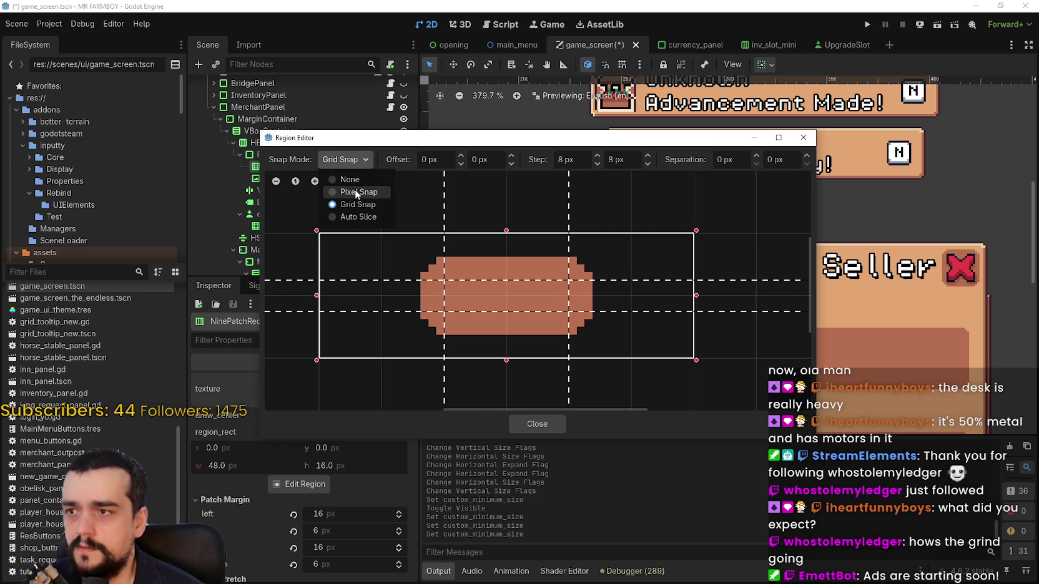
left_click(358, 192)
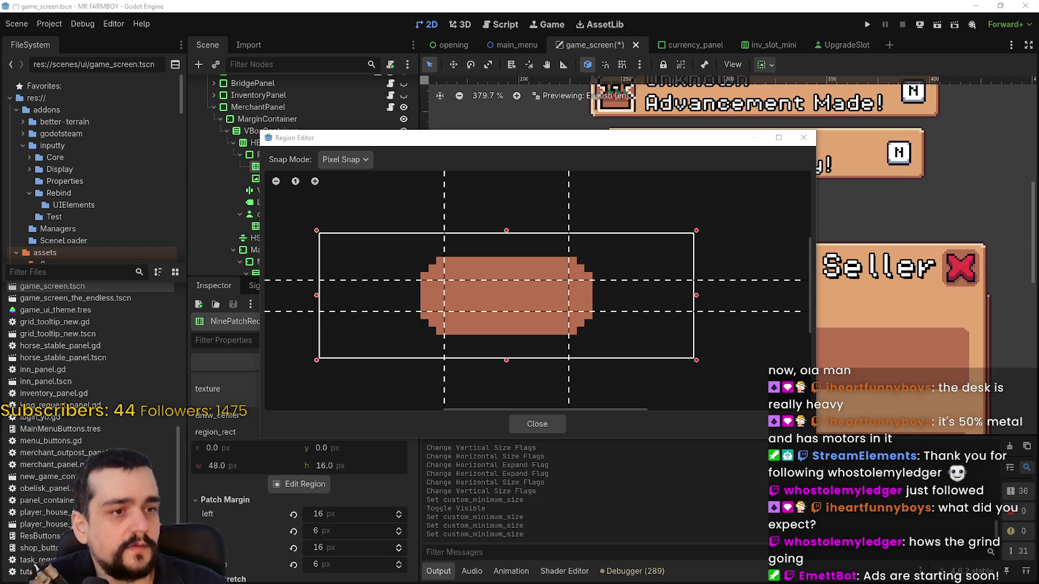
scroll(458, 274, "up", 3)
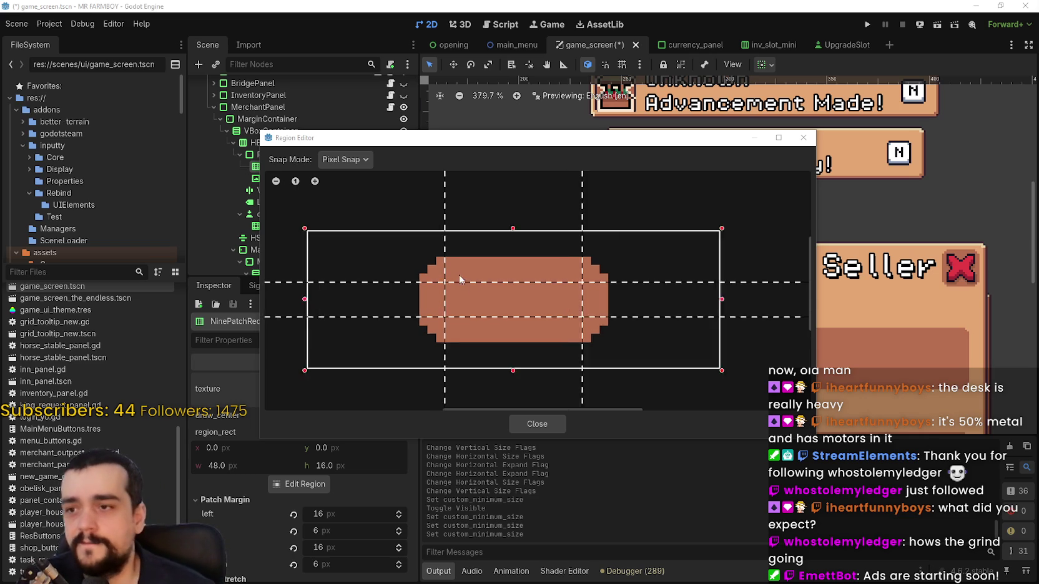
Set the region's top to y 3 and height to 10, with 2 px top and bottom patch margins.
mouse_move(527, 229)
left_mouse_down()
mouse_move(538, 261)
mouse_move(562, 250)
left_mouse_up()
scroll(591, 272, "down", 2)
left_click_drag(754, 278, 750, 239)
left_click_drag(761, 290, 765, 312)
left_click_drag(501, 341, 501, 314)
left_click_drag(762, 288, 763, 295)
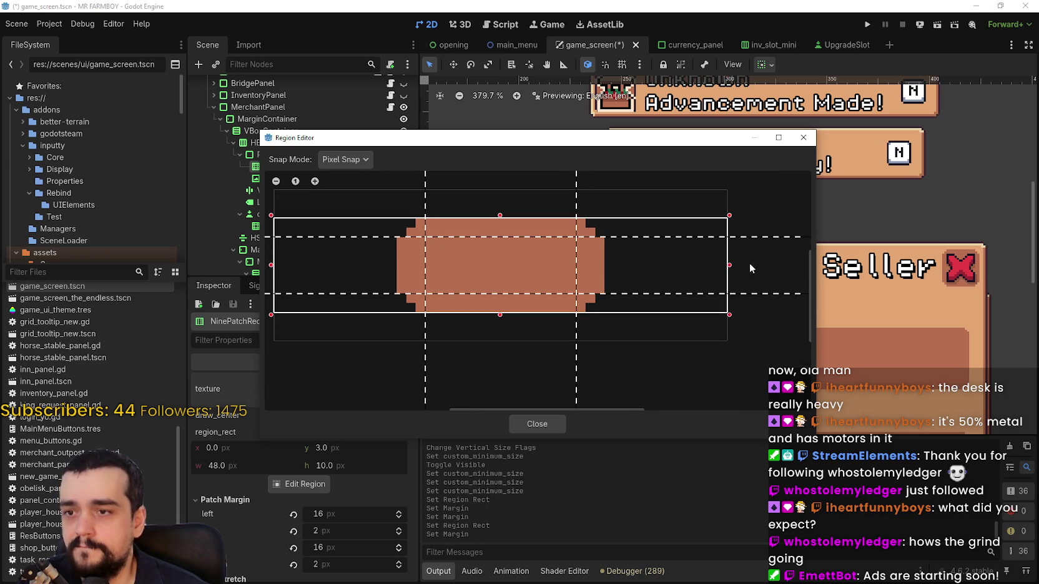
scroll(494, 257, "down", 1)
scroll(544, 296, "up", 2)
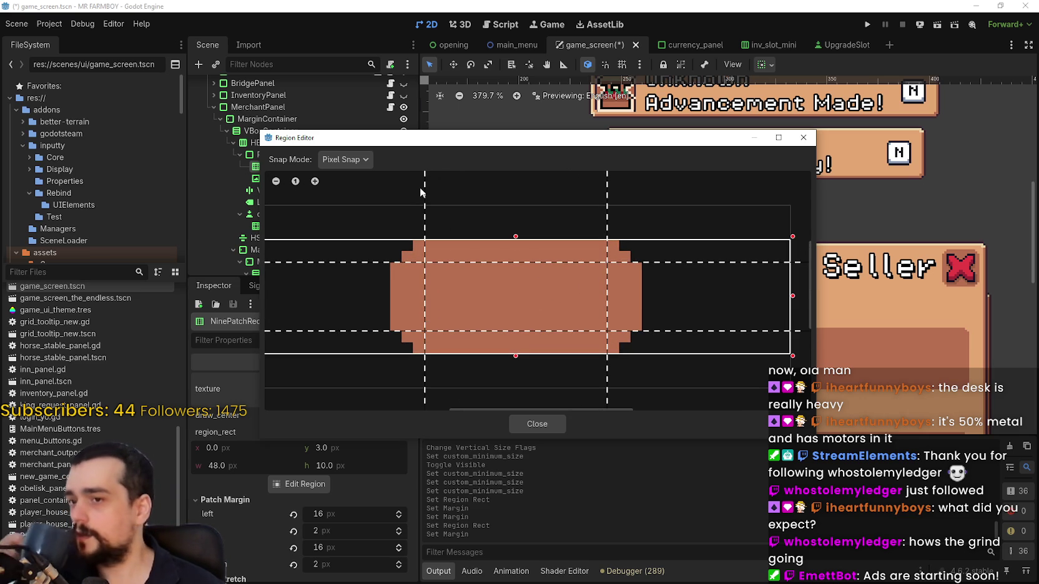
scroll(707, 288, "down", 2)
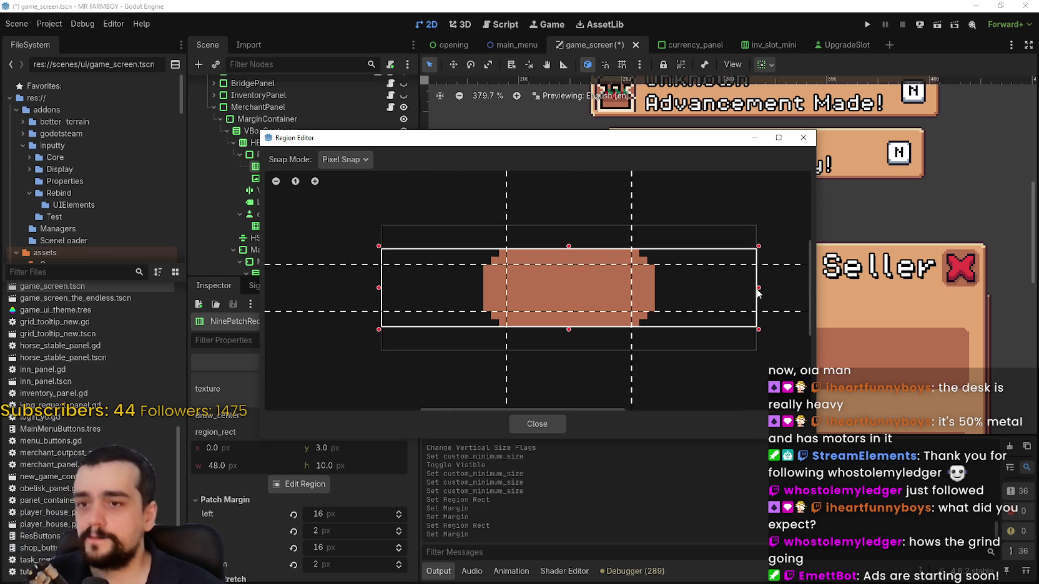
Narrow the region to 22 px wide and set left and right patch margins to 2 px.
left_click_drag(758, 288, 672, 288)
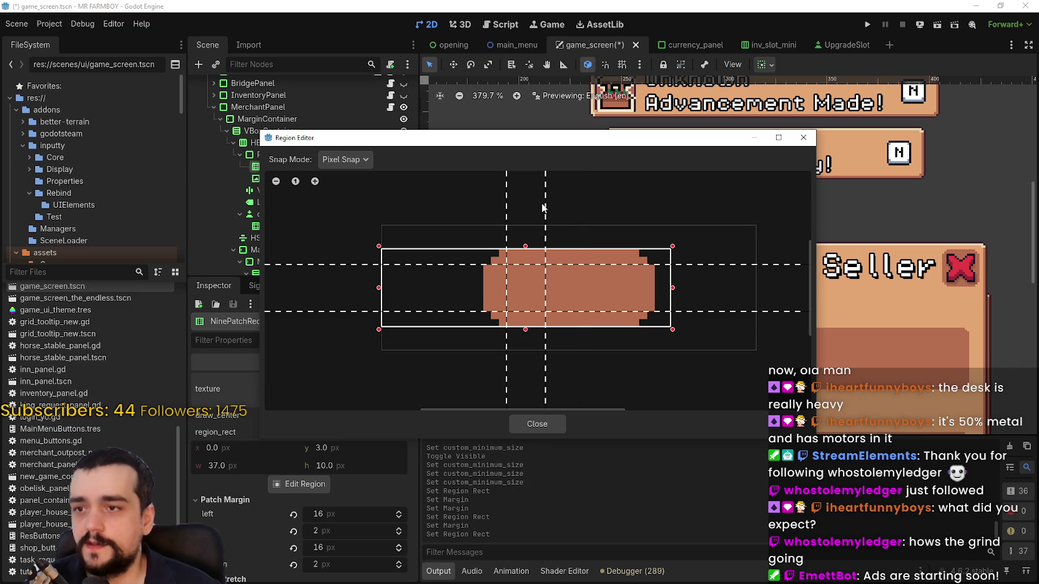
left_click_drag(545, 209, 649, 214)
left_click_drag(672, 288, 657, 288)
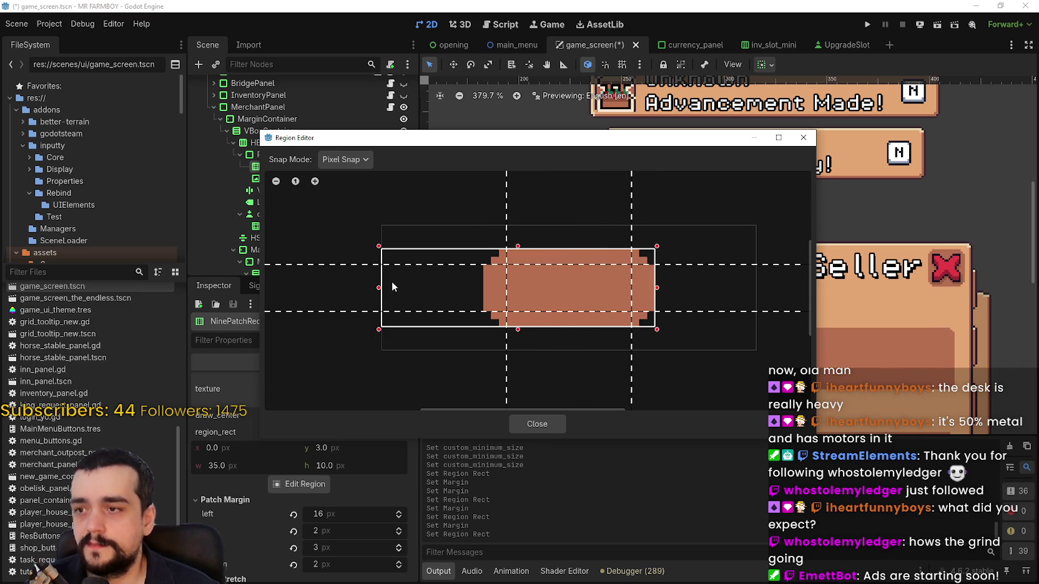
mouse_move(507, 223)
left_mouse_down()
mouse_move(438, 217)
mouse_move(428, 274)
mouse_move(480, 288)
left_mouse_up()
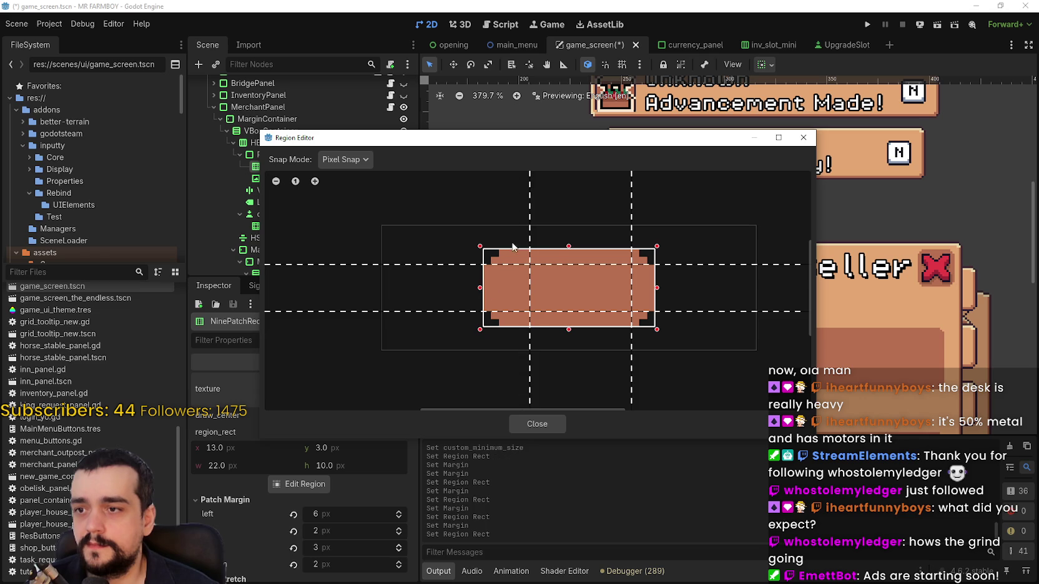
left_click_drag(530, 227, 507, 229)
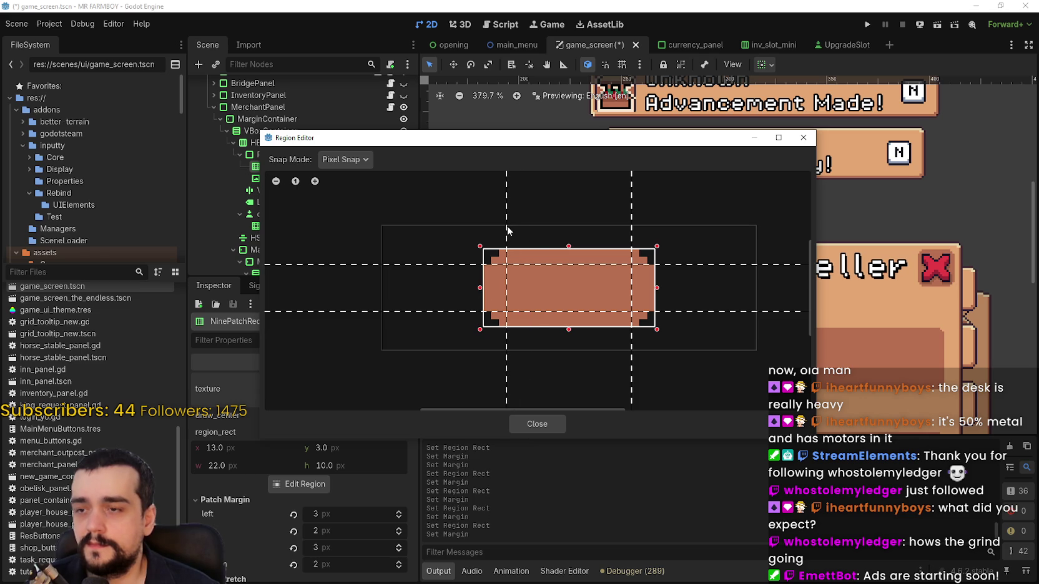
scroll(507, 229, "up", 2)
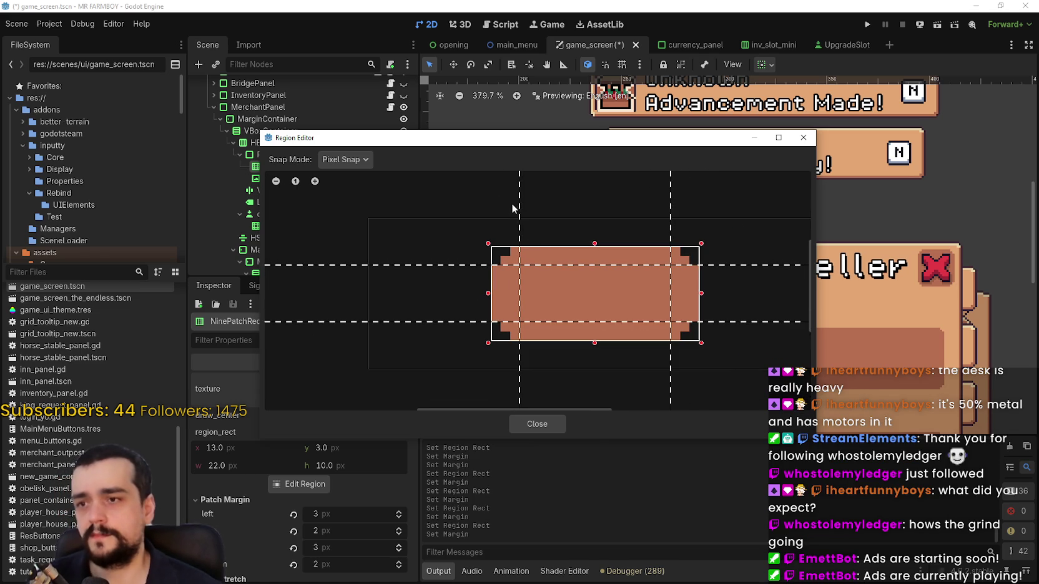
left_click_drag(513, 204, 509, 206)
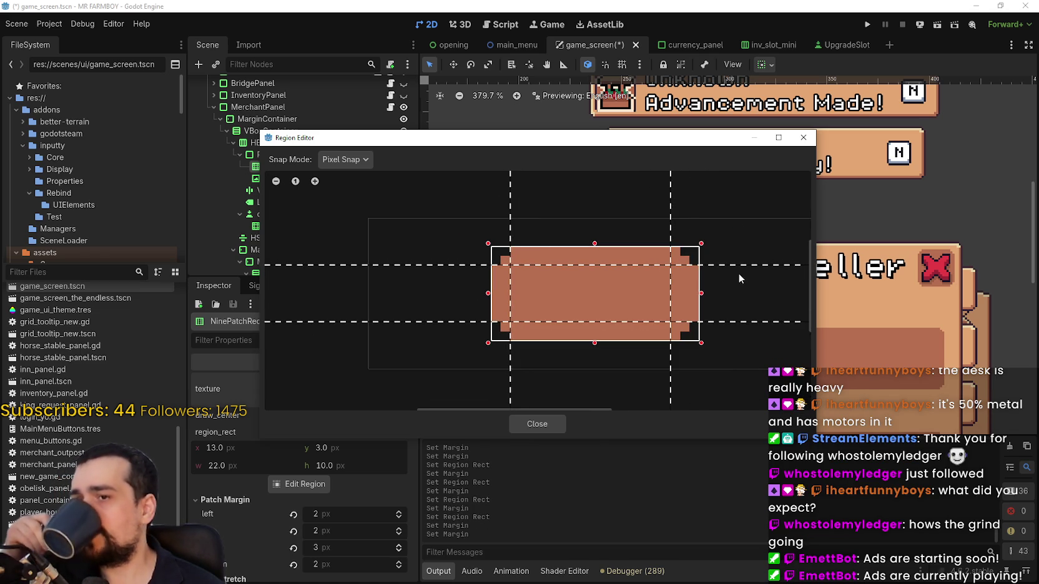
left_click_drag(669, 210, 680, 214)
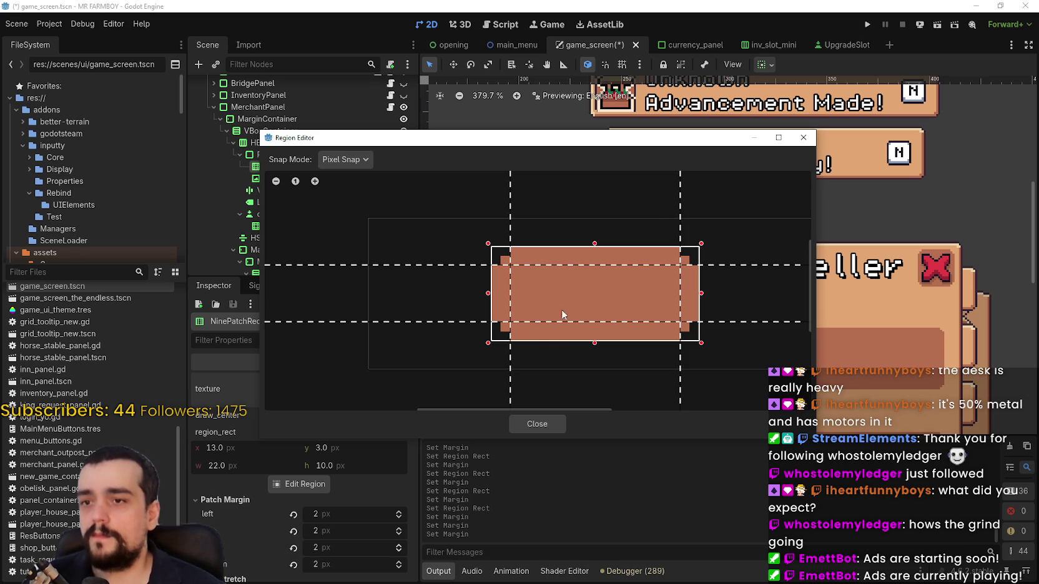
scroll(556, 341, "up", 2)
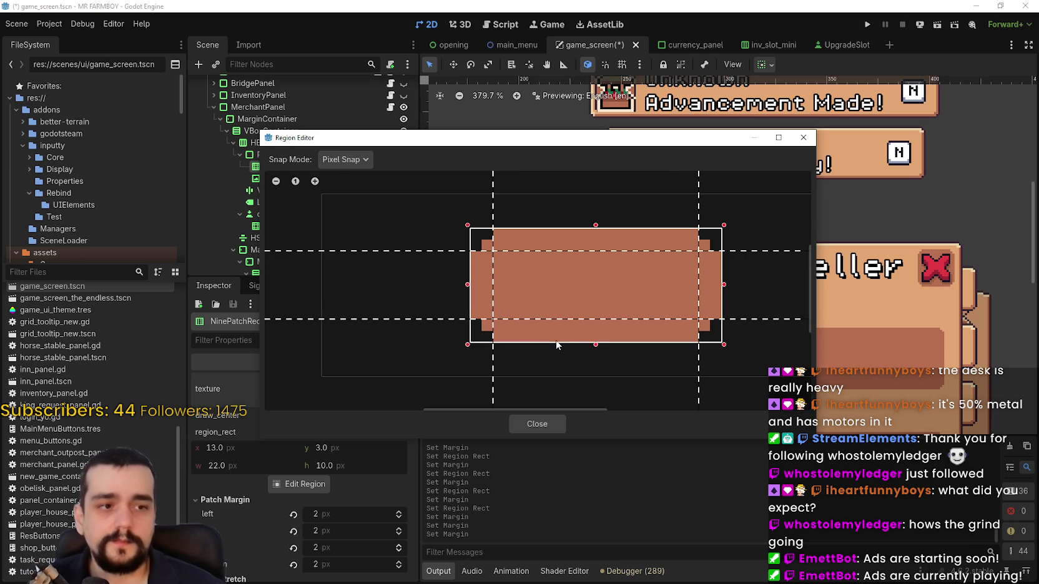
scroll(591, 218, "down", 1)
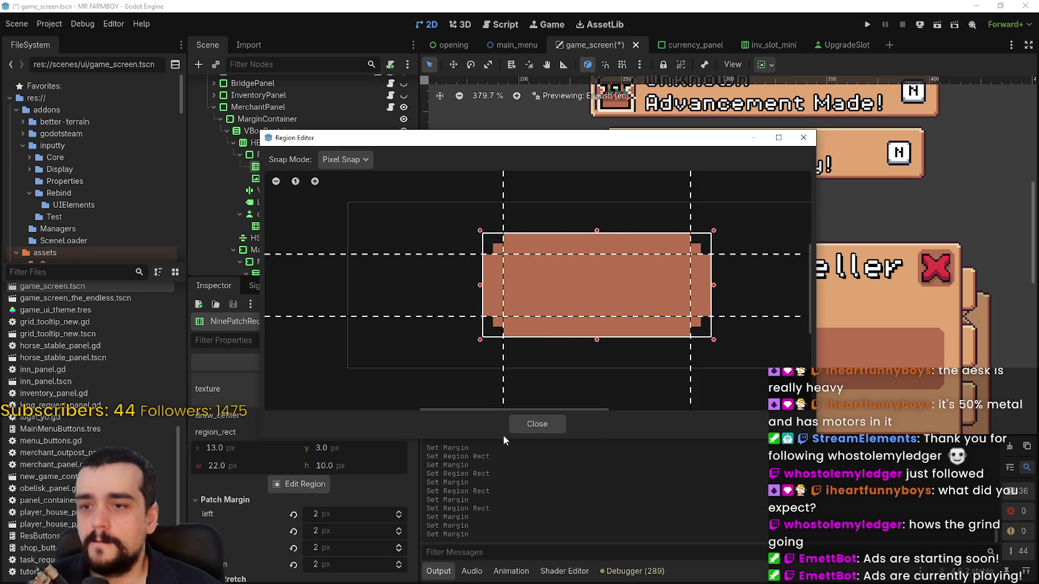
left_click(530, 424)
scroll(583, 274, "up", 4)
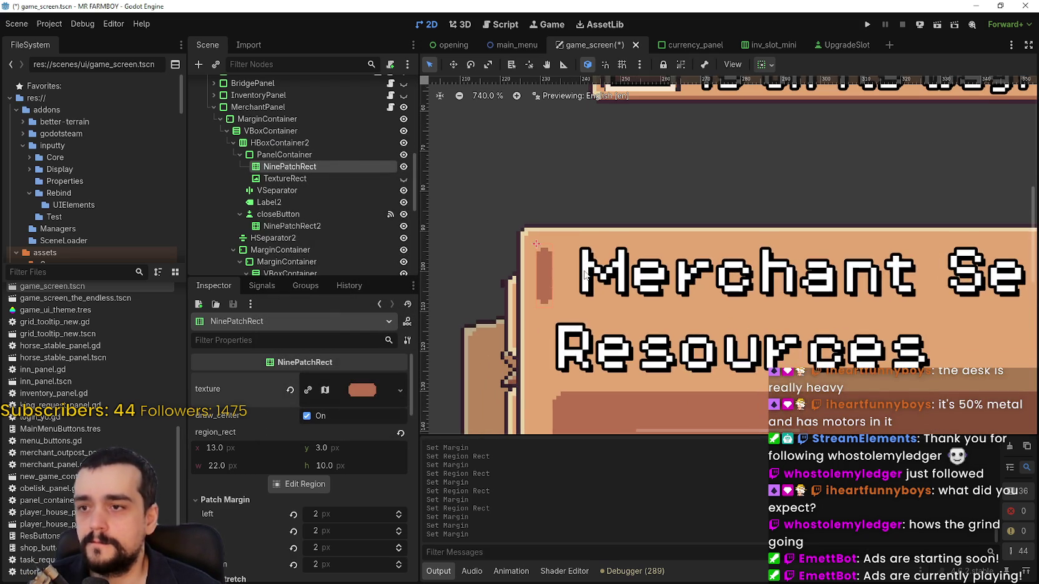
Adjust the NinePatchRect's horizontal sizing and toggle its centre drawing.
scroll(584, 274, "down", 2)
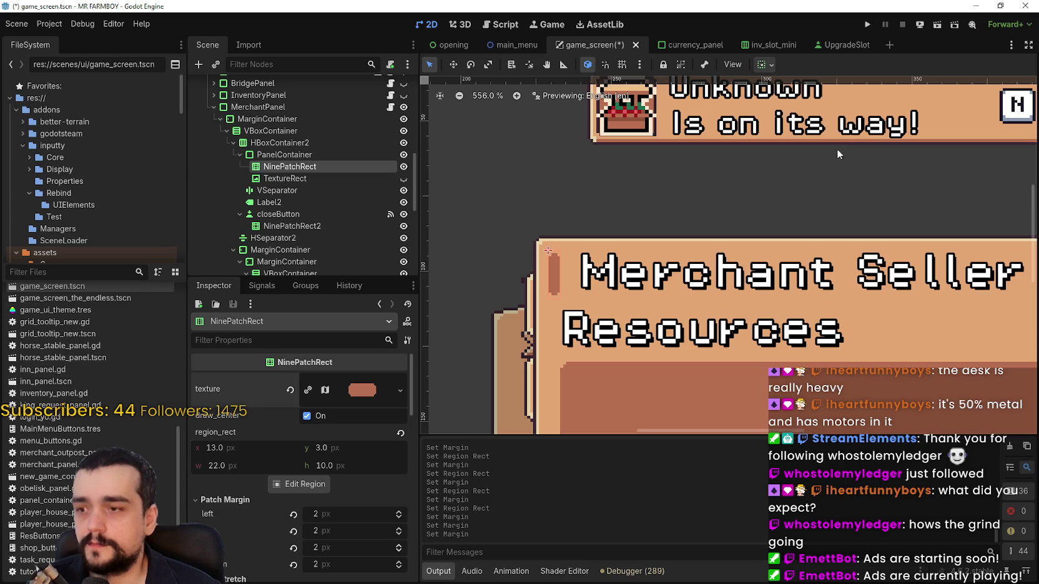
left_click(774, 64)
left_click(828, 104)
left_click(829, 104)
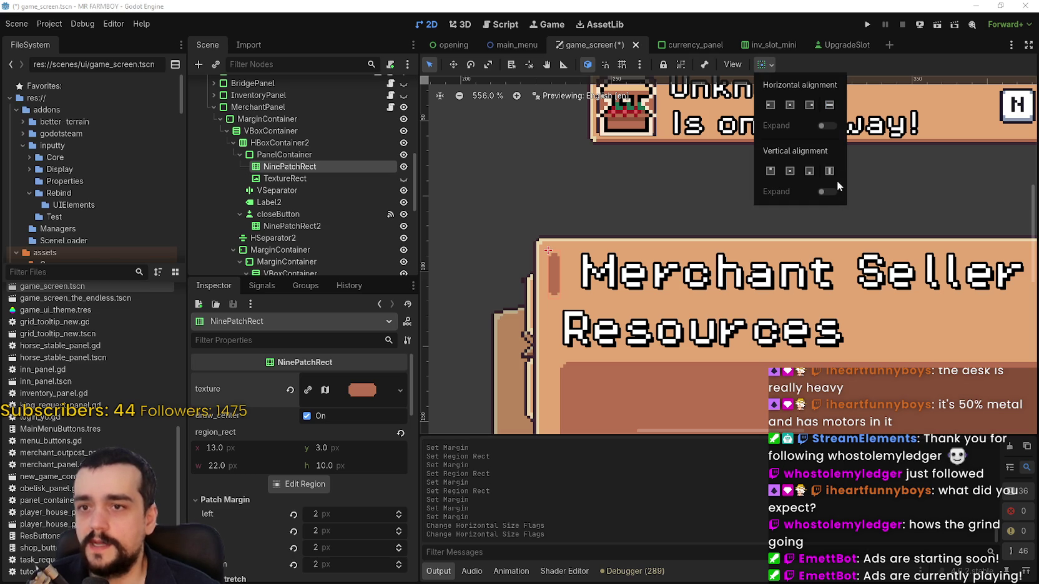
left_click(886, 67)
left_click(306, 417)
scroll(619, 321, "down", 4)
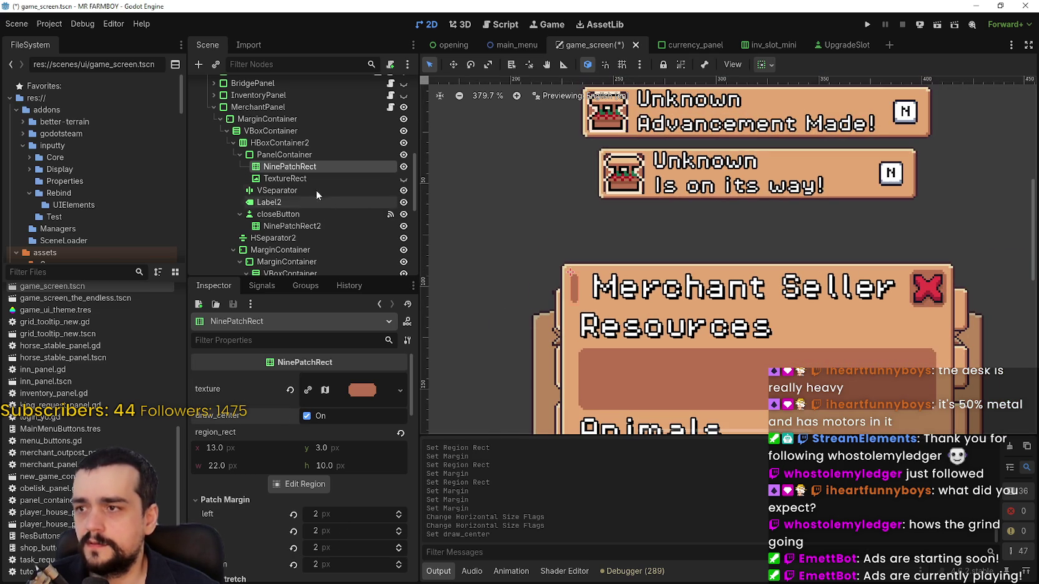
Turn on horizontal Expand for the PanelContainer.
left_click(291, 156)
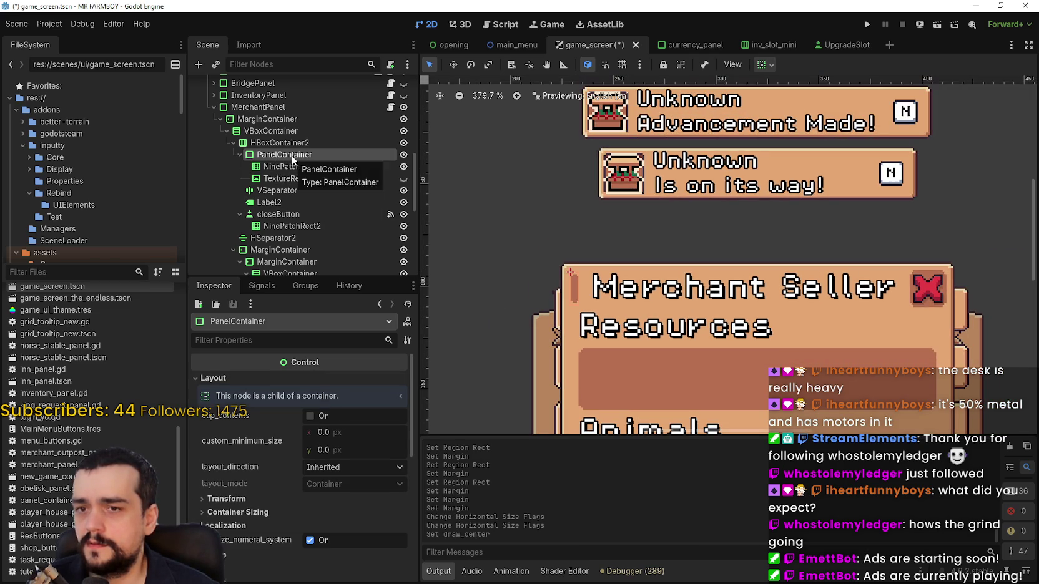
left_click(766, 64)
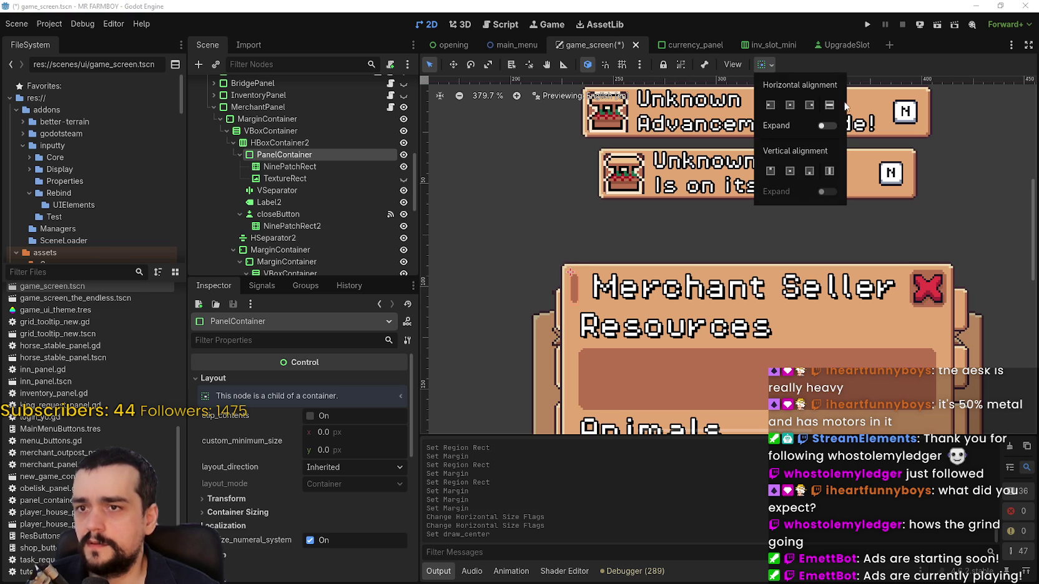
left_click(829, 104)
left_click(829, 127)
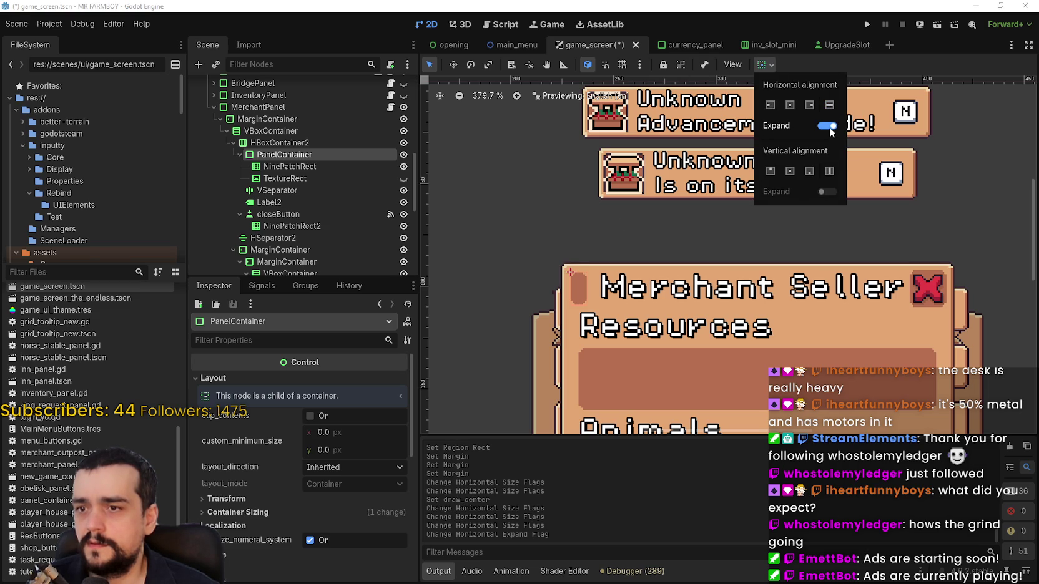
left_click(830, 127)
left_click(829, 126)
left_click(830, 126)
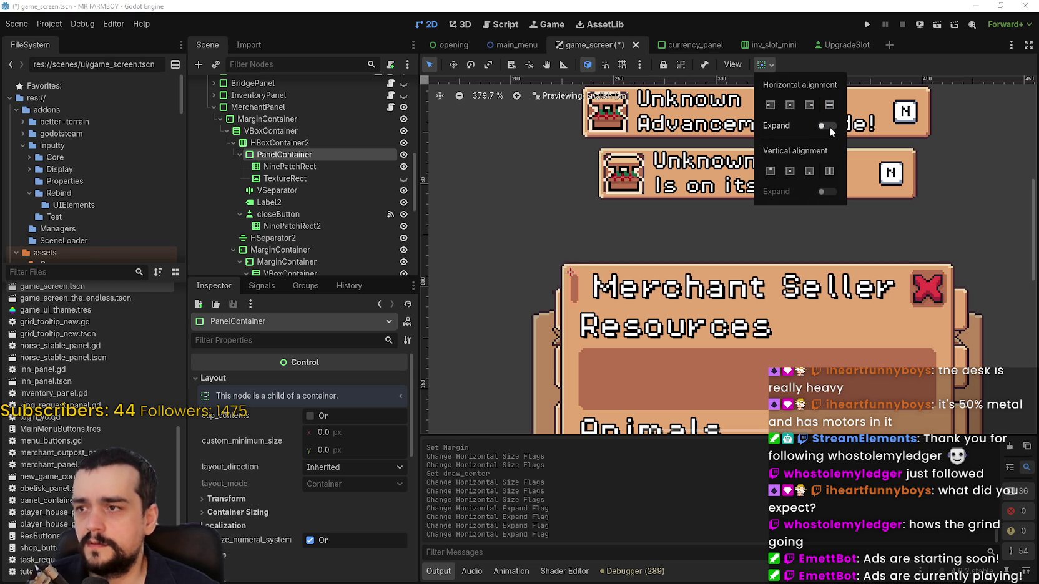
left_click(829, 127)
left_click(304, 167)
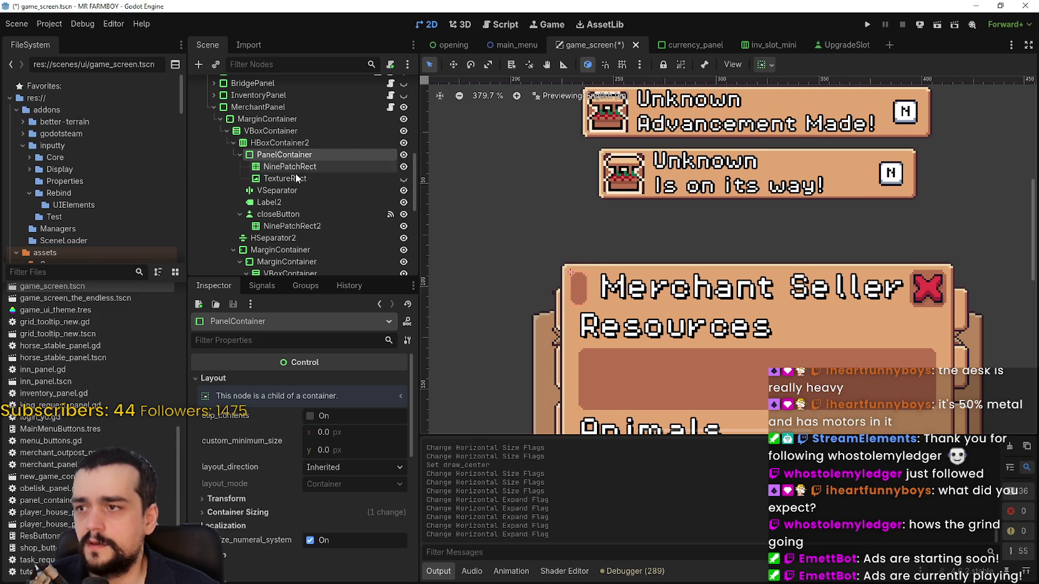
Hide the VSeparator and move Label2 inside the PanelContainer.
left_click(279, 201)
left_click(279, 191)
left_click(403, 190)
mouse_move(304, 201)
left_mouse_down()
mouse_move(275, 205)
mouse_move(293, 155)
left_mouse_up()
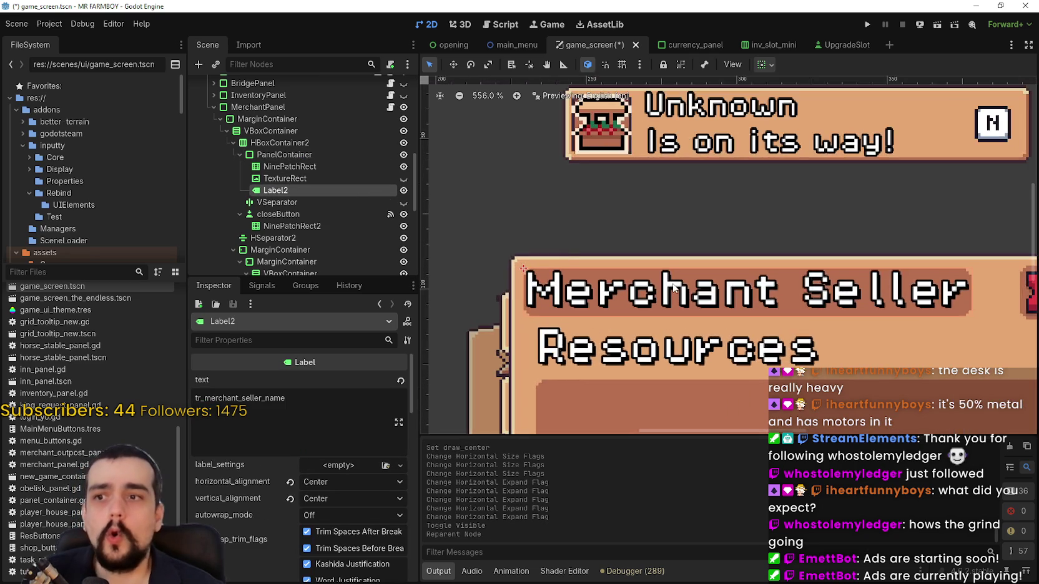
left_click(318, 153)
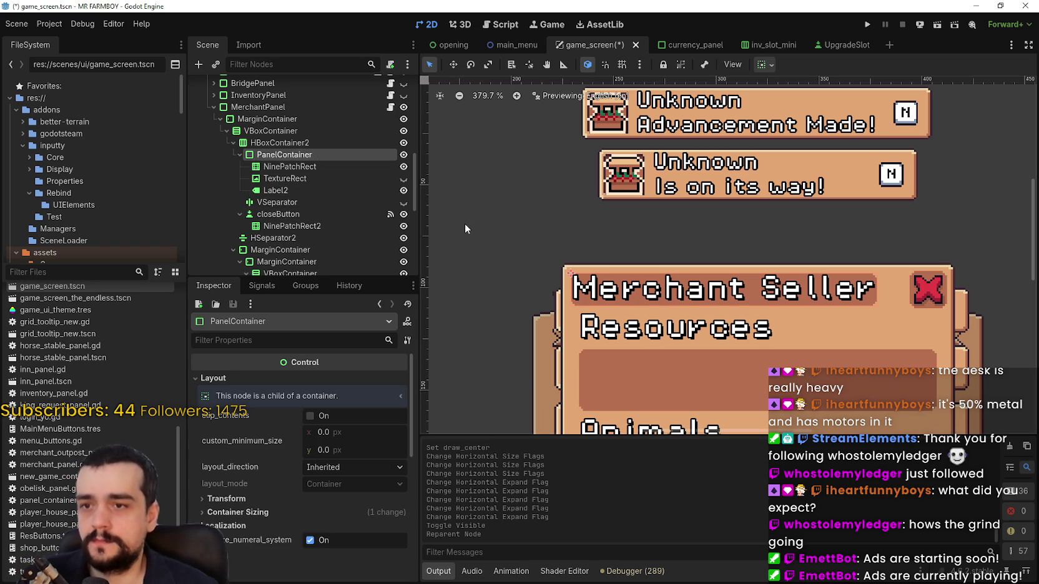
scroll(707, 327, "up", 4)
scroll(707, 327, "down", 3)
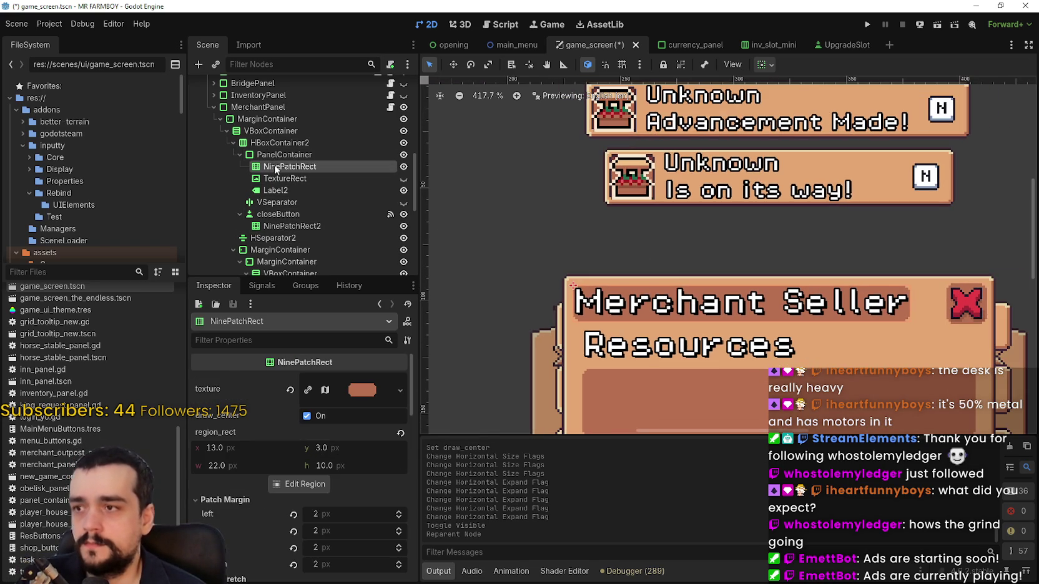
left_click(275, 155)
scroll(567, 250, "up", 2)
Add a MarginContainer child to the PanelContainer by searching 'margin' in Add Child Node.
right_click(272, 161)
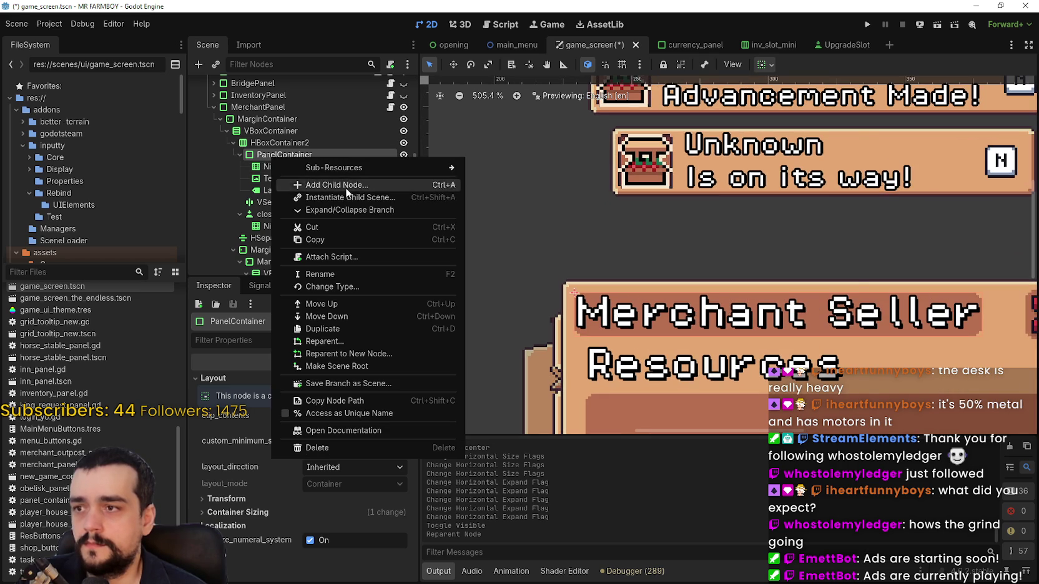
left_click(345, 186)
type("margin")
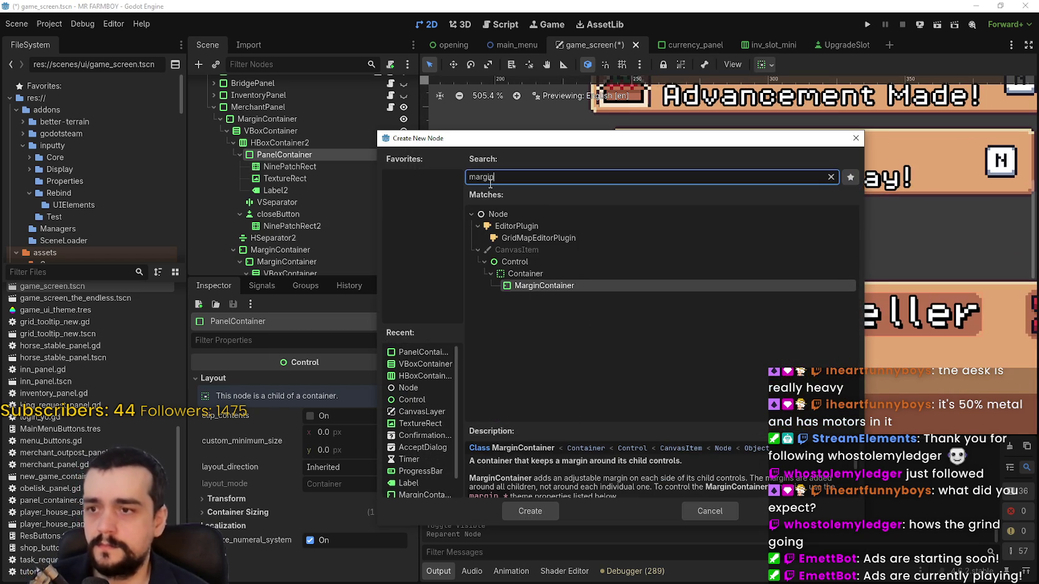
left_click(523, 510)
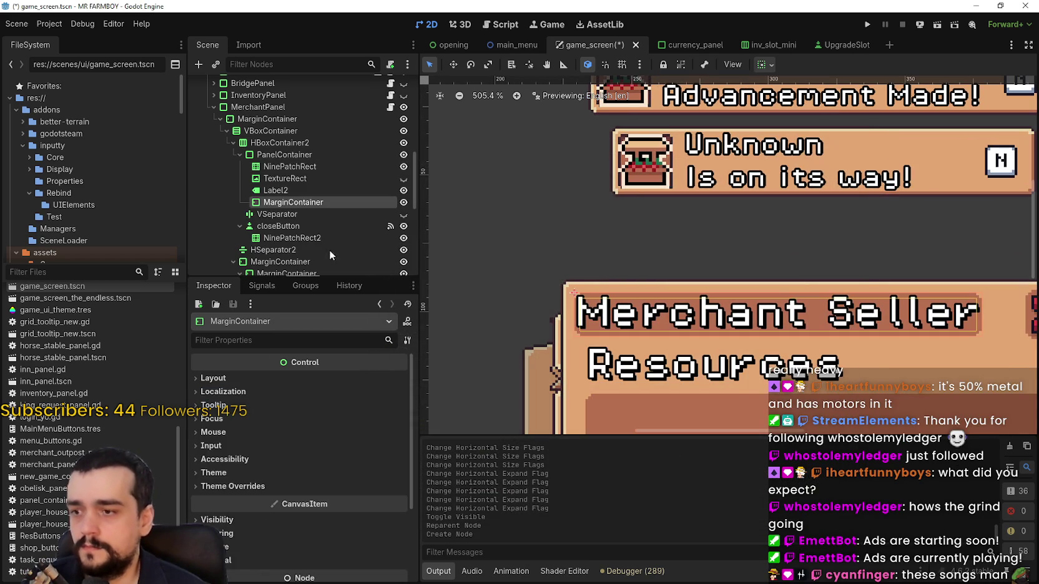
left_click(297, 177)
left_click(290, 167)
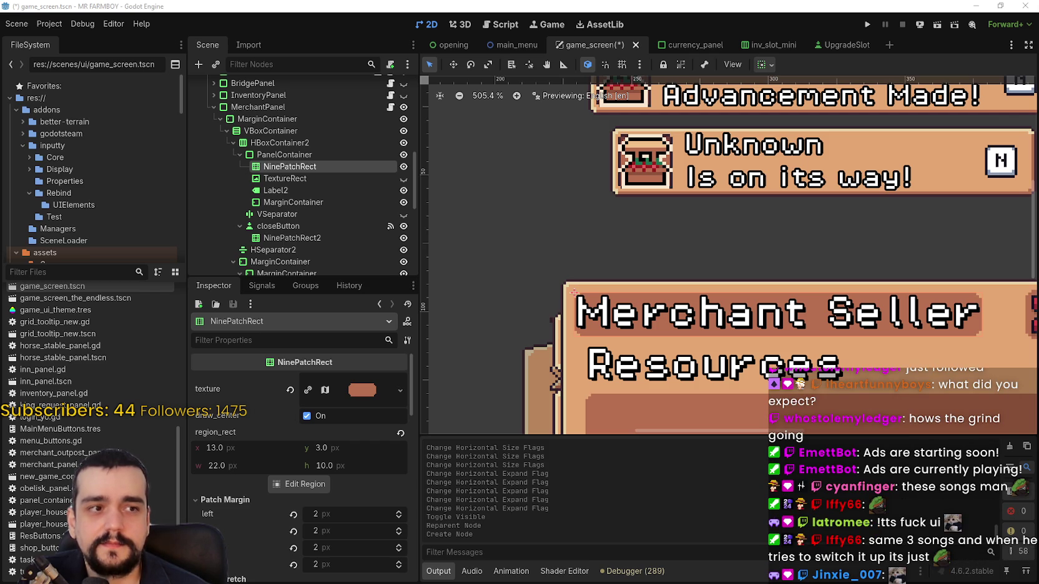
scroll(618, 244, "down", 1)
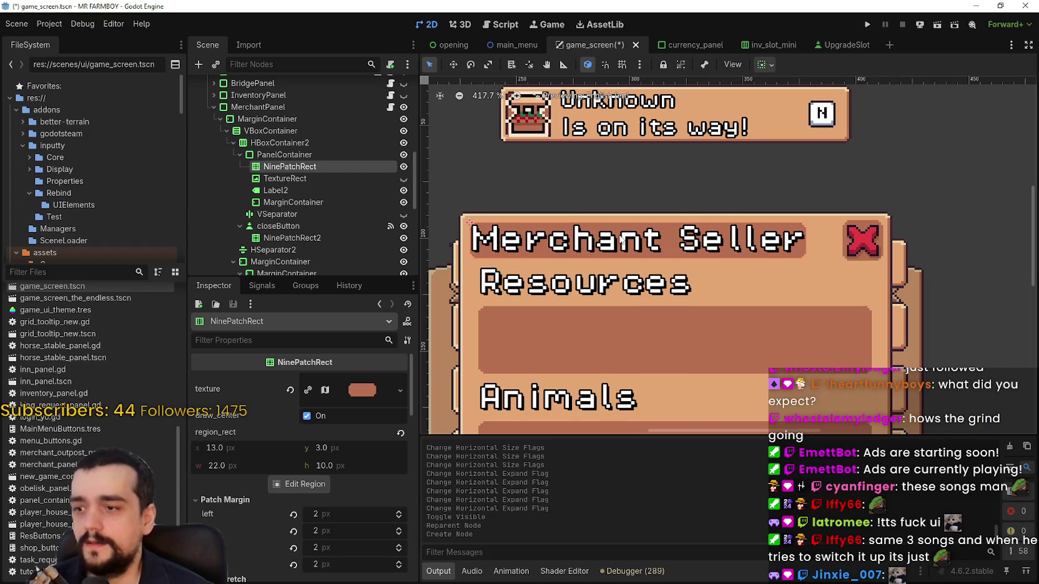
scroll(618, 240, "up", 1)
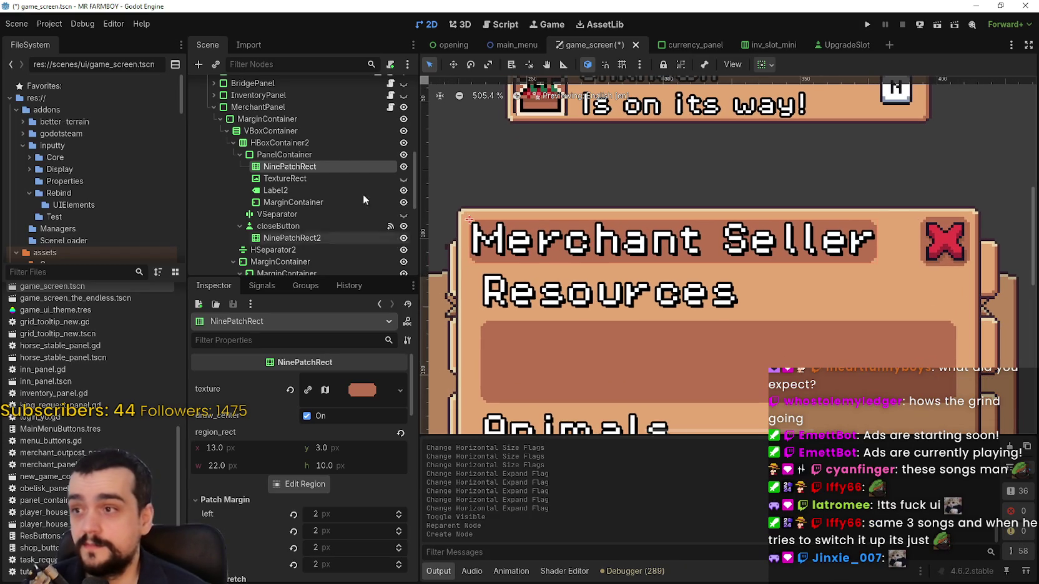
left_click(331, 156)
scroll(331, 550, "down", 3)
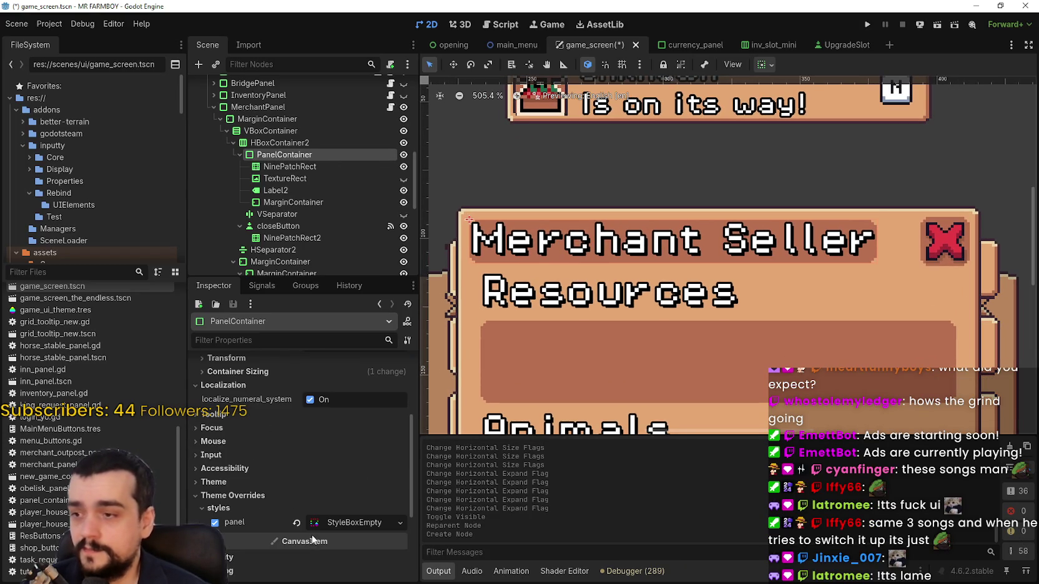
left_click(258, 492)
scroll(258, 492, "down", 1)
scroll(353, 523, "up", 5)
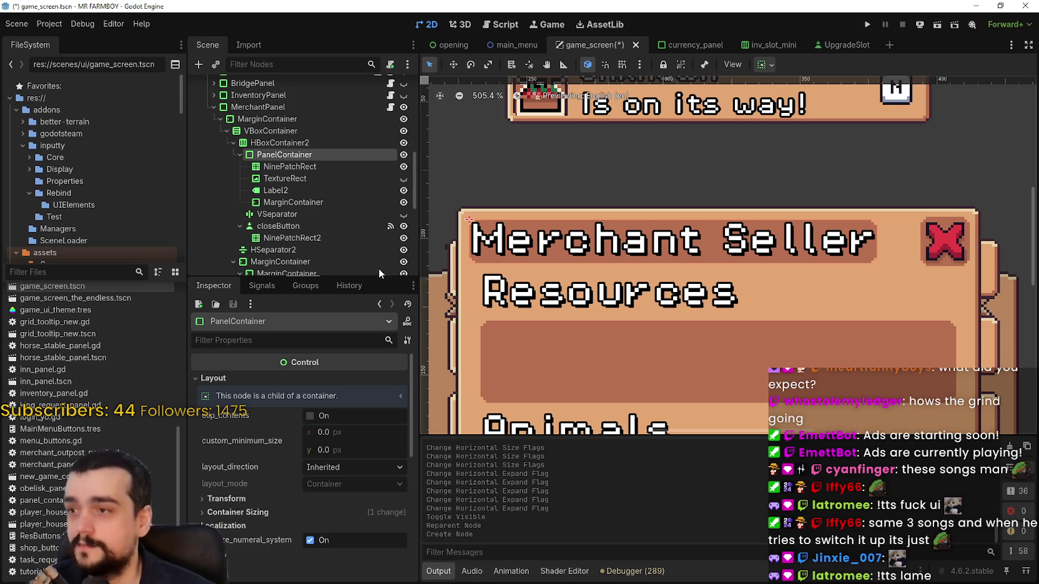
scroll(334, 171, "up", 1)
left_click(331, 168)
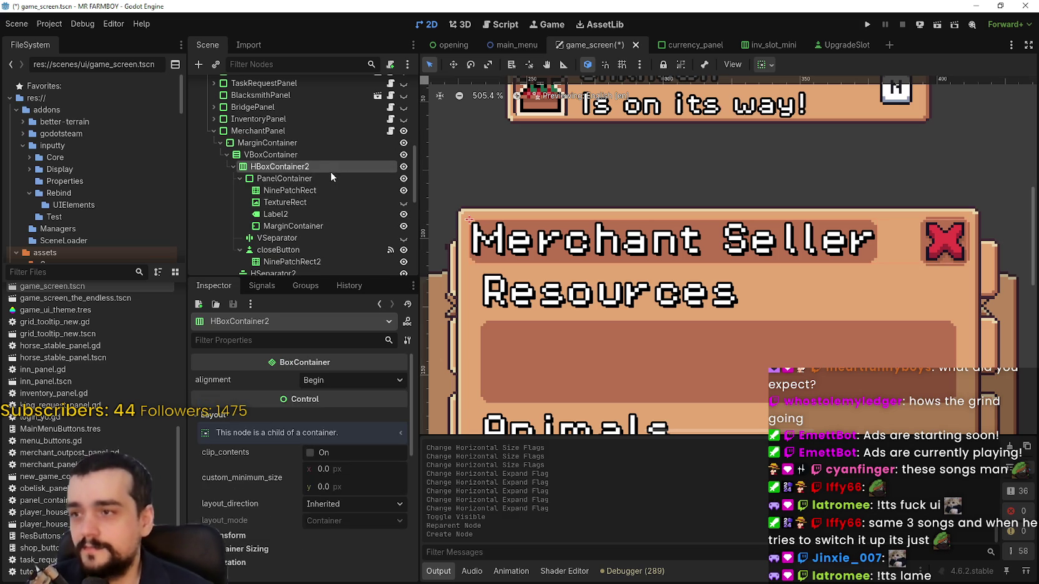
scroll(265, 476, "down", 3)
left_click(266, 488)
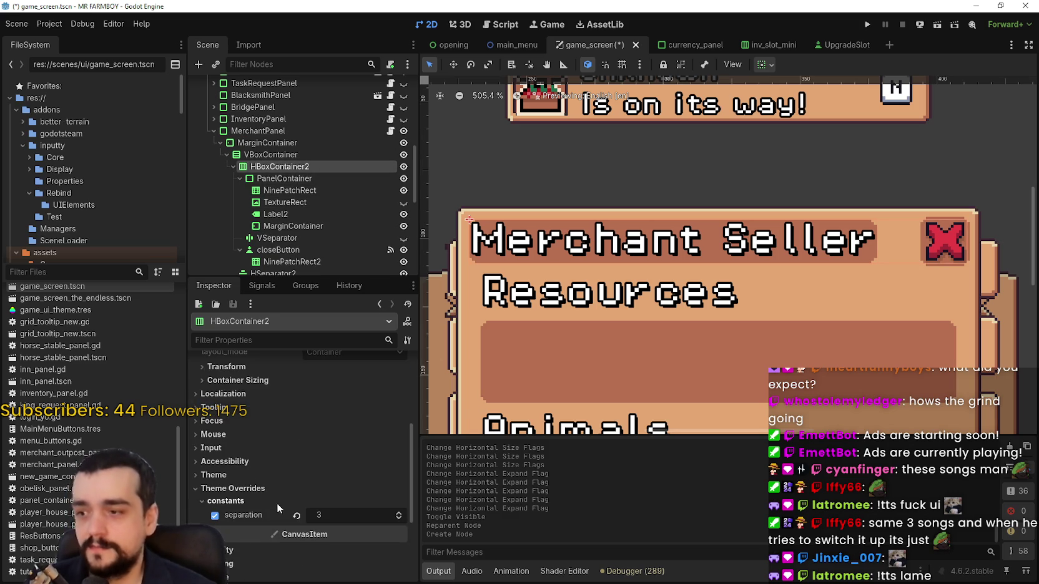
left_click(396, 513)
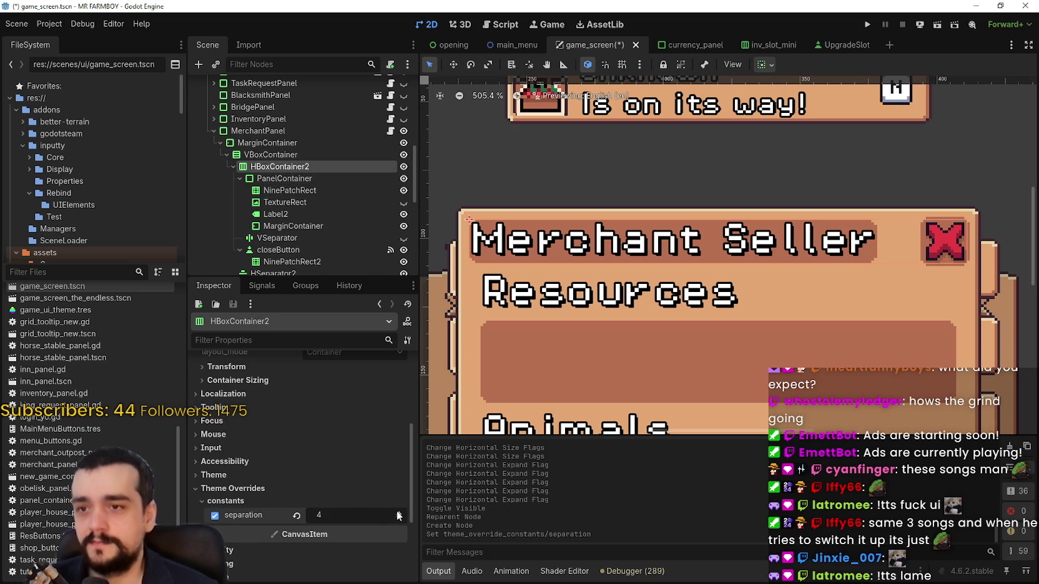
left_click(399, 518)
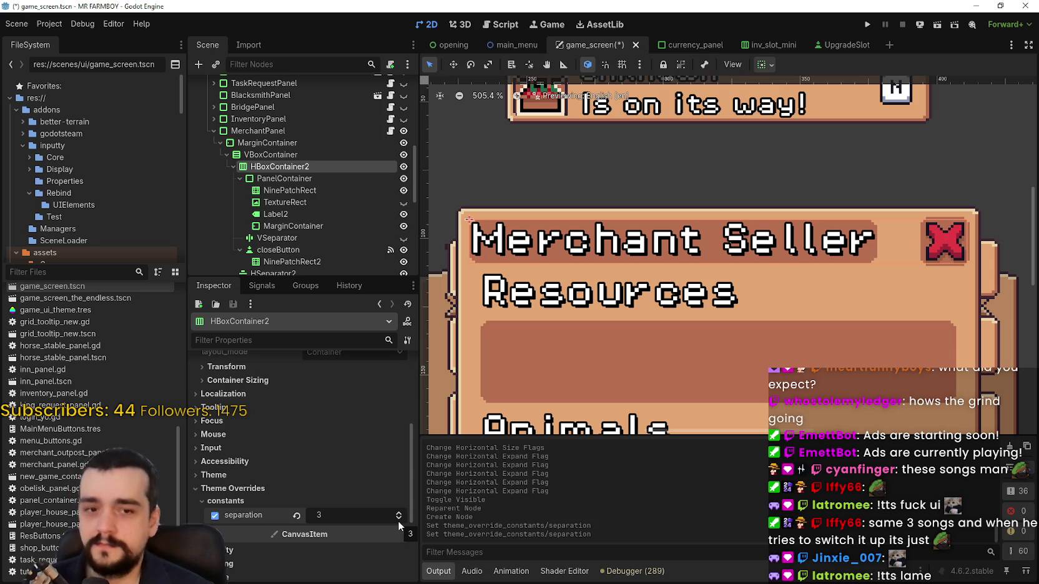
key("ctrl+z")
key("ctrl+z")
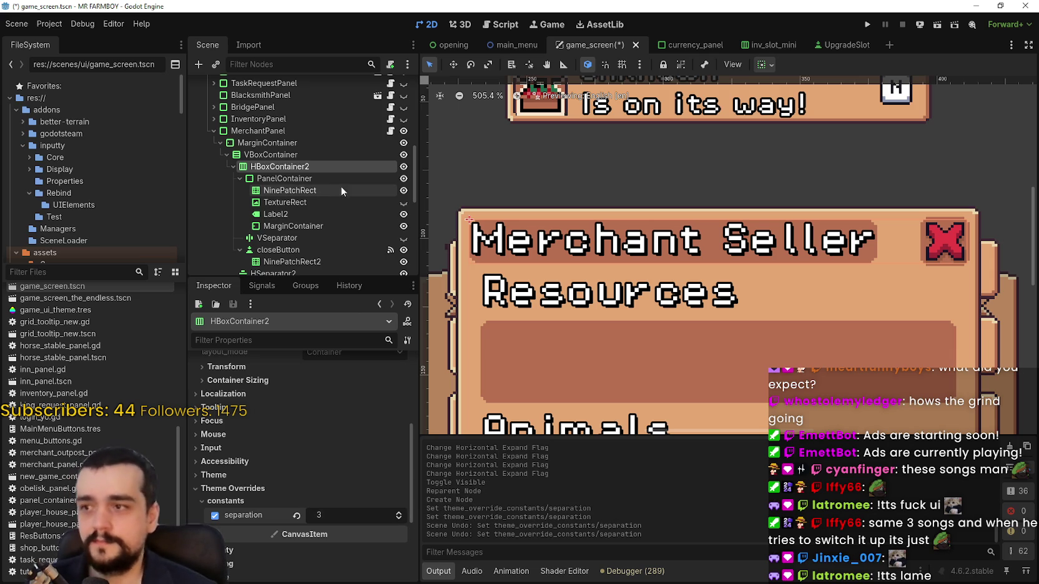
left_click(328, 191)
left_click(322, 202)
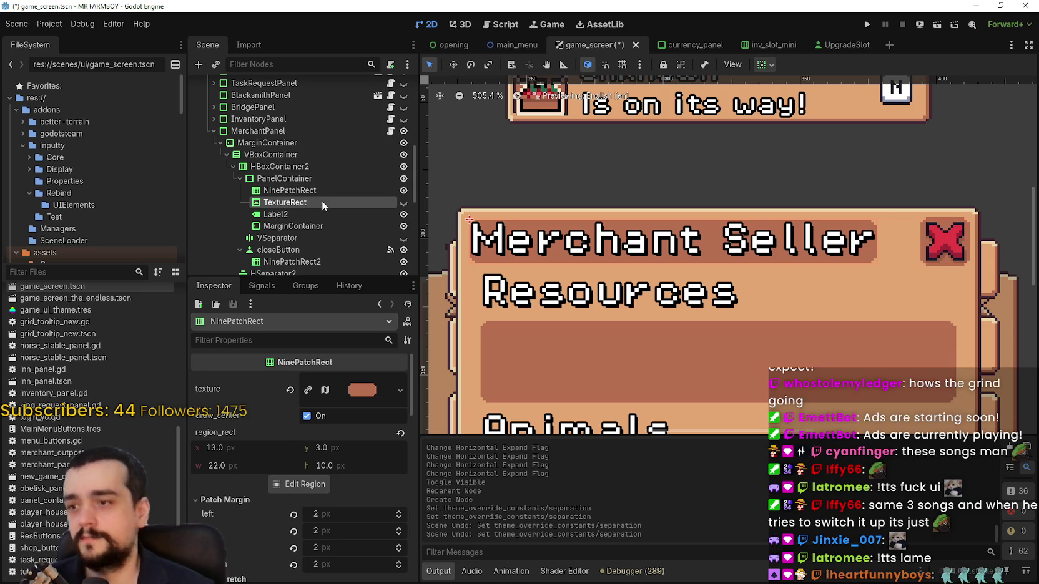
Inspect Label2's theme constant overrides in the Inspector.
left_click(306, 215)
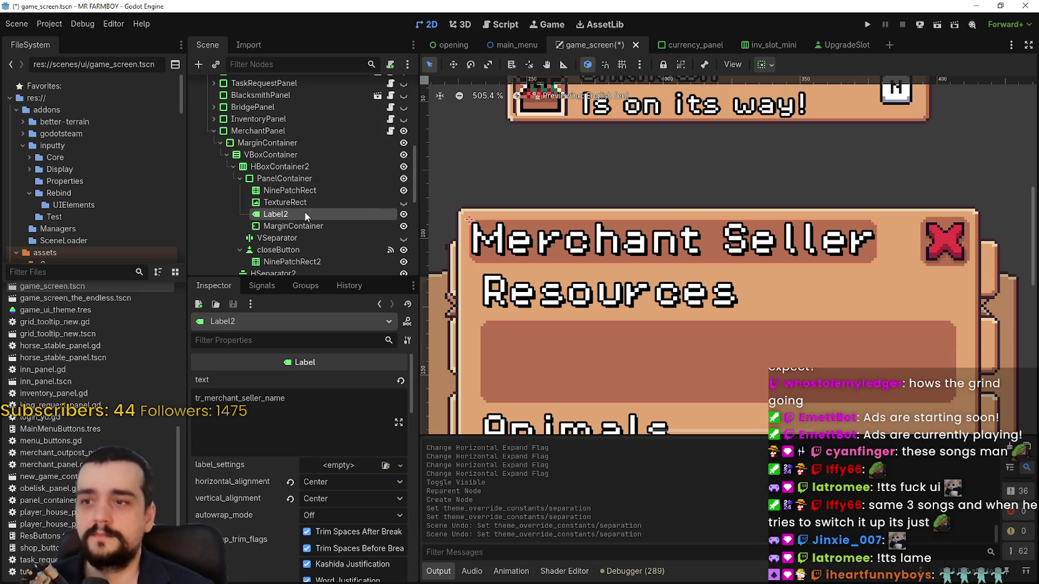
scroll(289, 521, "down", 5)
scroll(289, 519, "down", 5)
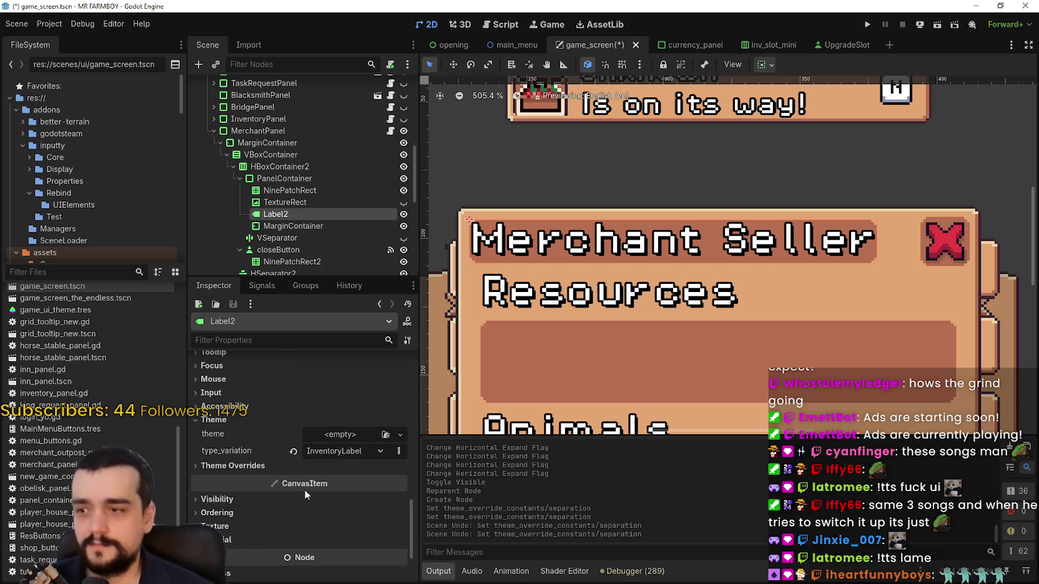
left_click(259, 466)
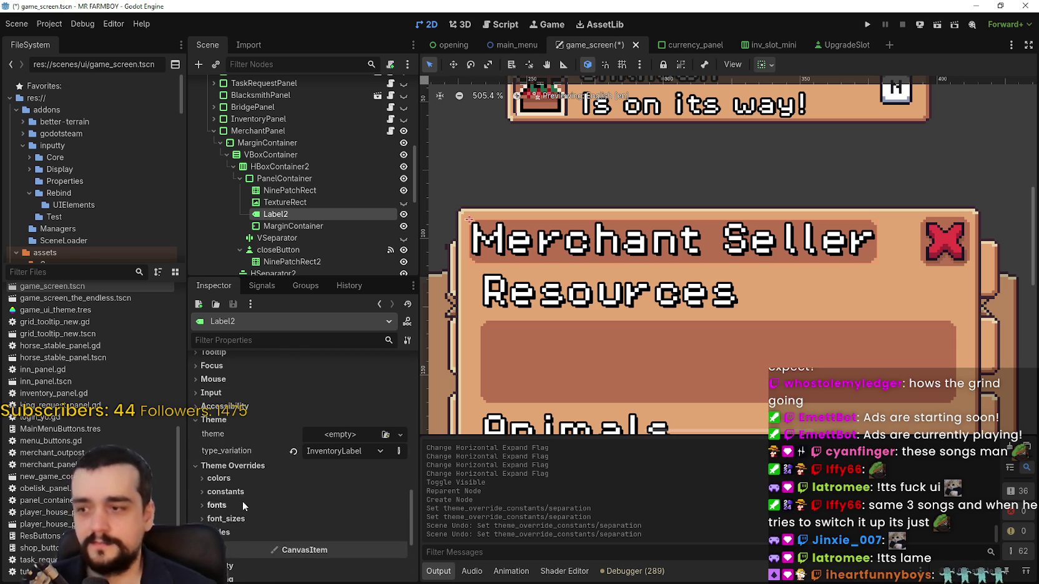
left_click(242, 491)
left_click(243, 491)
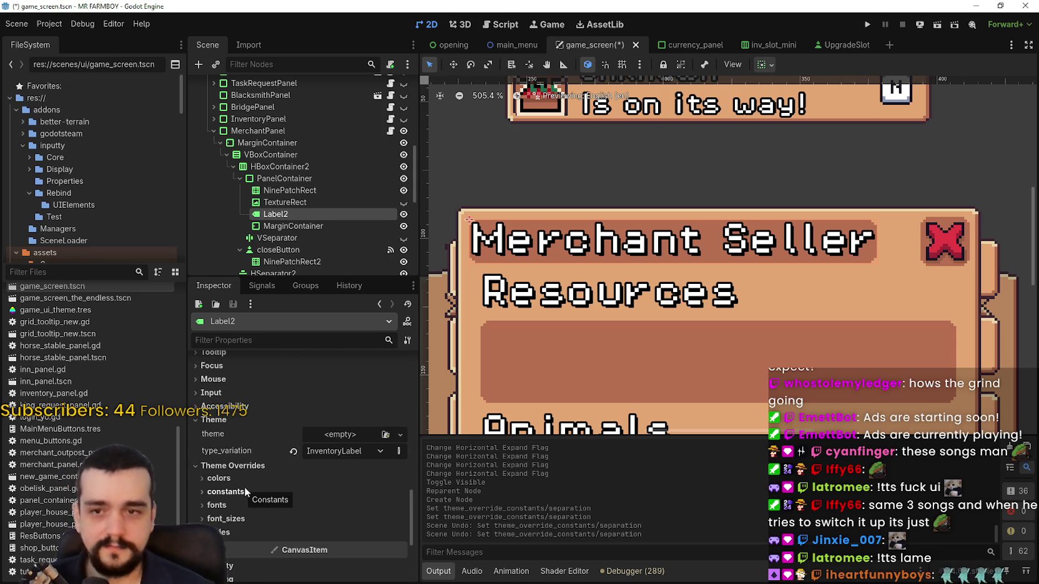
left_click(244, 489)
left_click(249, 440)
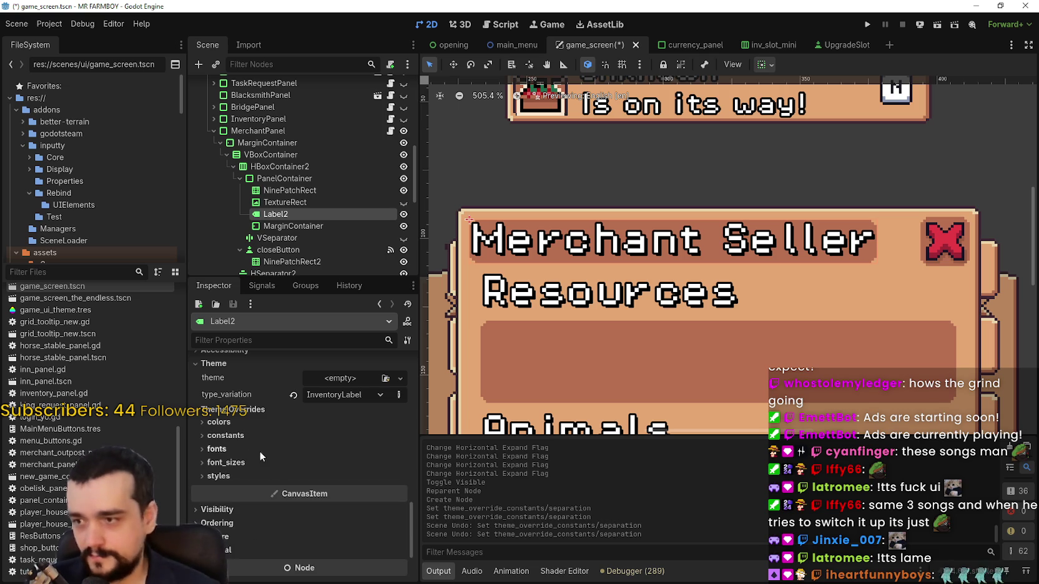
Move Label2 into the MarginContainer under PanelContainer.
left_click(293, 226)
mouse_move(284, 214)
left_mouse_down()
mouse_move(293, 188)
mouse_move(284, 191)
left_mouse_up()
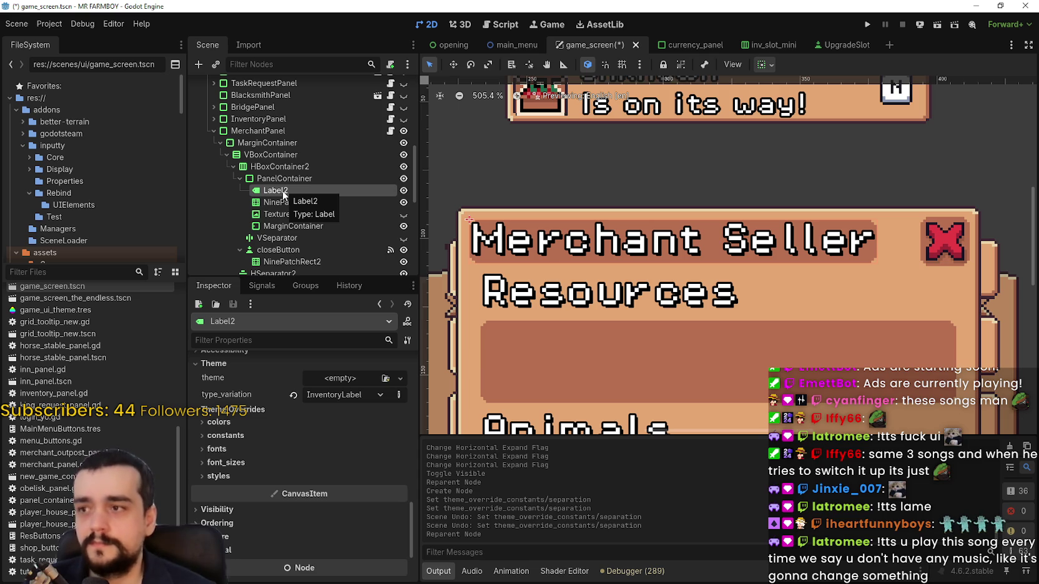
mouse_move(282, 193)
left_mouse_down()
mouse_move(293, 228)
mouse_move(295, 200)
left_mouse_up()
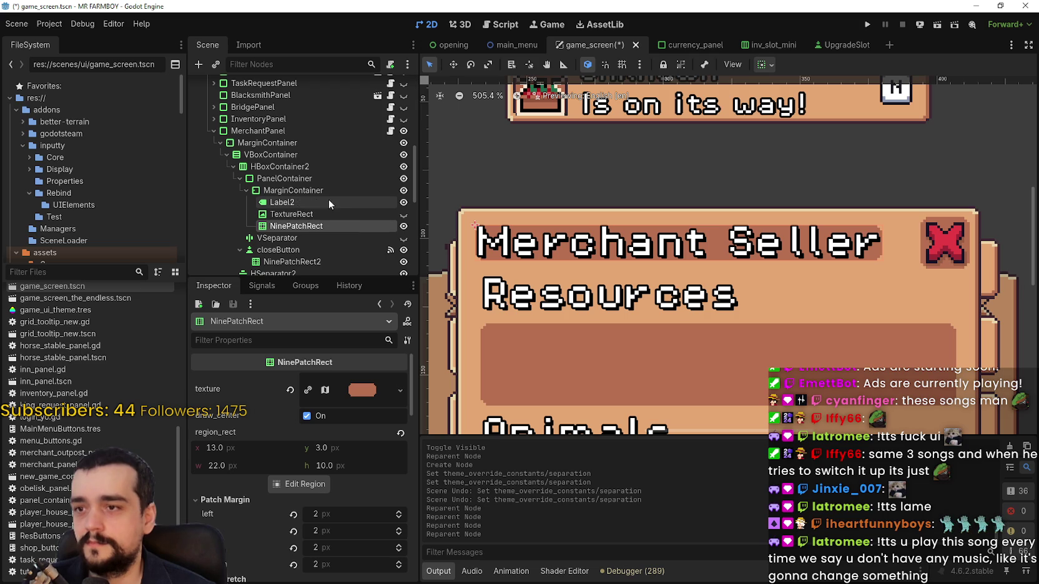
Move TextureRect out of the MarginContainer, back directly under the PanelContainer.
left_click(295, 193)
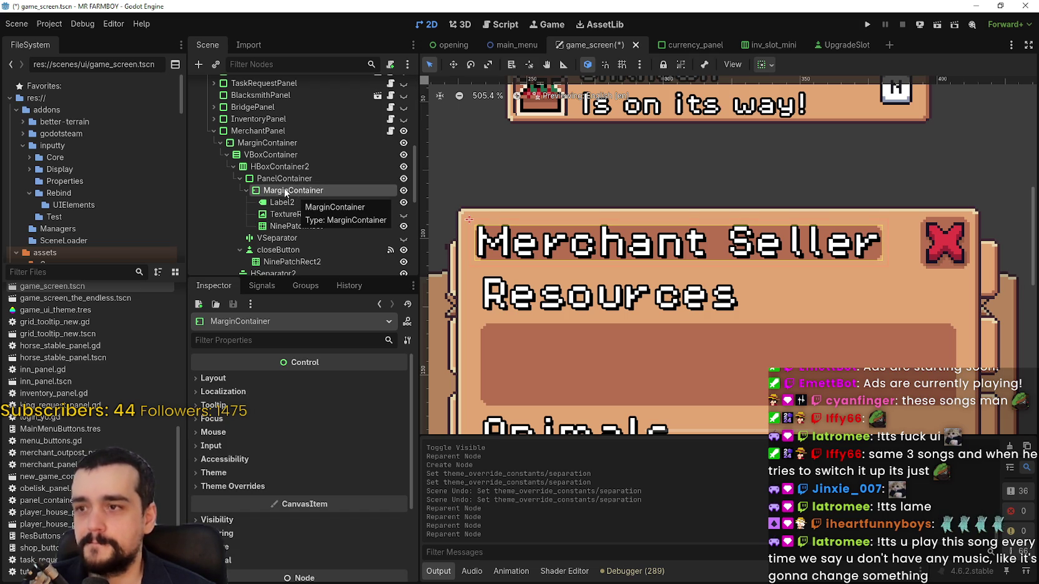
left_click_drag(314, 212, 303, 186)
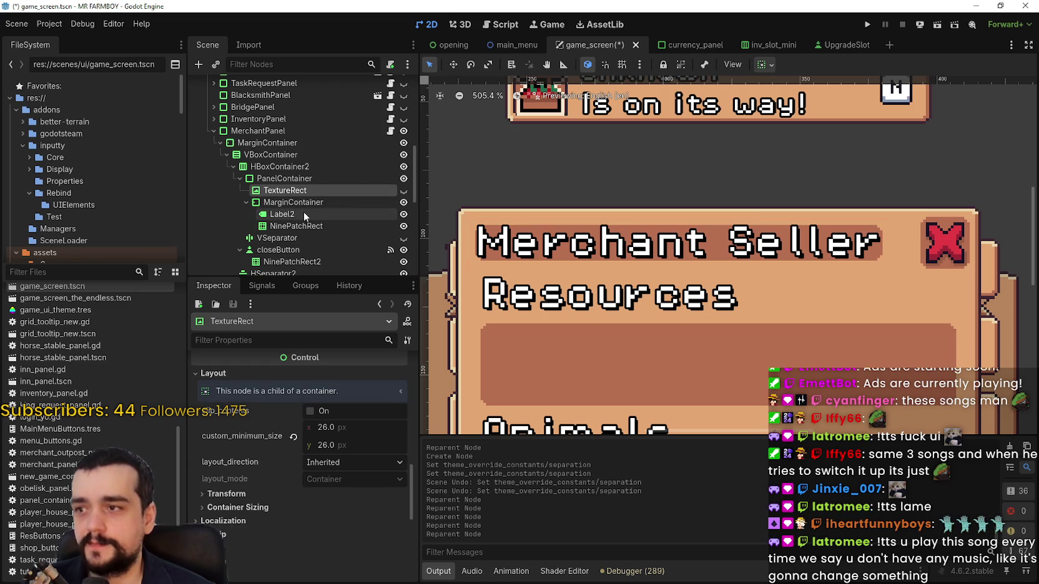
left_click(287, 180)
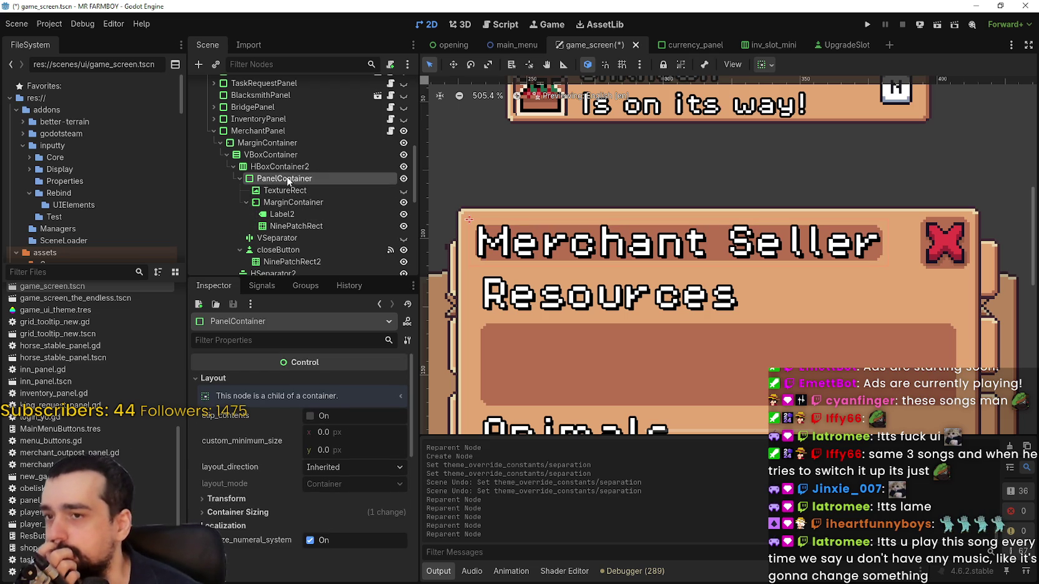
left_click(307, 190)
left_click(306, 203)
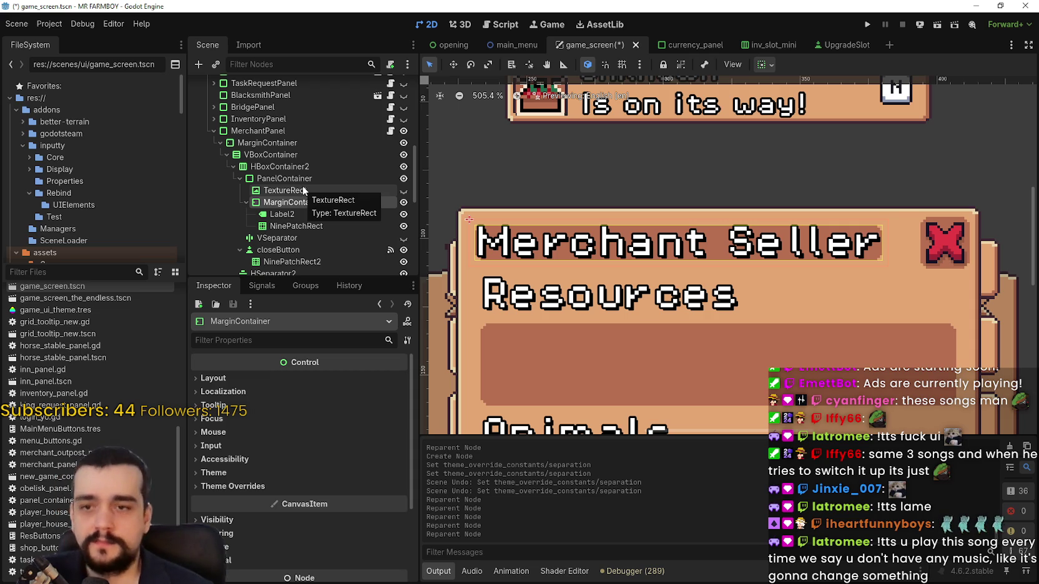
Compare the banner with the icon hidden and shown, then place NinePatchRect first.
left_click(304, 190)
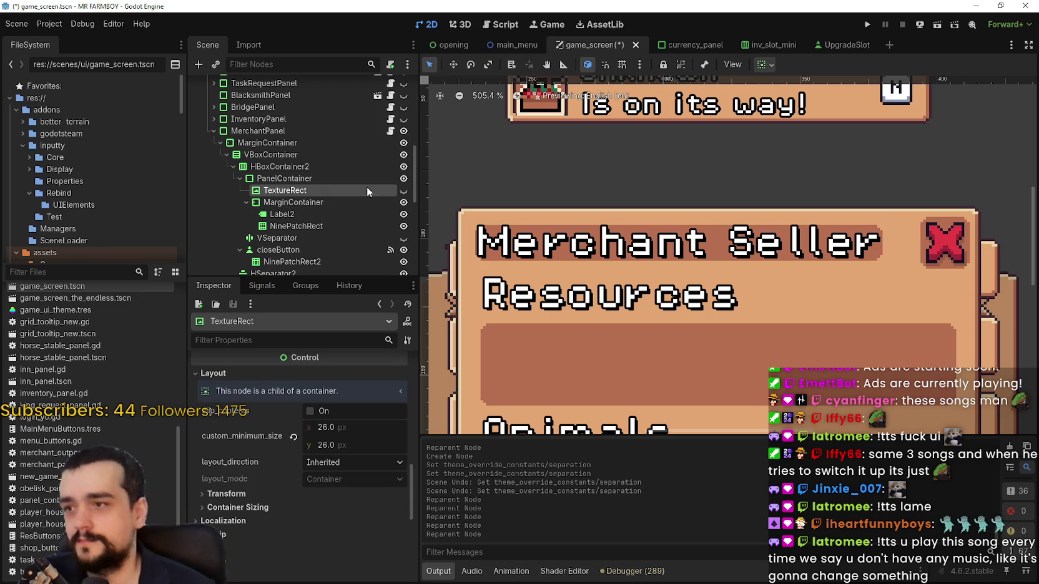
left_click(404, 190)
left_click(403, 190)
left_click(404, 190)
left_click(403, 190)
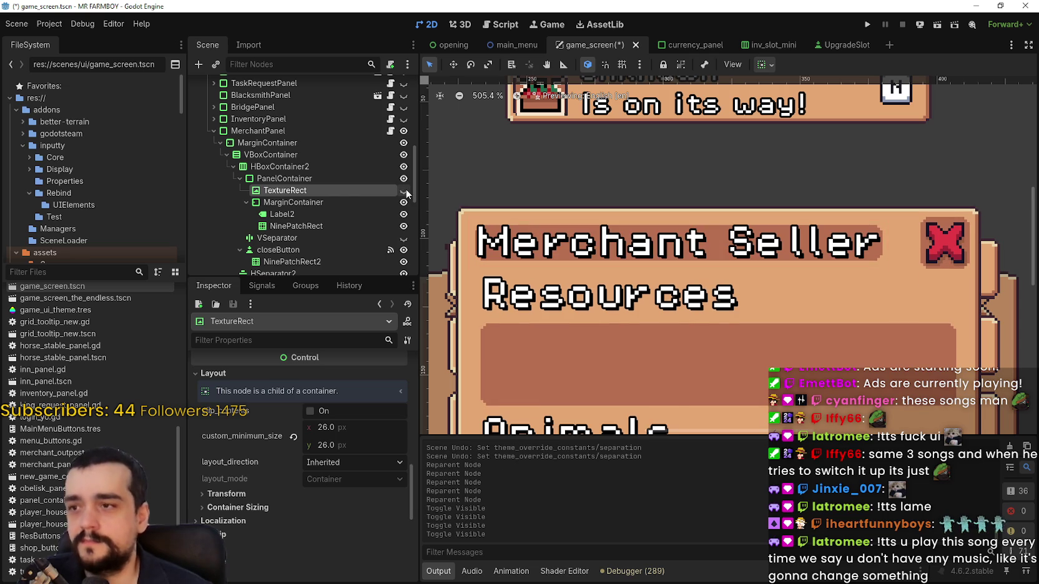
left_click_drag(296, 226, 310, 187)
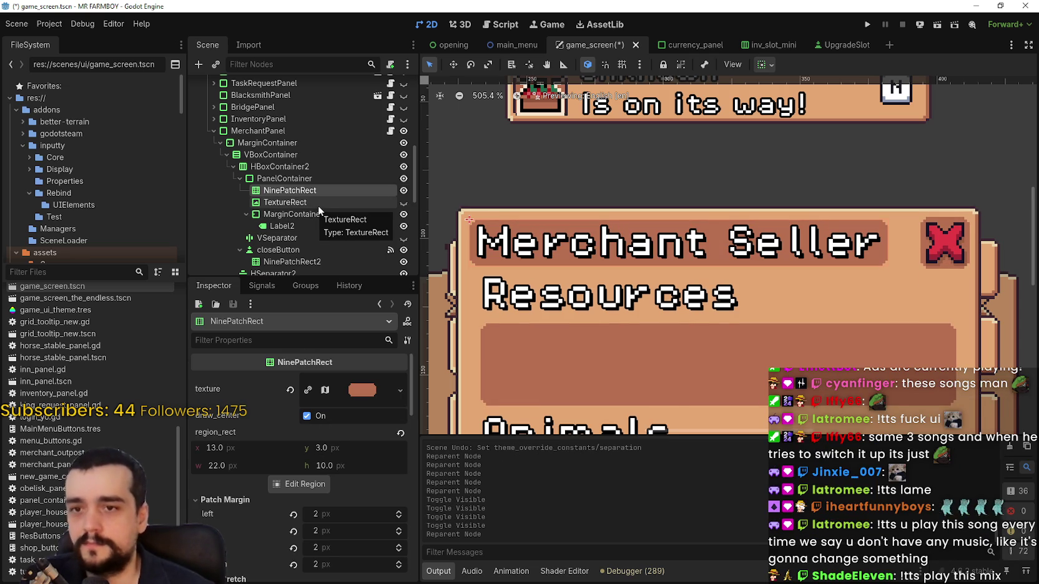
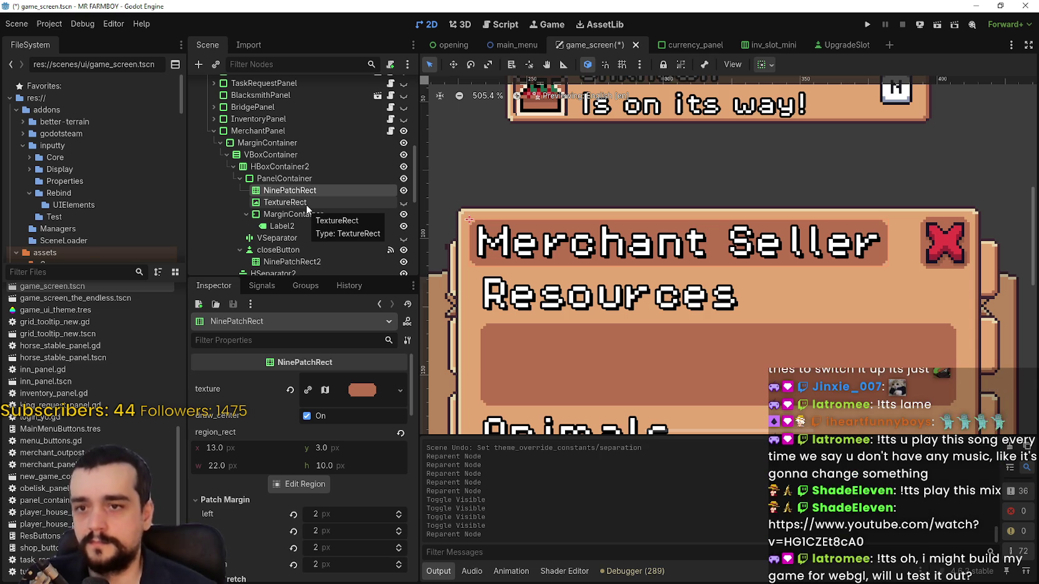
Move TextureRect into the title's MarginContainer above Label2 and make it visible.
left_click(306, 202)
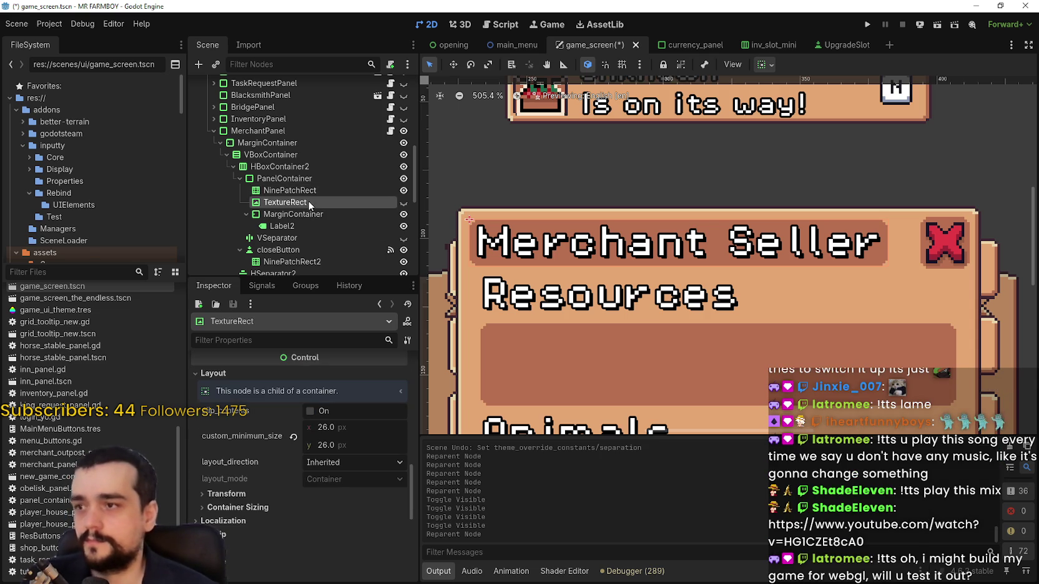
scroll(455, 219, "up", 5)
scroll(474, 231, "down", 7)
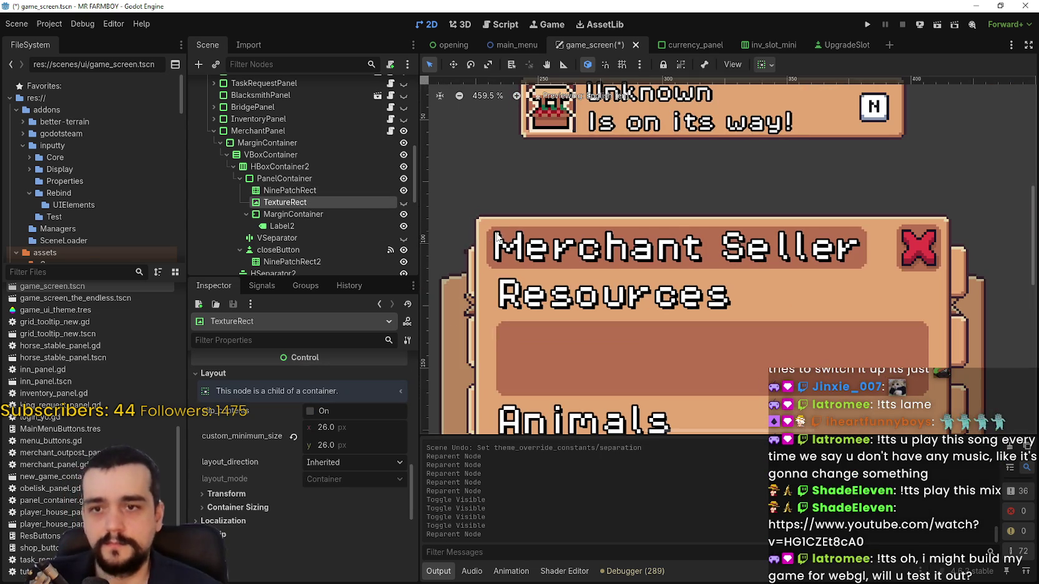
left_click(327, 212)
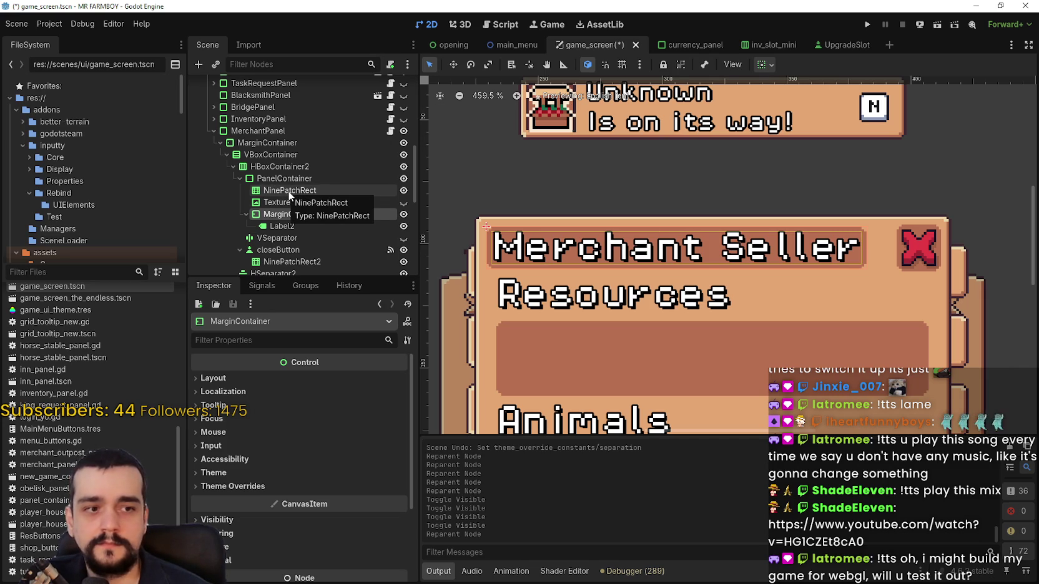
left_click(302, 202)
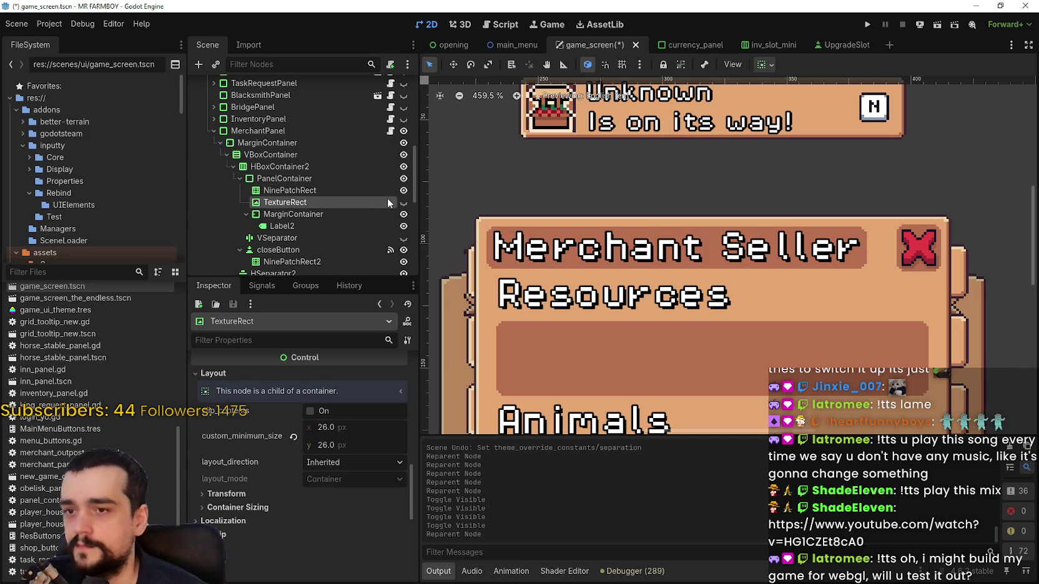
mouse_move(343, 205)
left_mouse_down()
mouse_move(324, 219)
mouse_move(315, 211)
left_mouse_up()
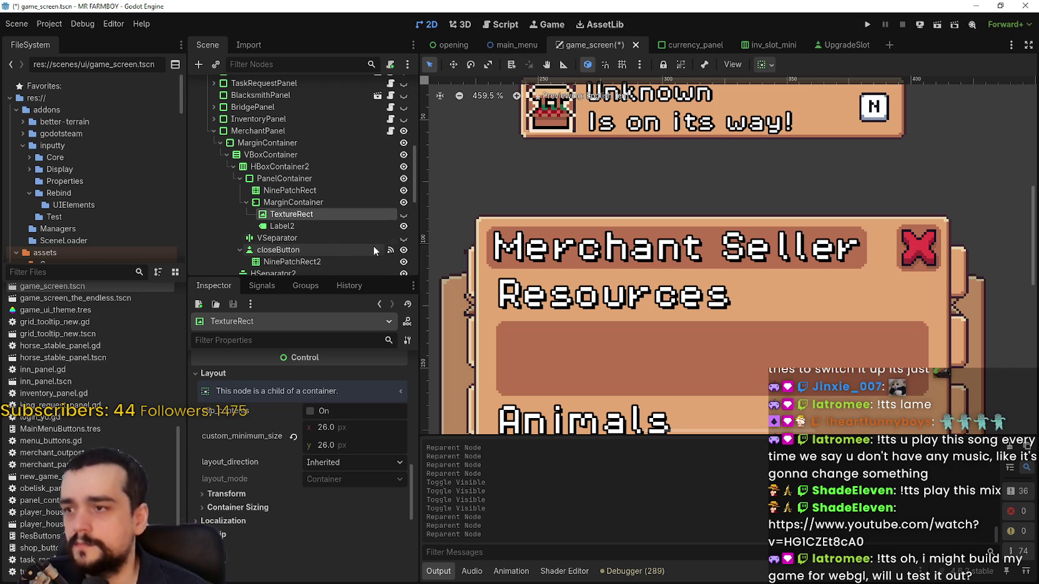
left_click(404, 215)
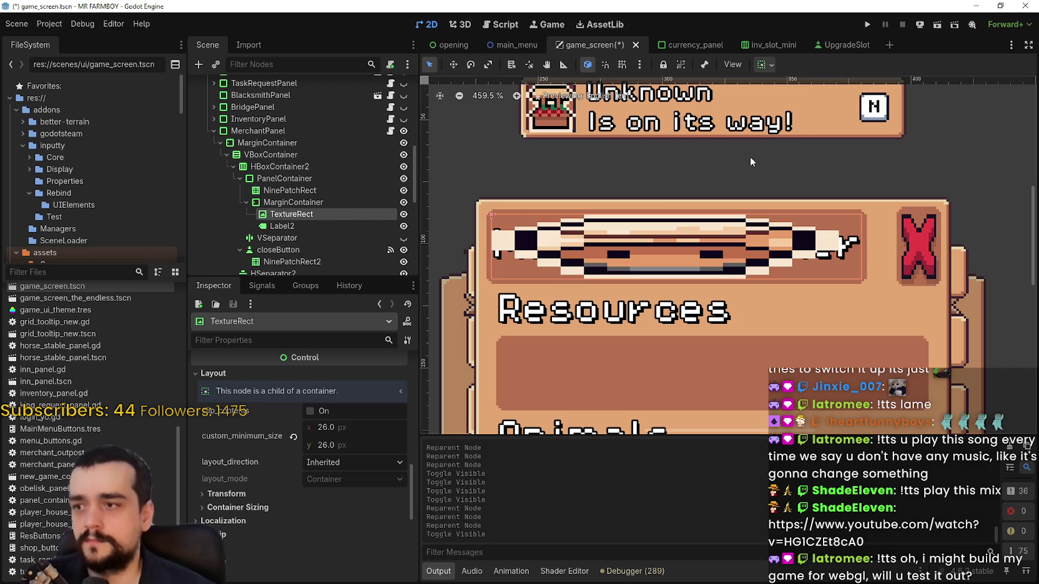
left_click(765, 65)
Set TextureRect's horizontal container sizing to Begin so the icon shrinks left.
left_click(771, 105)
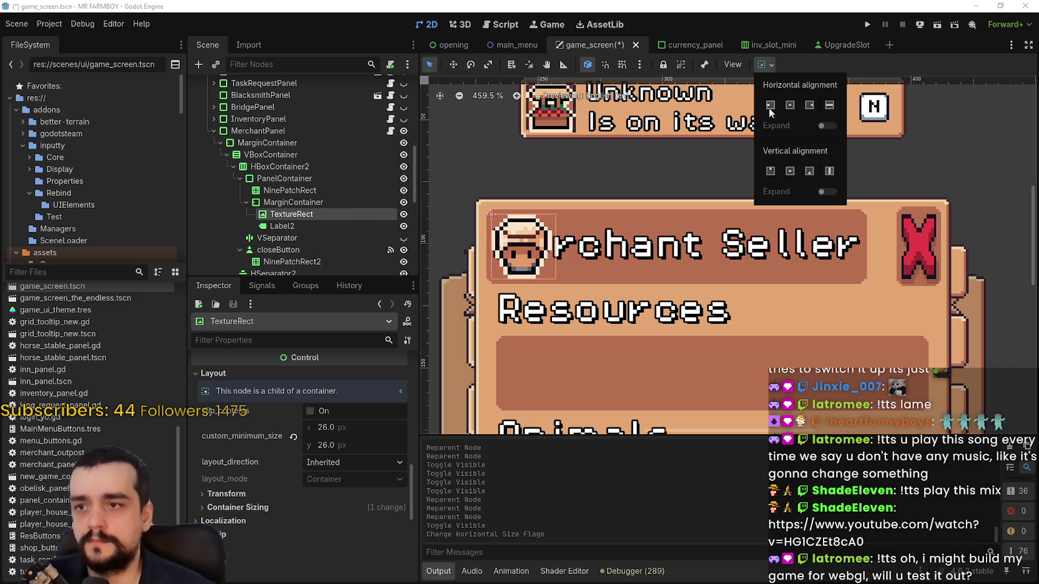
scroll(687, 247, "down", 3)
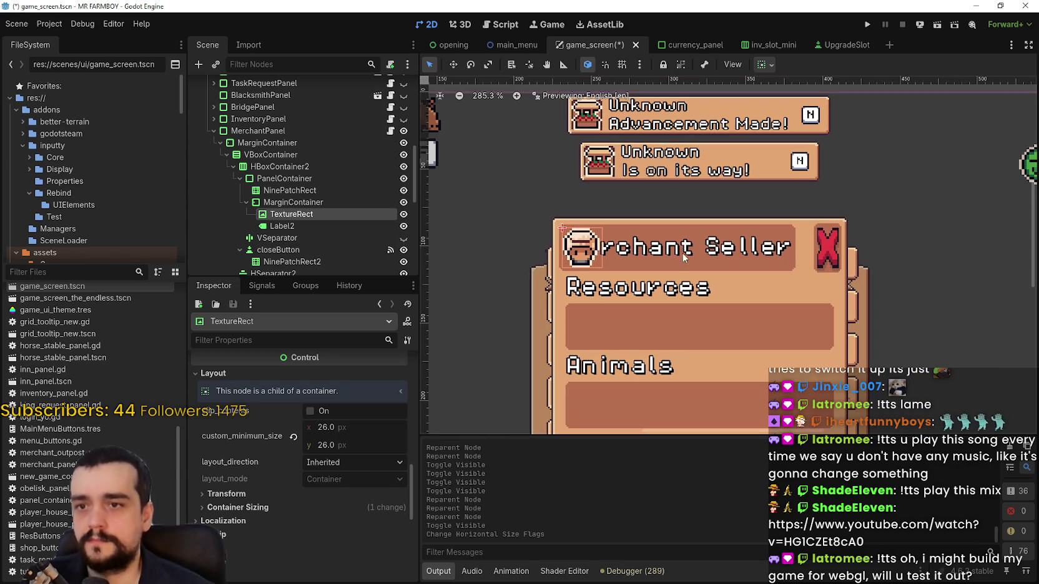
scroll(583, 259, "up", 5)
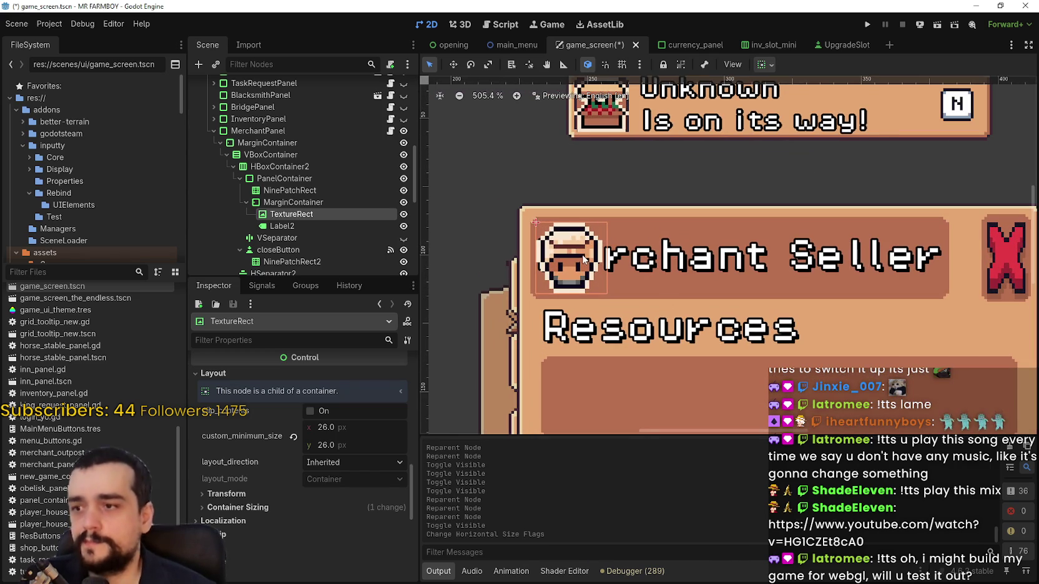
scroll(586, 250, "down", 1)
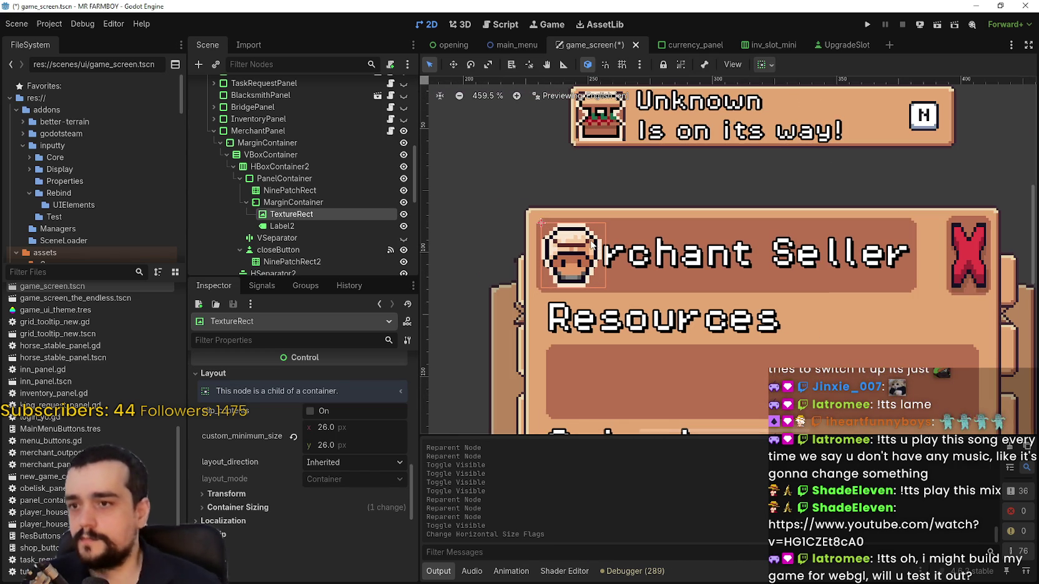
scroll(581, 236, "down", 2)
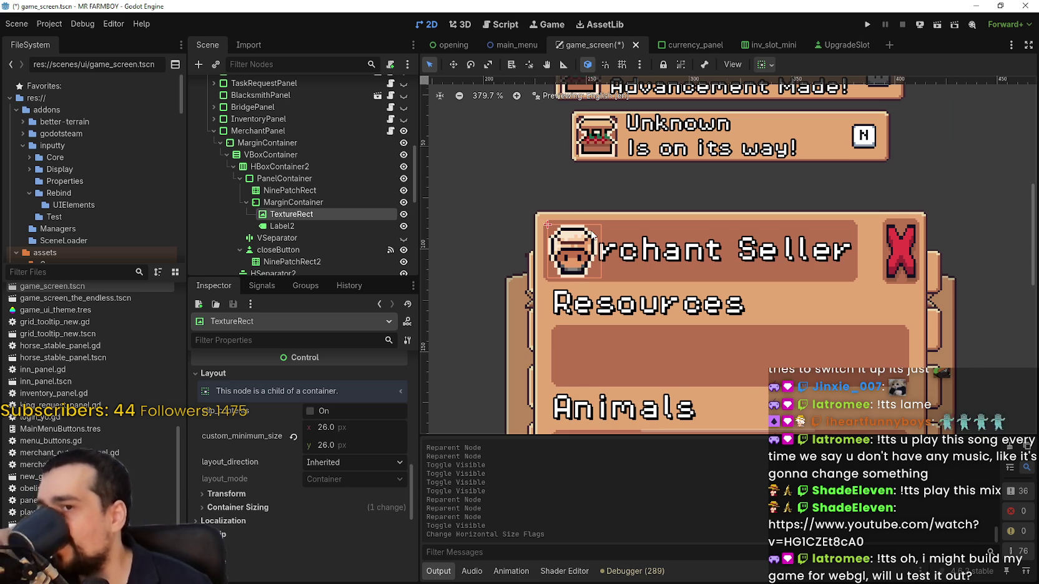
scroll(593, 240, "down", 5)
scroll(592, 234, "up", 7)
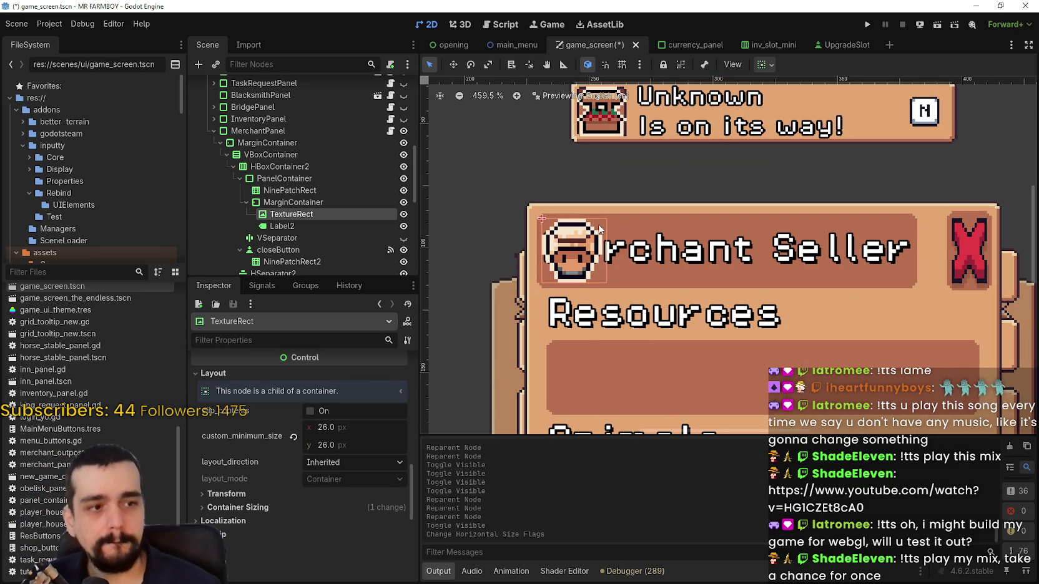
scroll(598, 213, "down", 1)
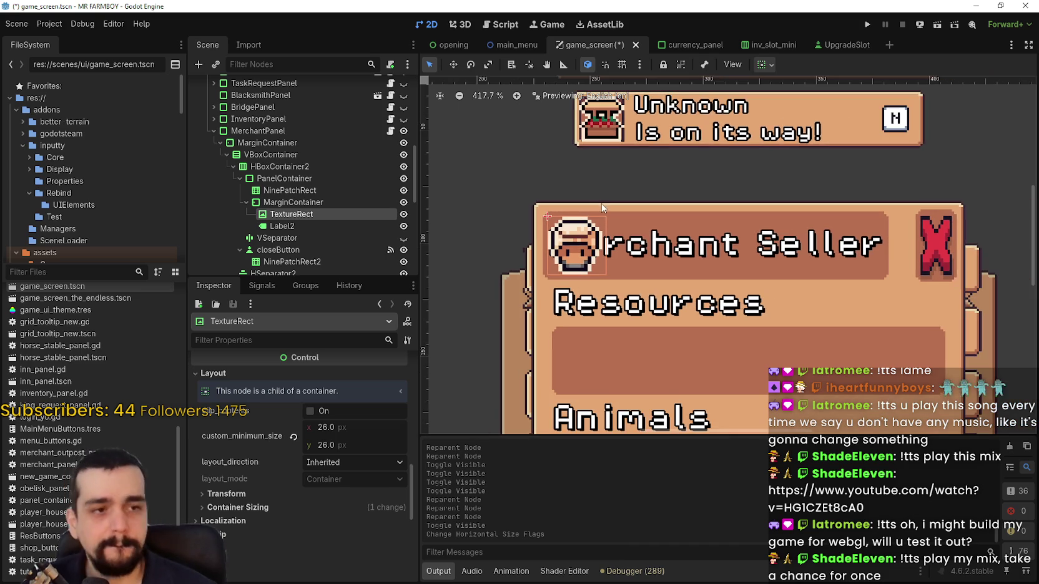
Inspect Label2 and TextureRect, then select the VSeparator node in the title row.
left_click(322, 225)
left_click(326, 213)
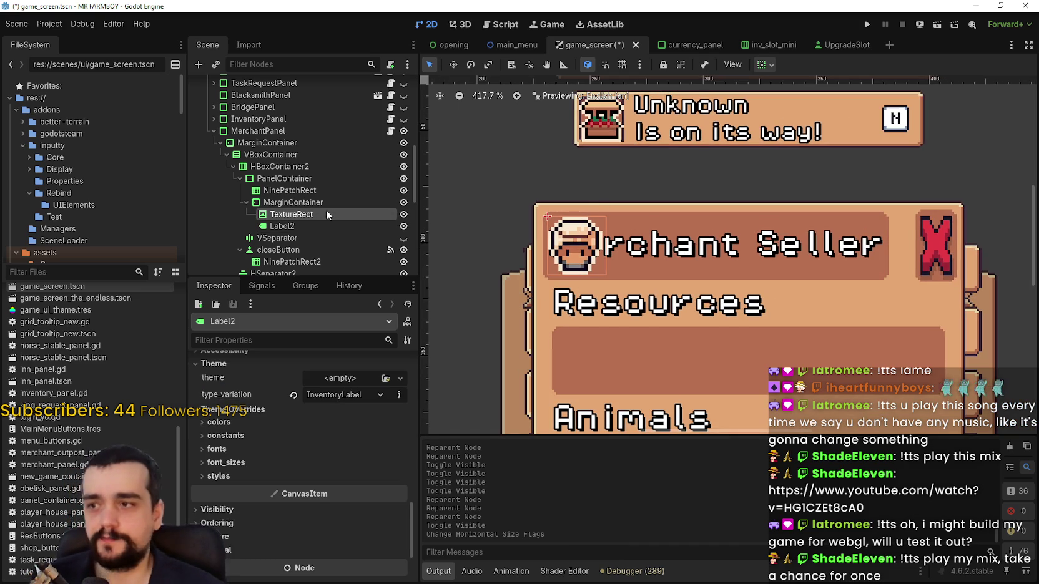
left_click_drag(308, 223, 268, 243)
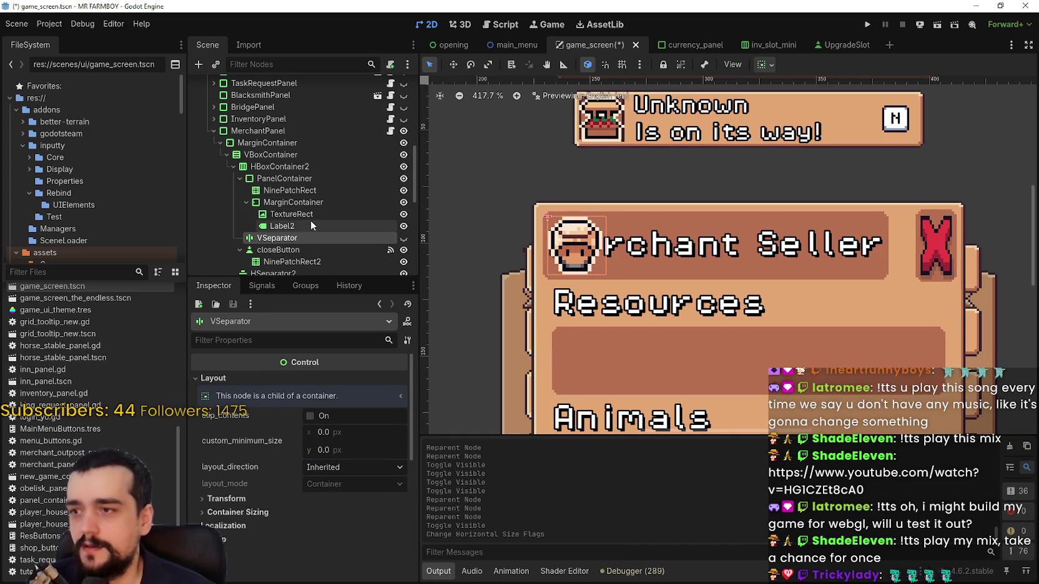
left_click(310, 221)
left_click(275, 237)
right_click(284, 238)
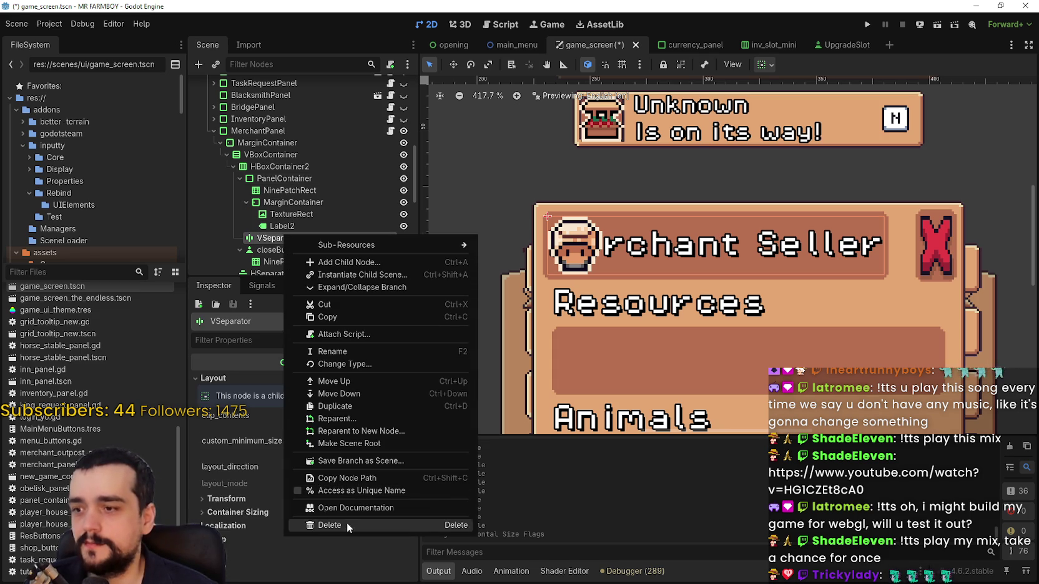
Delete the VSeparator node and confirm the removal.
left_click(346, 524)
left_click(508, 302)
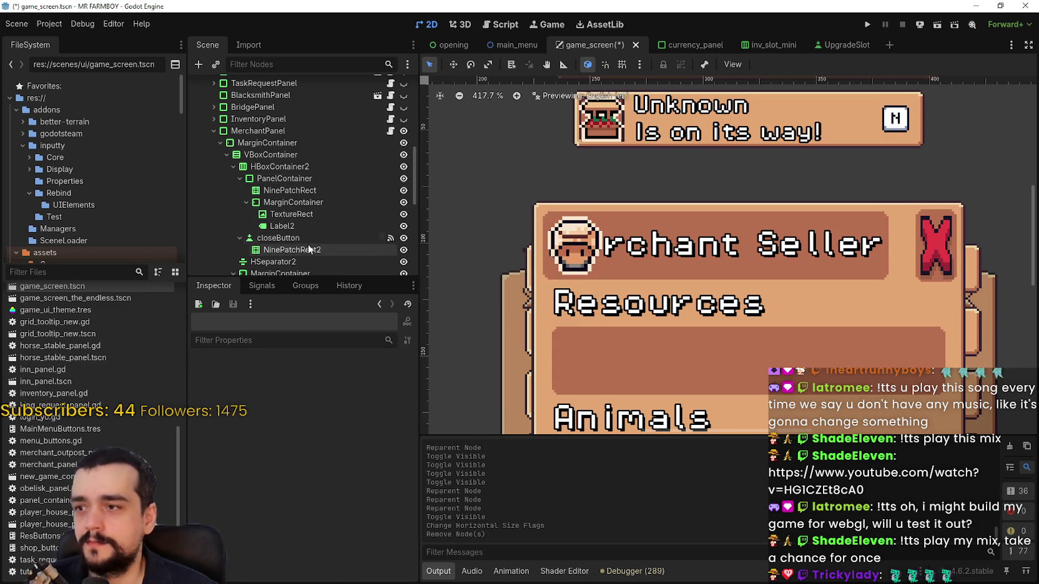
left_click(308, 239)
Inspect NinePatchRect2, closeButton, Label2 and the title's MarginContainer.
left_click(287, 250)
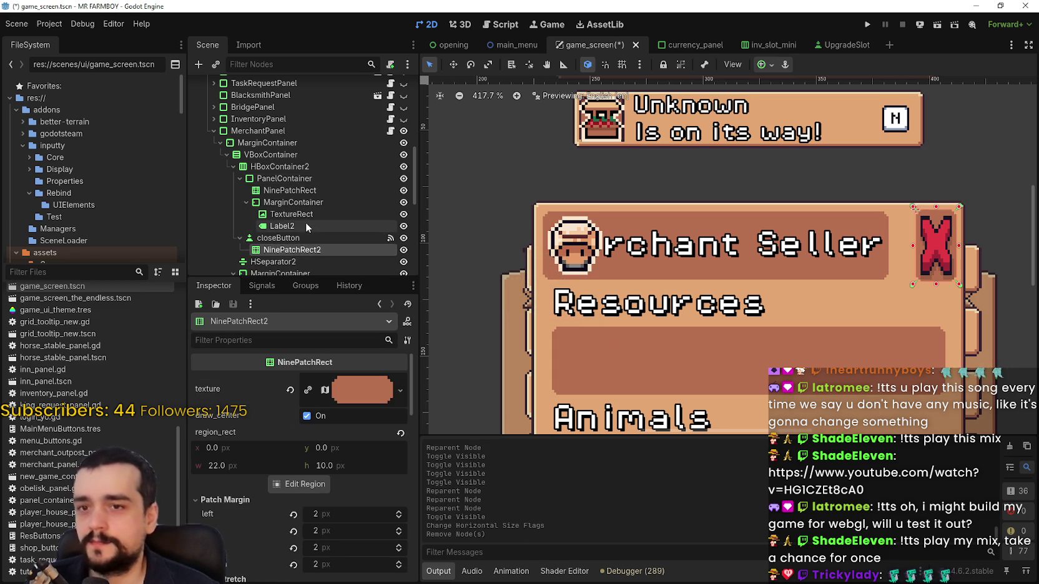
left_click(306, 223)
left_click(312, 238)
left_click(315, 224)
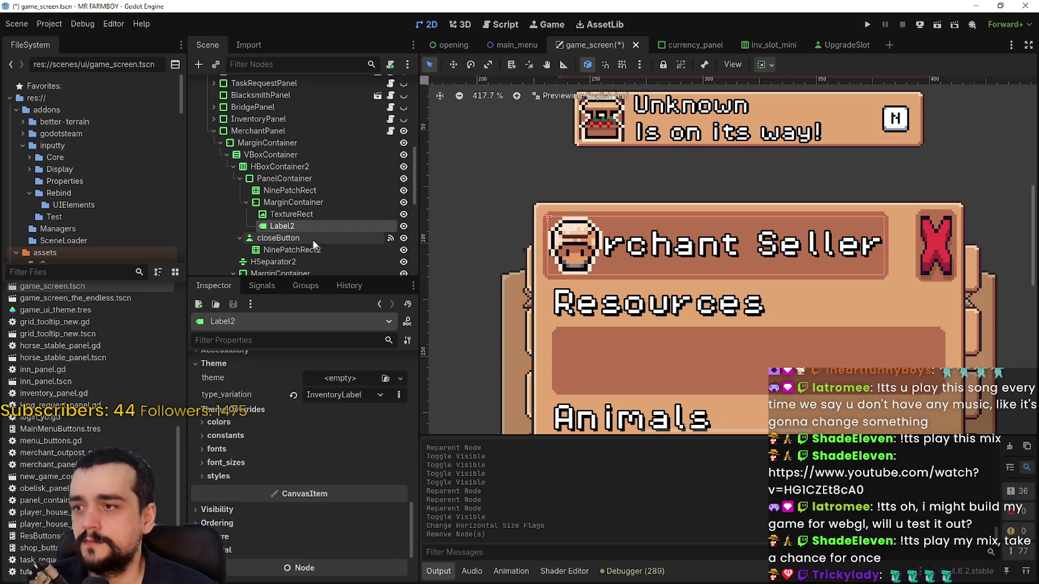
left_click(312, 239)
left_click(310, 223)
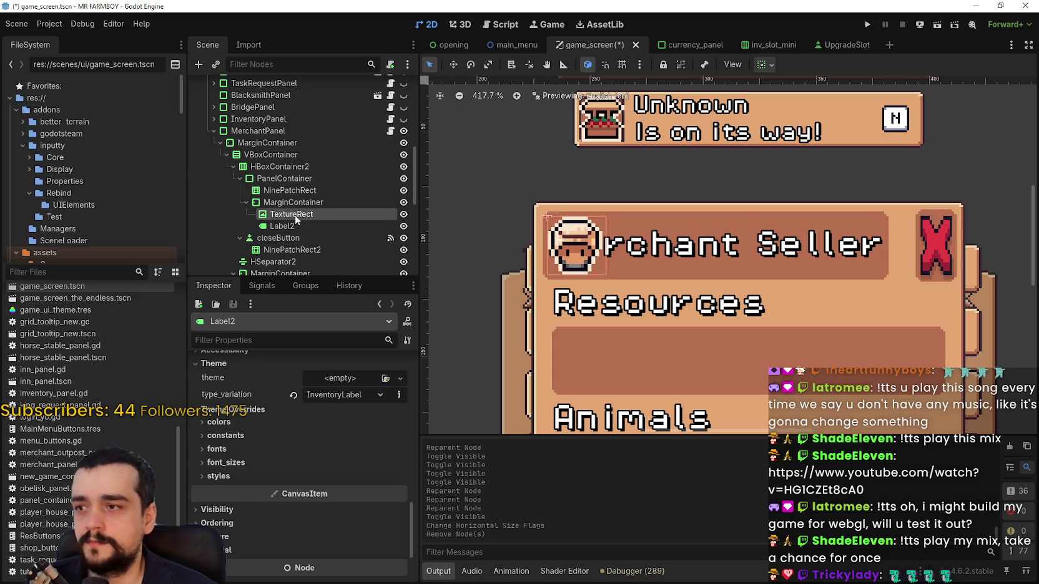
left_click(290, 202)
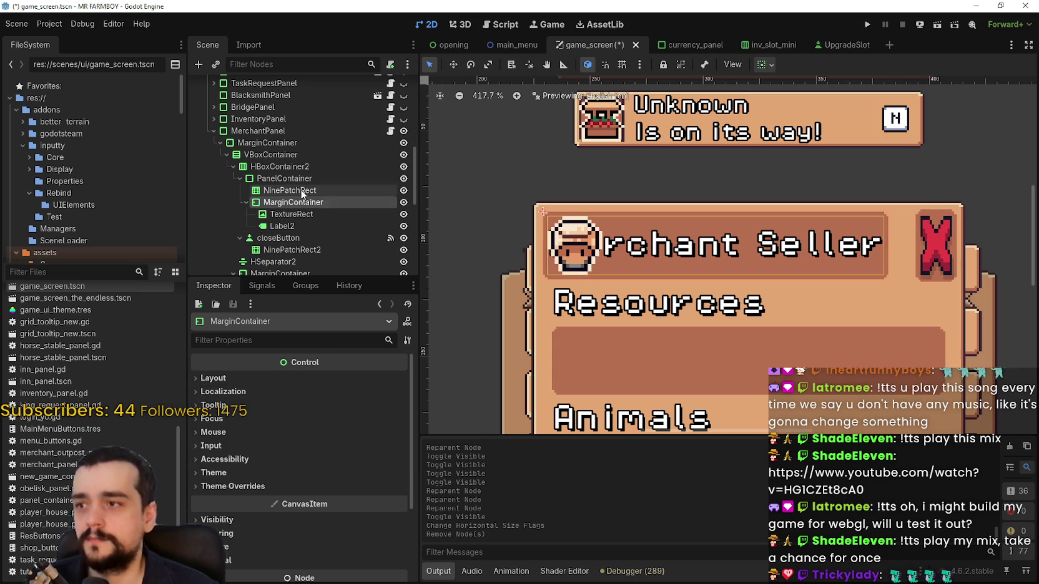
Review the title NinePatchRect, PanelContainer, HBoxContainer2 separation, TextureRect and Label2, then select MarginContainer.
left_click(299, 190)
left_click(307, 179)
left_click(314, 167)
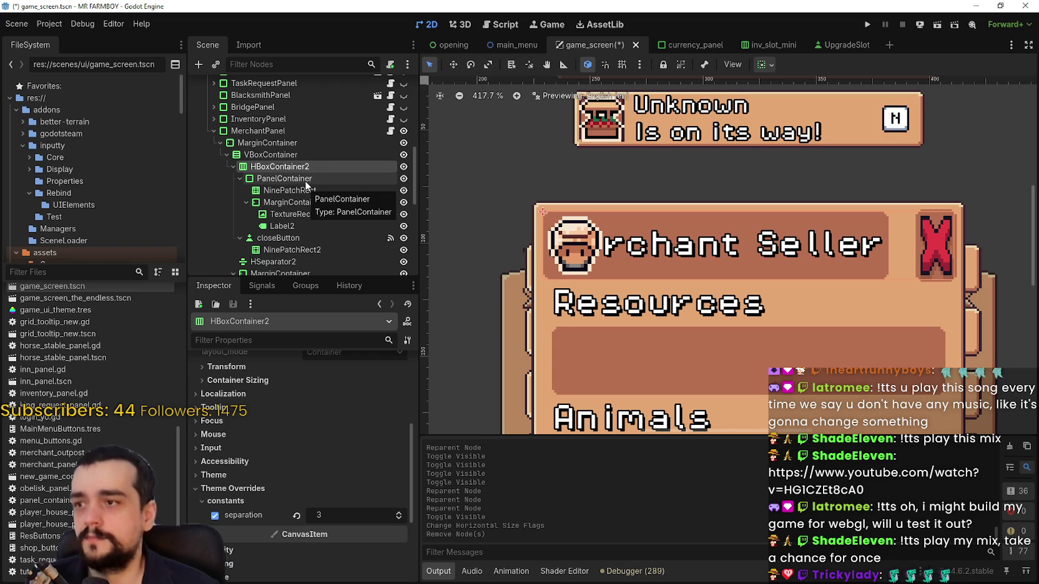
left_click(291, 191)
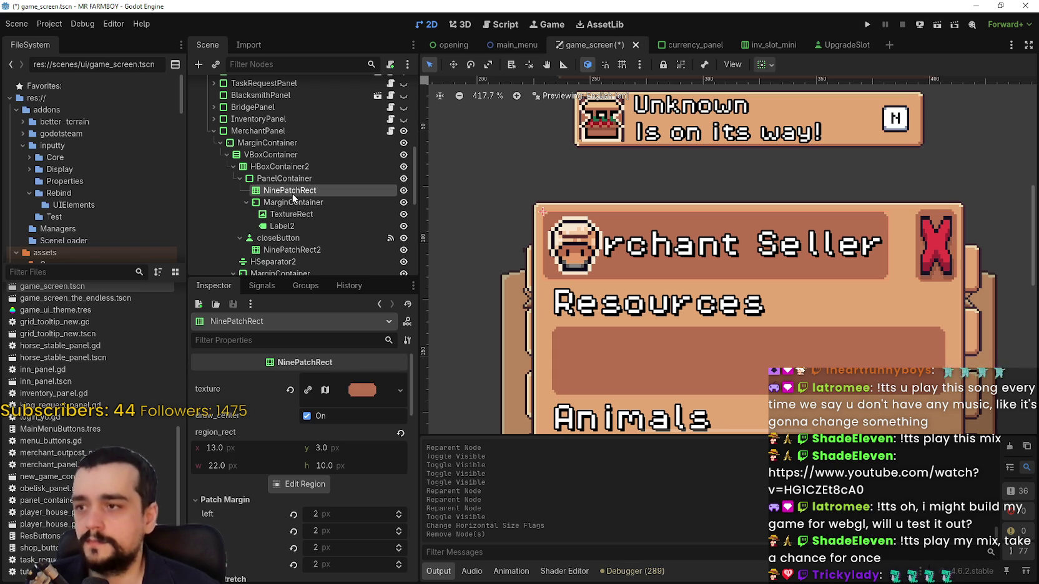
scroll(605, 239, "up", 1)
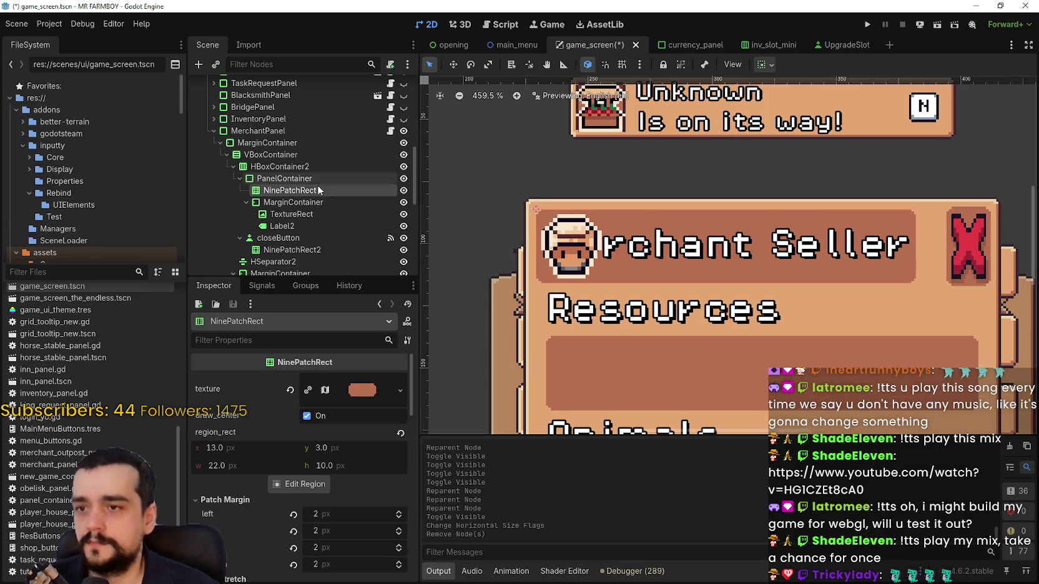
left_click(316, 214)
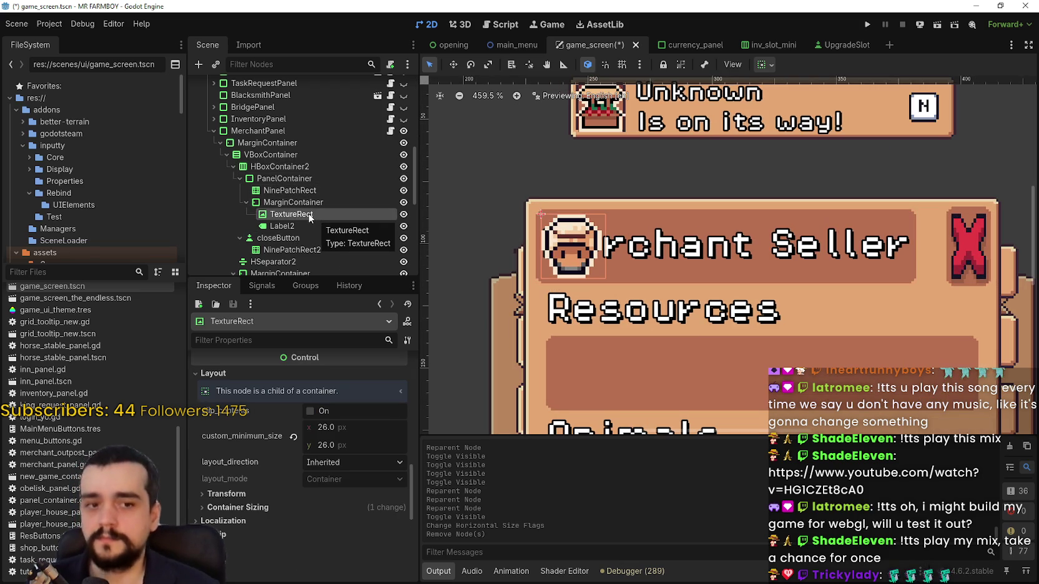
left_click(306, 224)
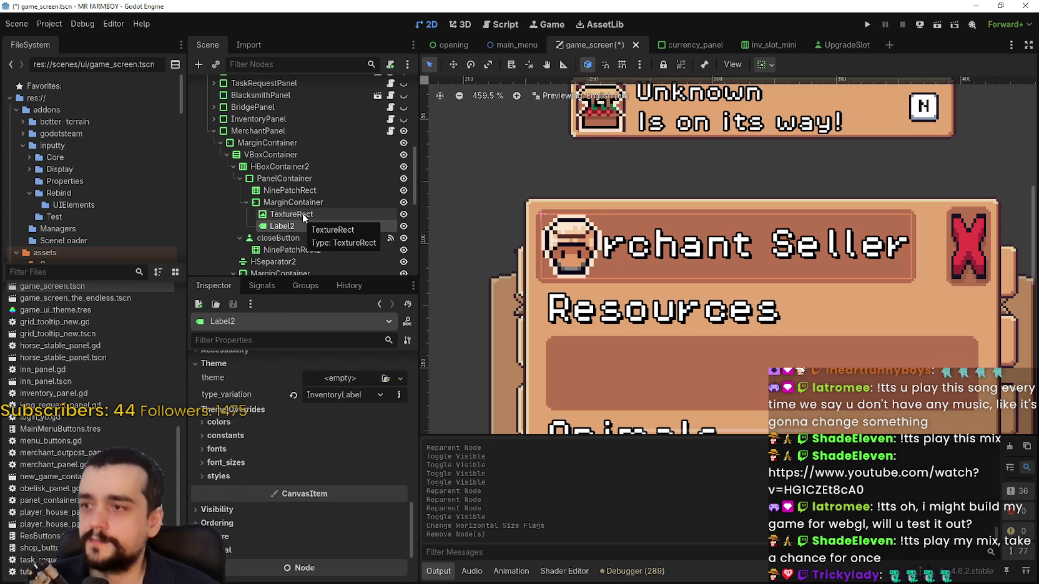
left_click(305, 202)
right_click(309, 203)
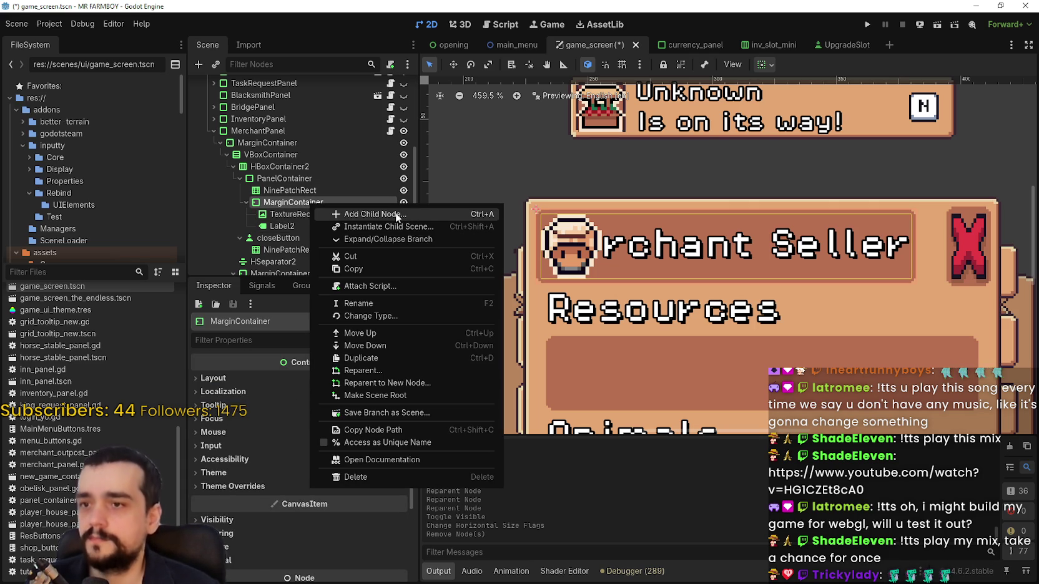
Add an HBoxContainer child under the title's MarginContainer and move TextureRect into it.
left_click(395, 214)
type("vbox")
key("BackSpace")
key("BackSpace")
key("BackSpace")
type("hnoxc")
key("BackSpace")
key("BackSpace")
key("BackSpace")
type("box")
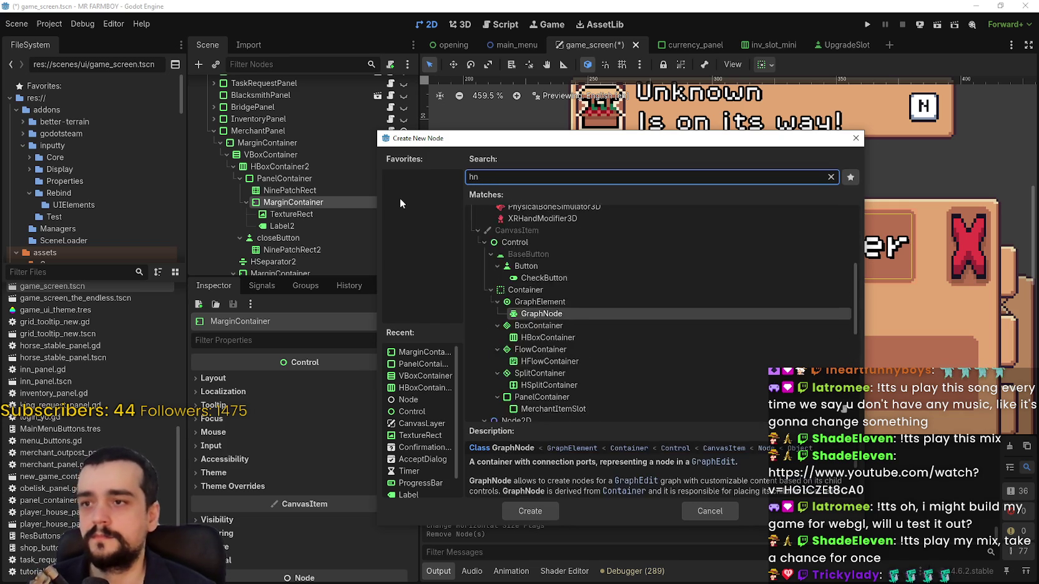
left_click(545, 510)
mouse_move(295, 238)
left_mouse_down()
mouse_move(315, 226)
mouse_move(297, 226)
mouse_move(298, 215)
mouse_move(312, 215)
left_mouse_up()
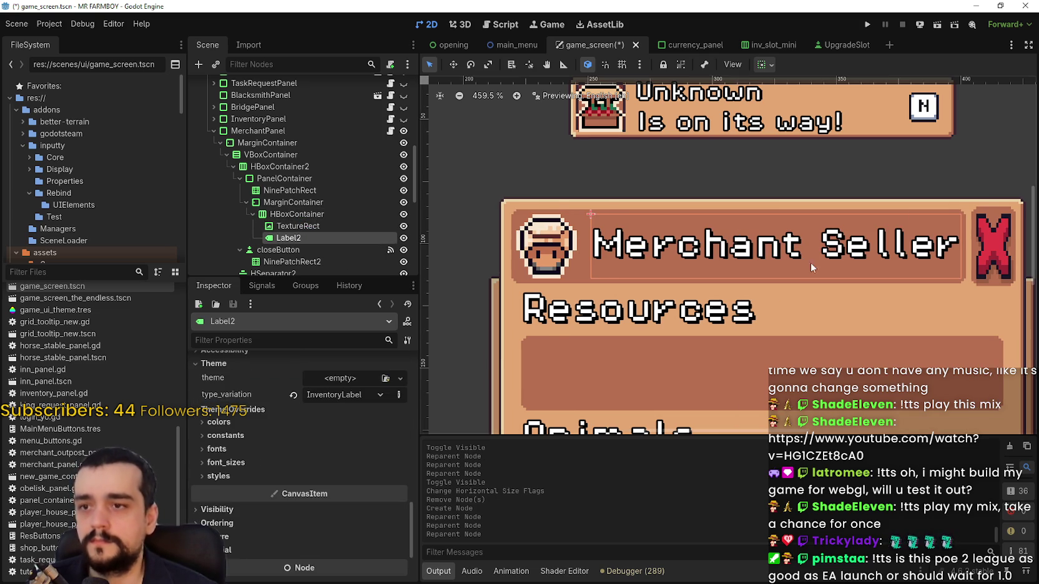
Move Label2 into the HBoxContainer and override its separation constant to 0.
left_click(297, 214)
scroll(307, 468, "down", 2)
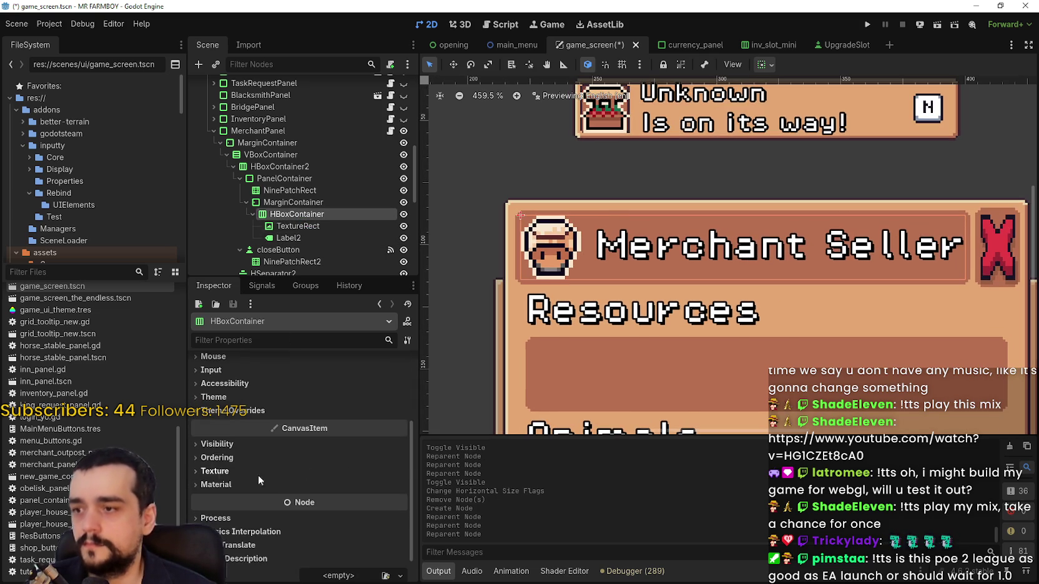
left_click(232, 410)
left_click(225, 423)
left_click(398, 440)
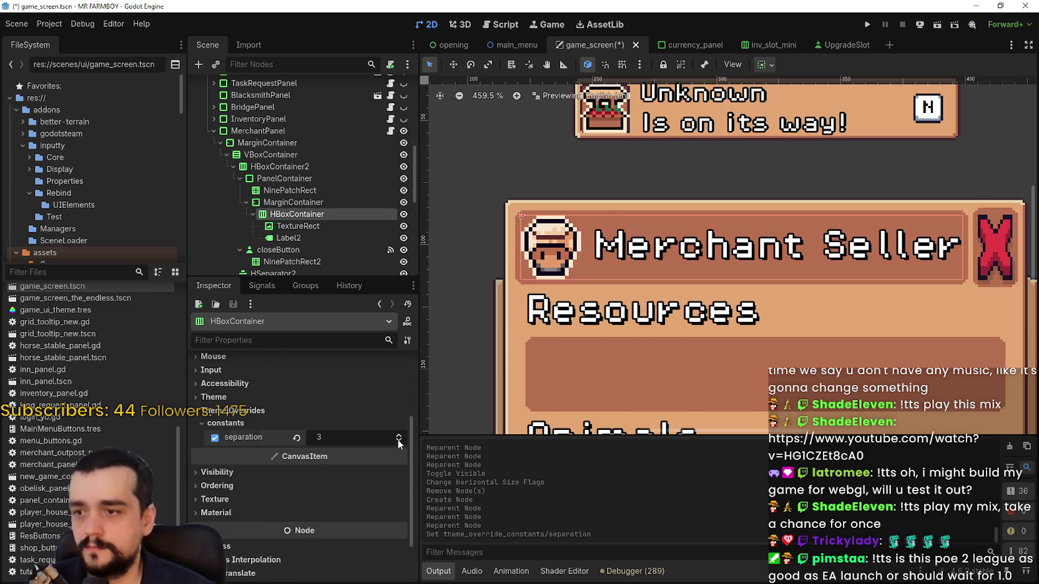
double_click(398, 441)
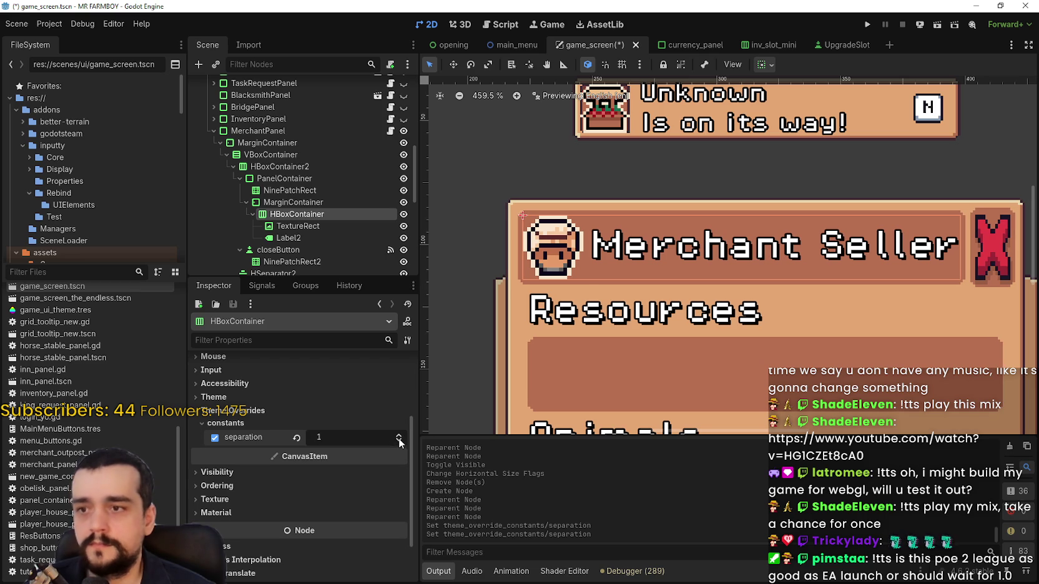
left_click(398, 440)
scroll(768, 259, "up", 1)
scroll(769, 259, "down", 2)
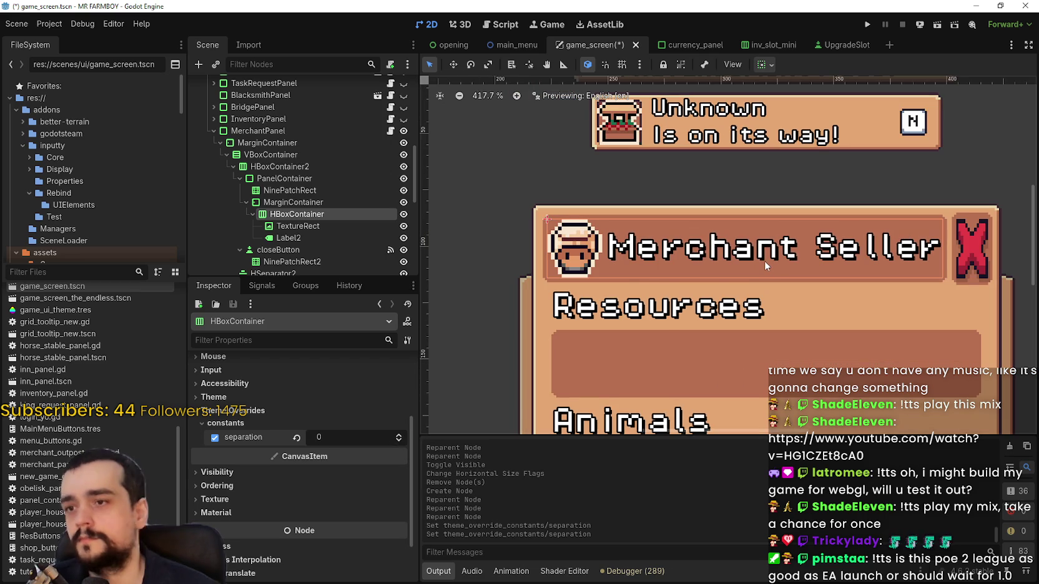
scroll(764, 269, "up", 1)
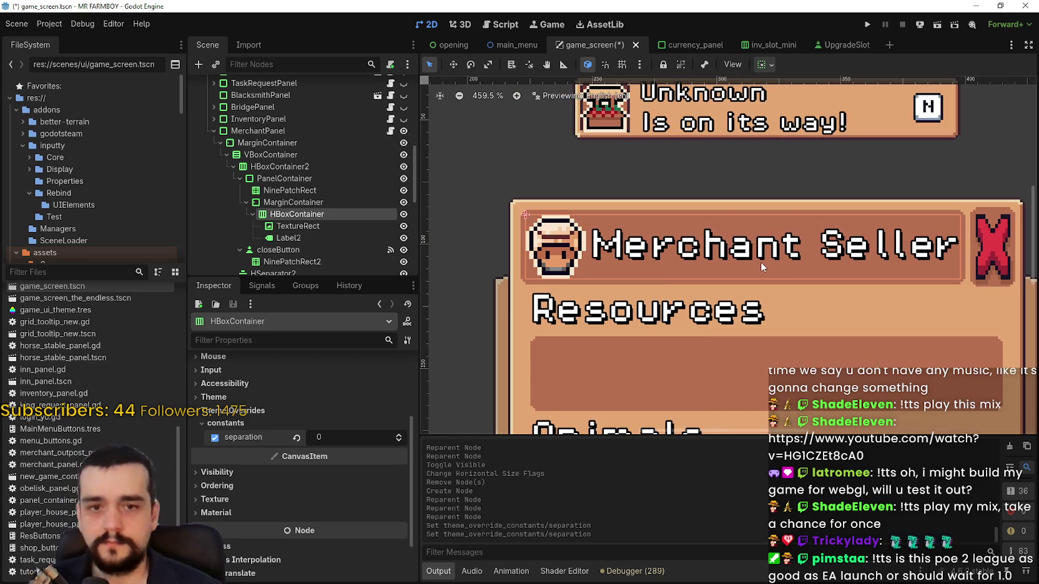
scroll(759, 260, "down", 1)
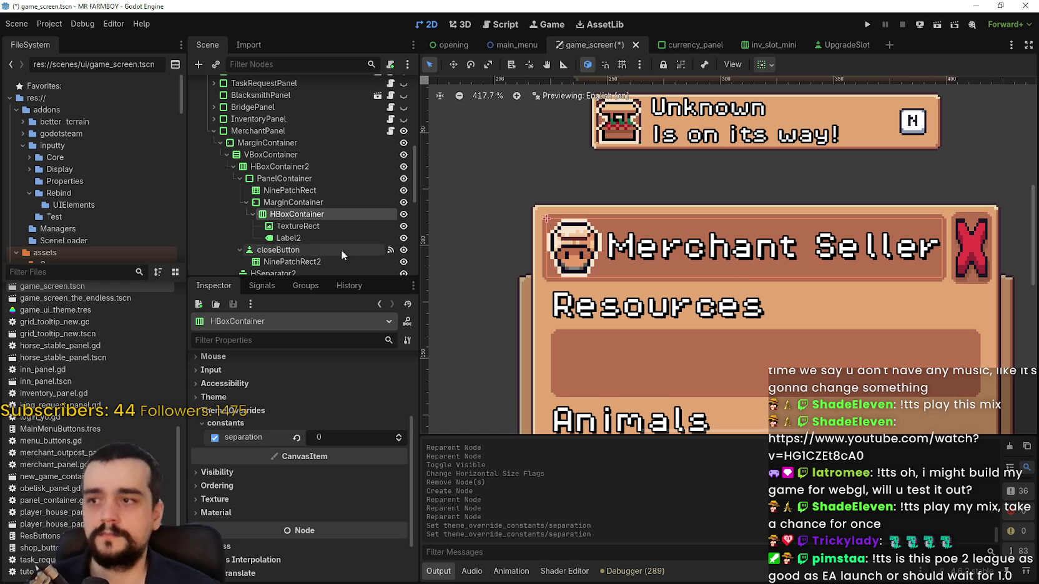
Reset the TextureRect icon's custom minimum size to 0.
left_click(312, 229)
left_click(293, 438)
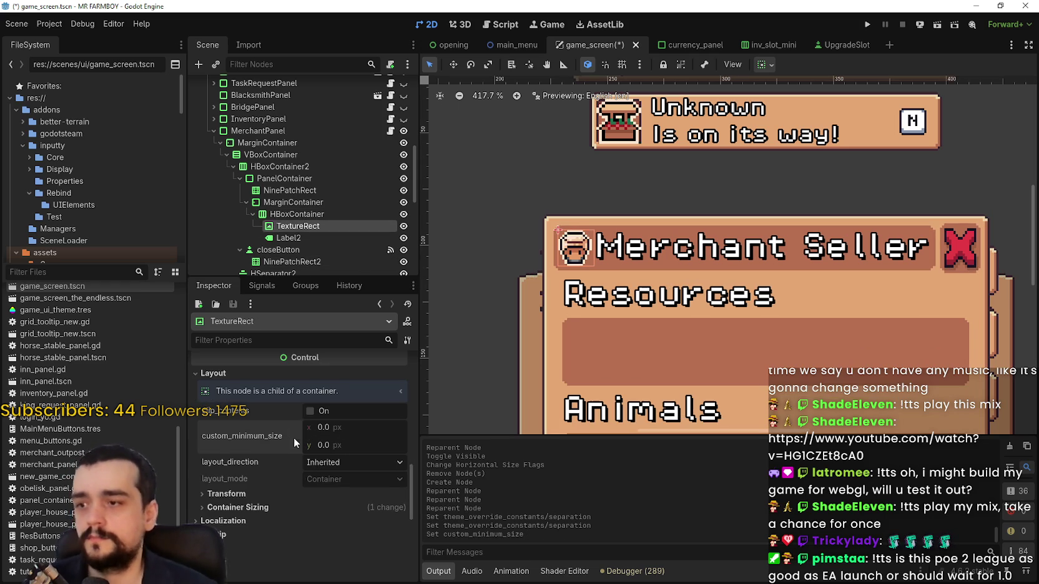
scroll(734, 288, "up", 4)
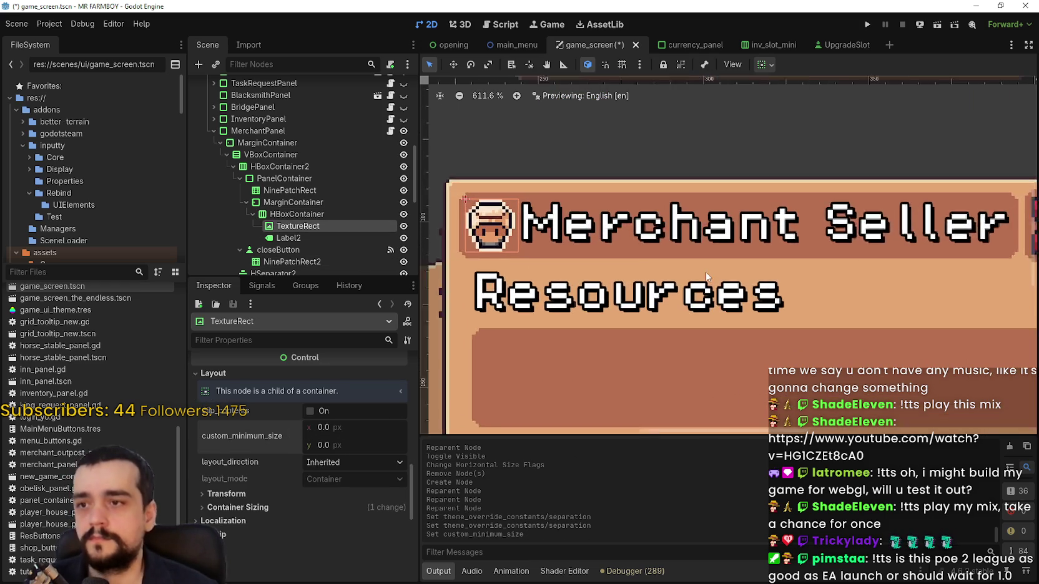
scroll(633, 228, "up", 1)
scroll(634, 228, "down", 1)
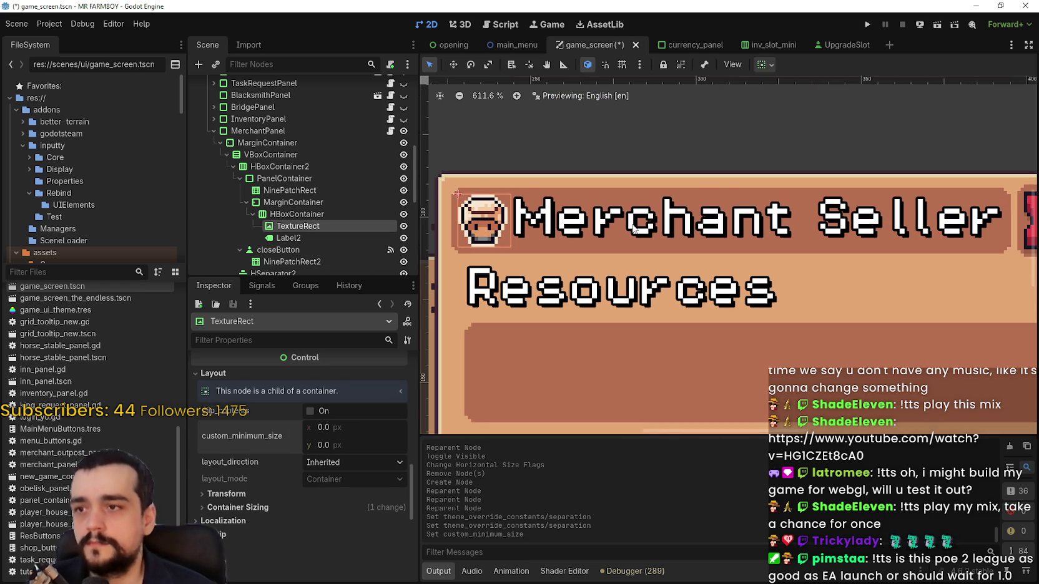
scroll(633, 227, "down", 5)
scroll(798, 313, "down", 4)
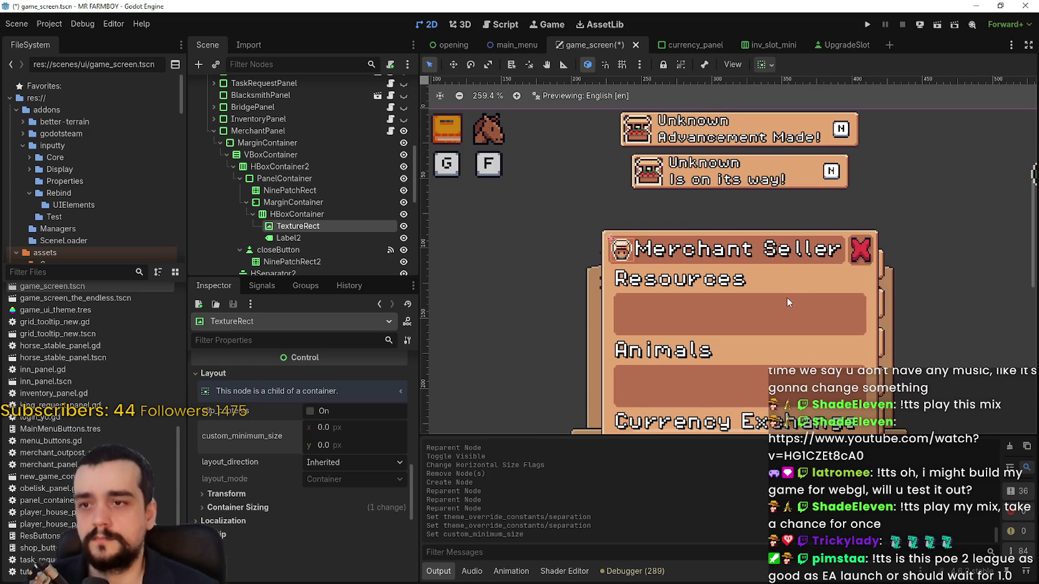
scroll(660, 282, "up", 17)
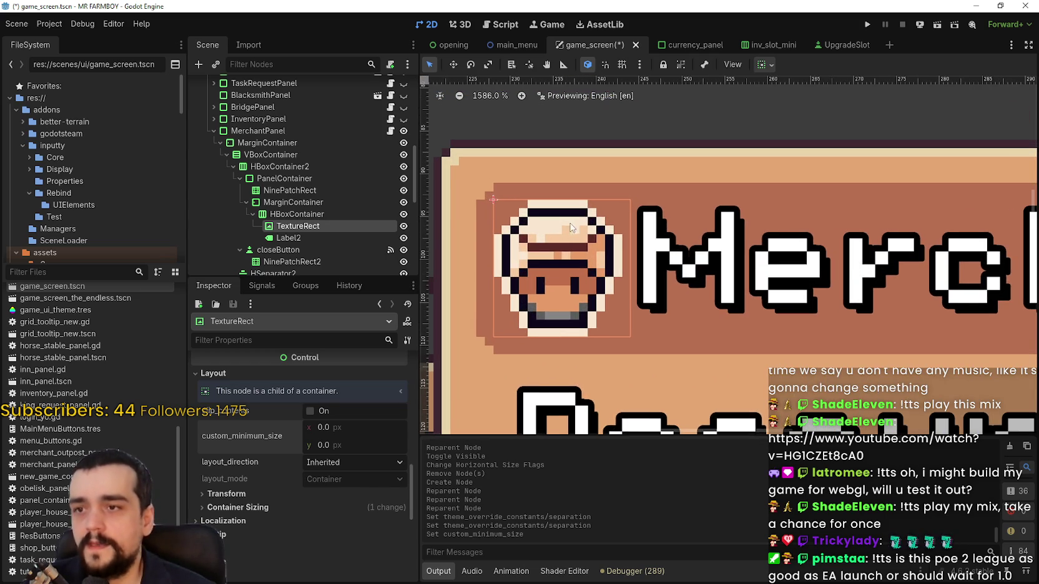
scroll(580, 226, "down", 12)
scroll(580, 226, "down", 6)
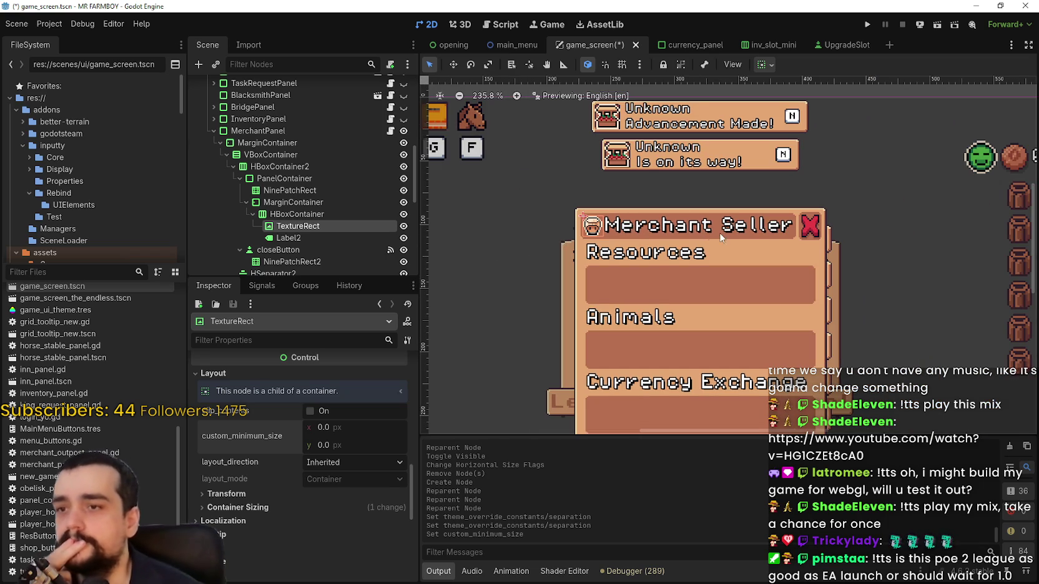
scroll(586, 213, "down", 2)
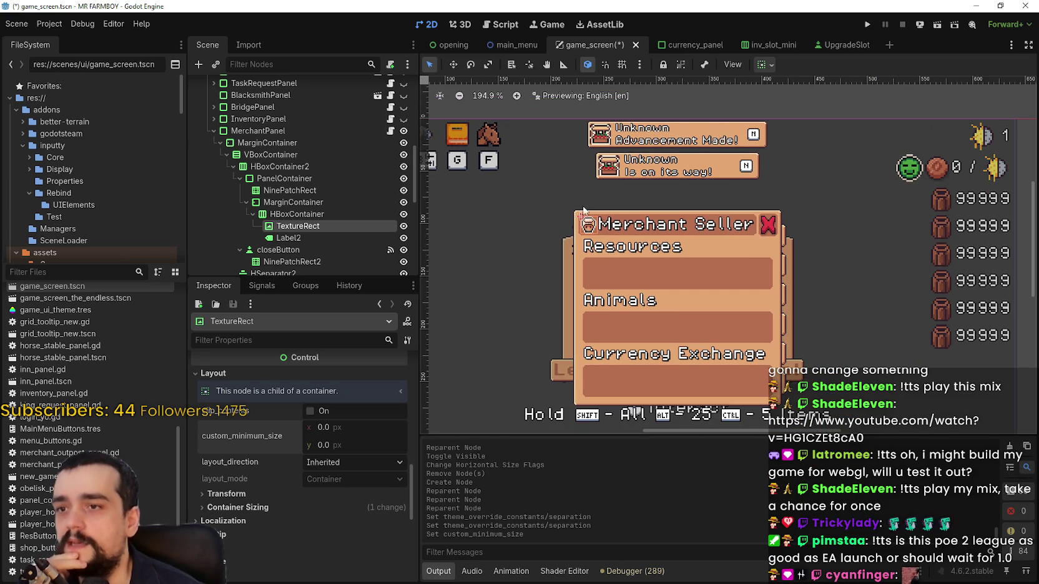
scroll(560, 196, "up", 3)
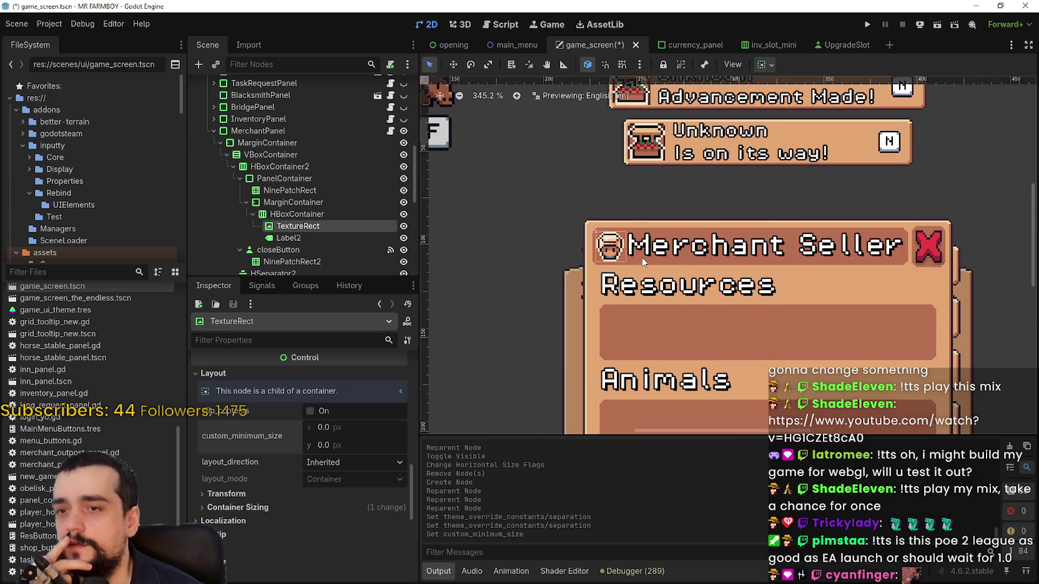
scroll(643, 249, "up", 4)
Set the icon's custom minimum size to 18 × 18.
left_click(373, 427)
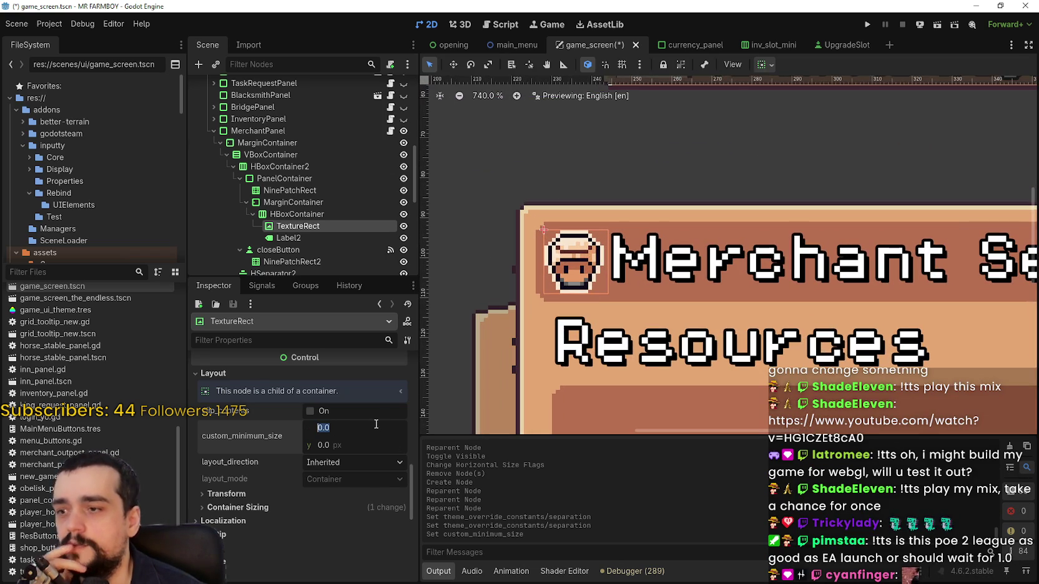
type("18")
key("Return")
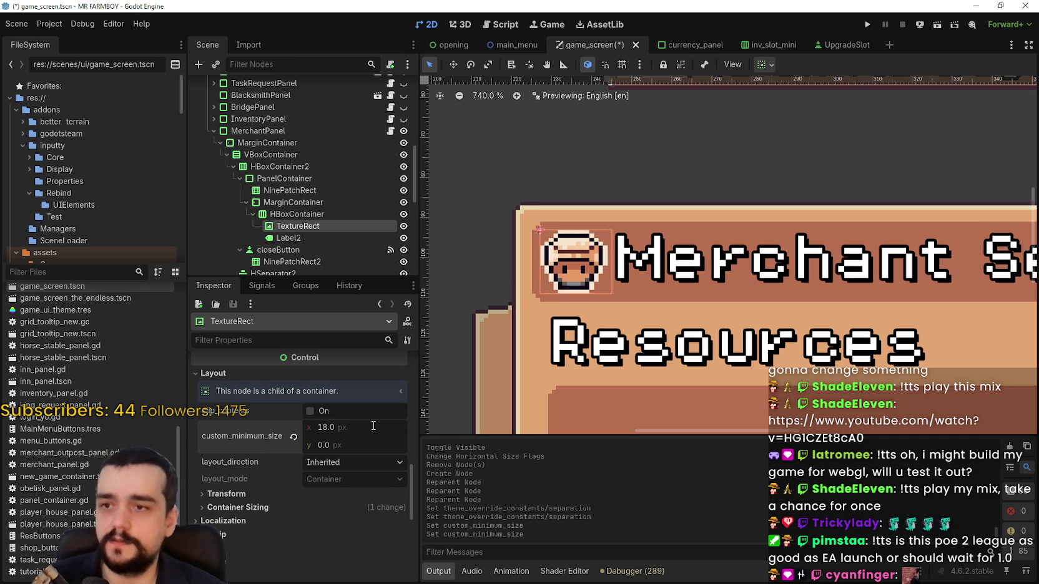
key("Return")
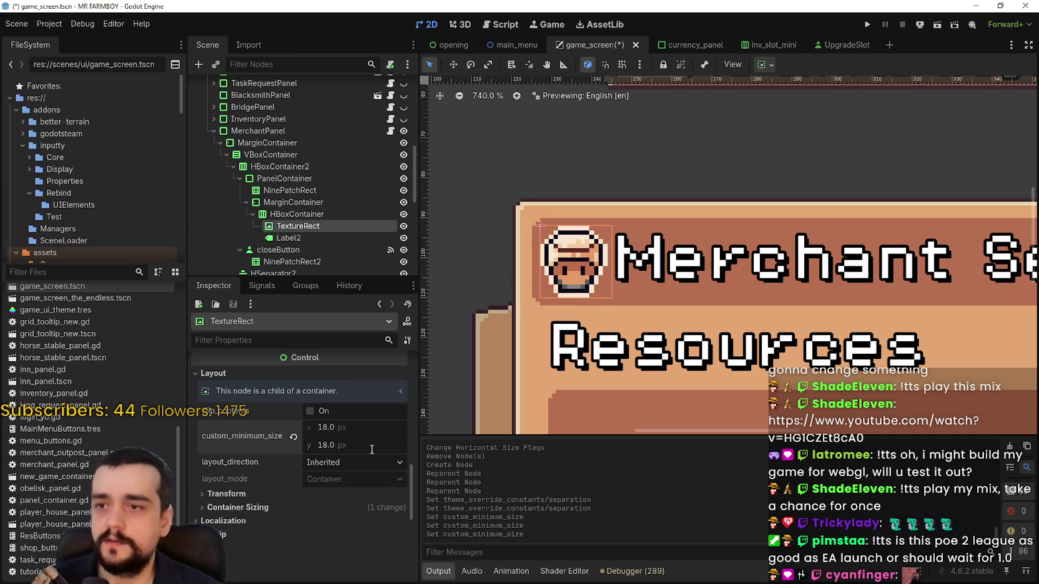
scroll(616, 311, "down", 4)
scroll(683, 307, "up", 2)
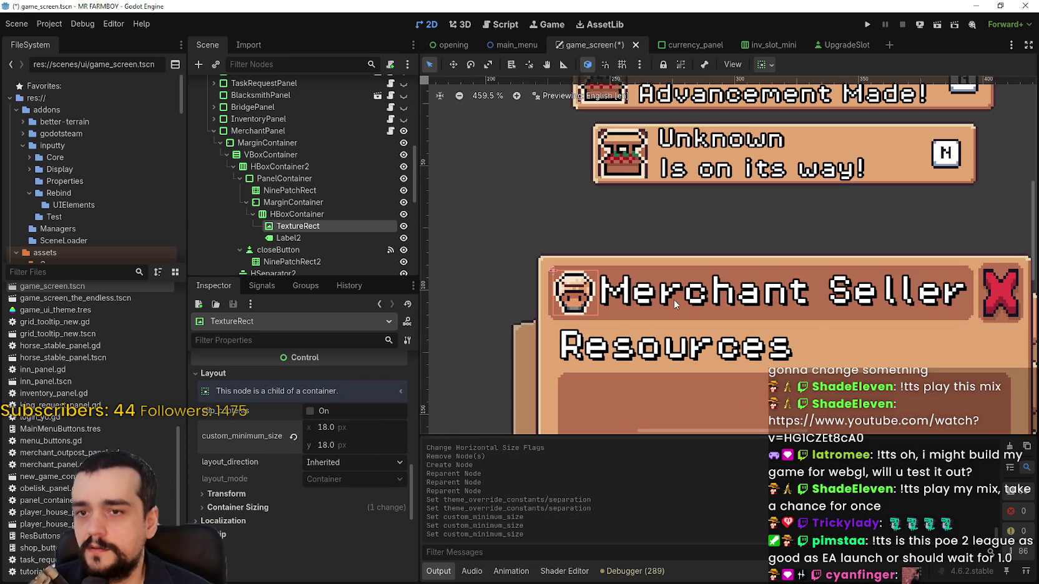
scroll(605, 279, "up", 4)
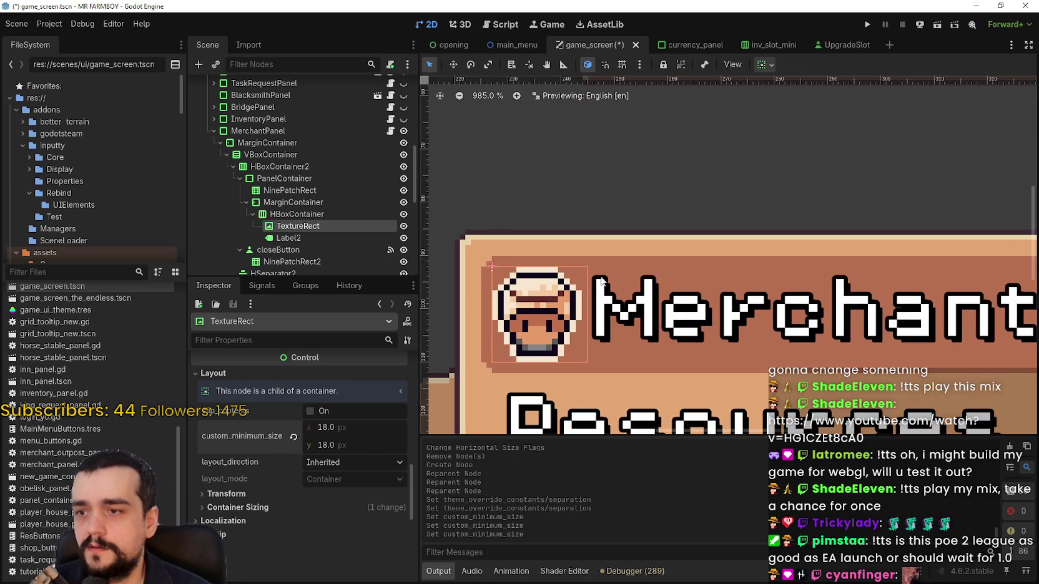
scroll(663, 306, "down", 5)
scroll(662, 306, "up", 3)
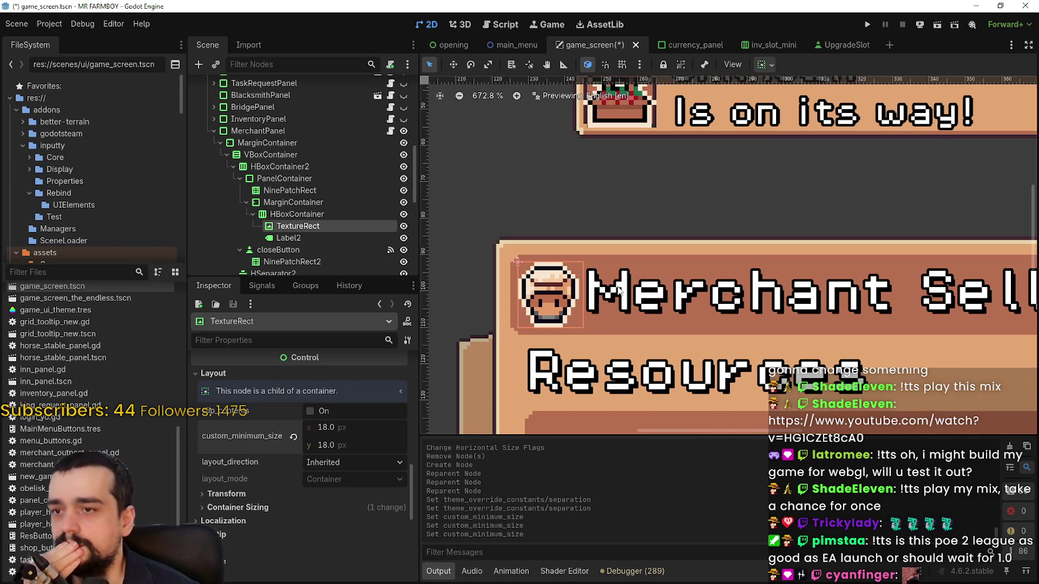
left_click(349, 238)
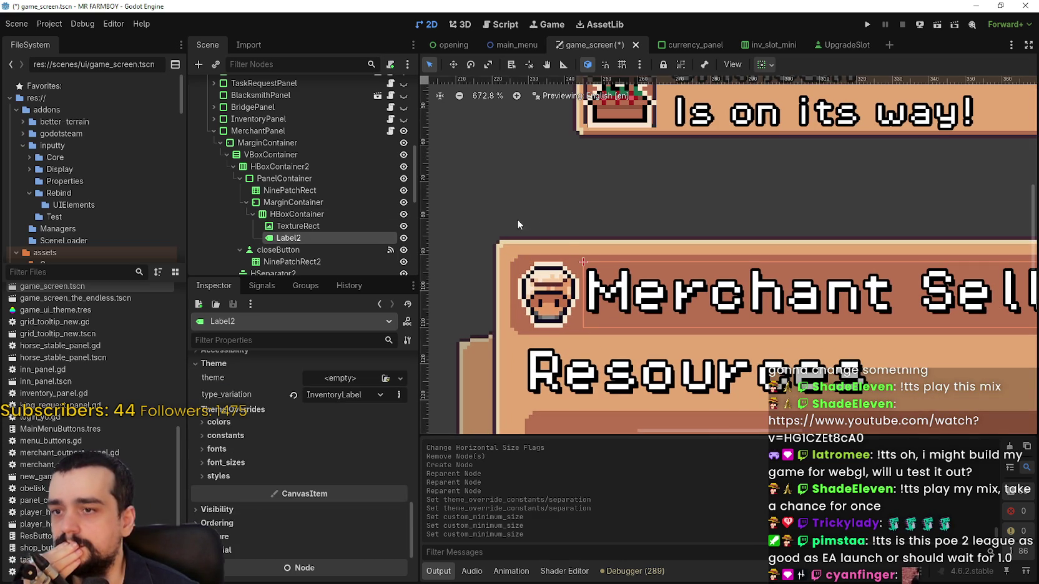
Set Label2's text vertical alignment to Center.
scroll(351, 457, "up", 5)
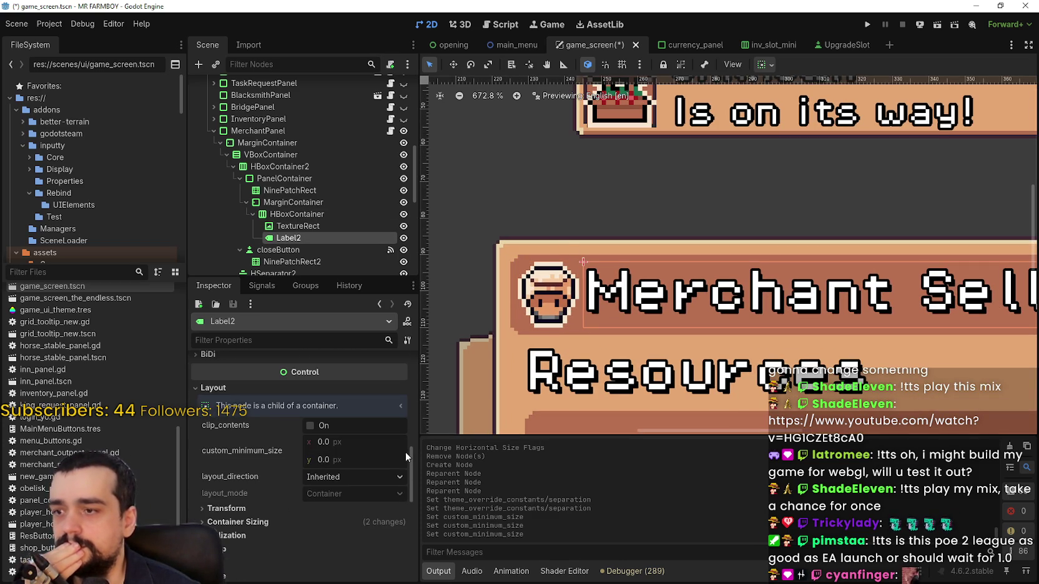
left_click_drag(412, 454, 406, 371)
left_click(329, 427)
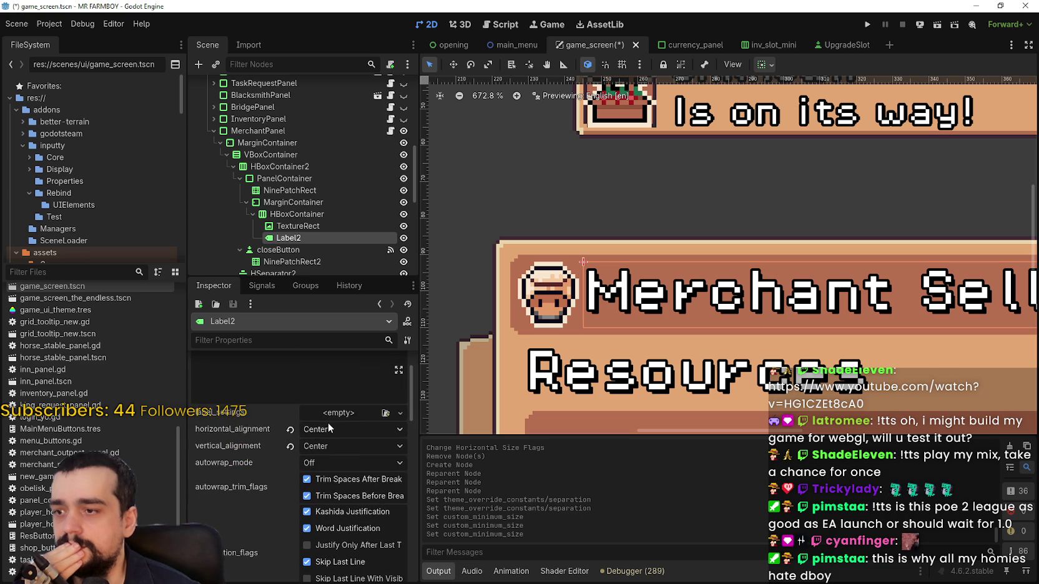
left_click(343, 459)
left_click(340, 446)
left_click(351, 474)
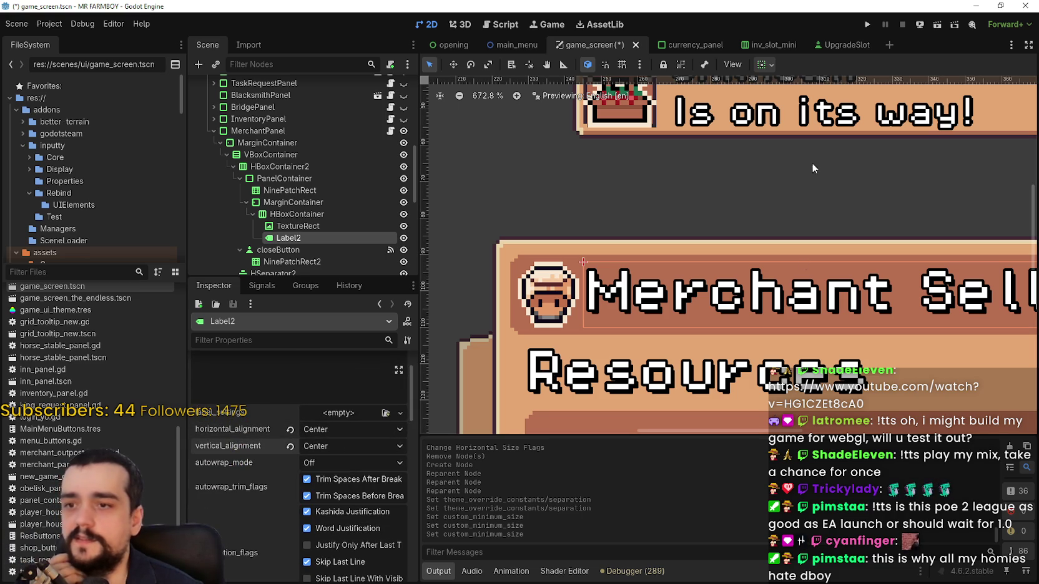
Set Label2's container sizing to center horizontally and vertically.
left_click(763, 65)
left_click(828, 106)
left_click(789, 106)
left_click(789, 171)
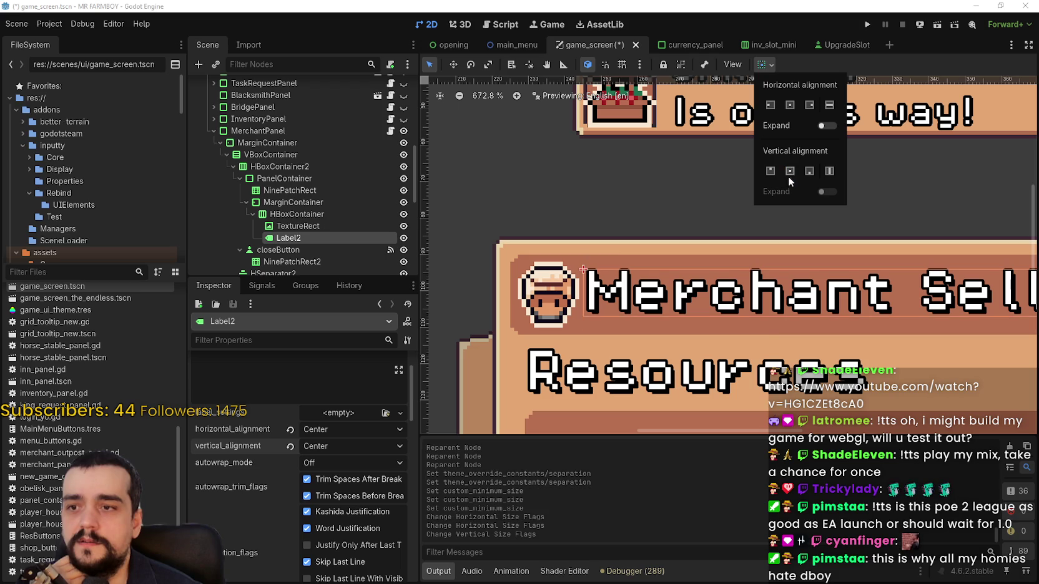
Compare the HBoxContainer and Label2 properties by switching between them.
left_click(306, 216)
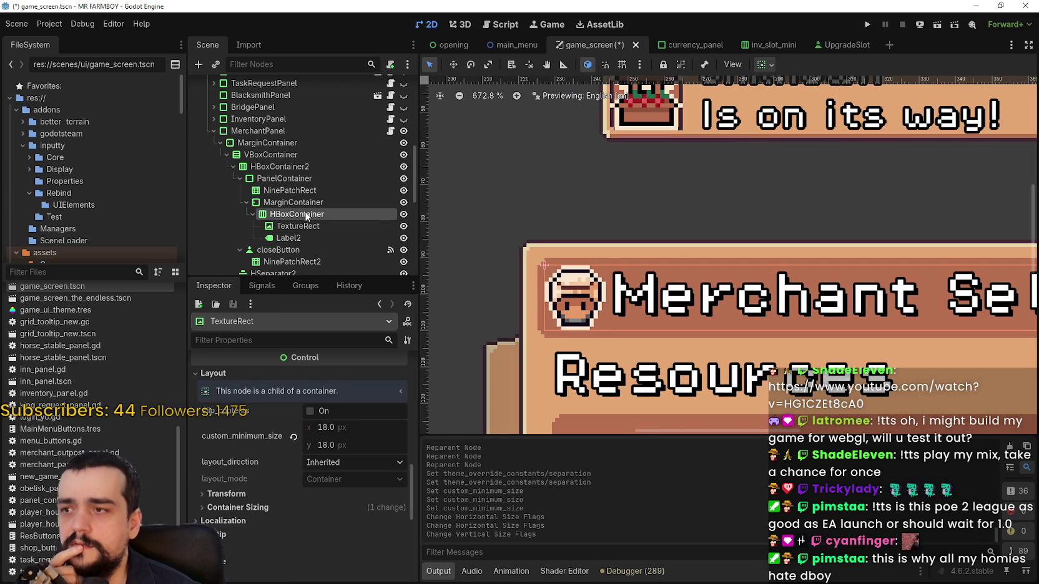
scroll(623, 304, "up", 4)
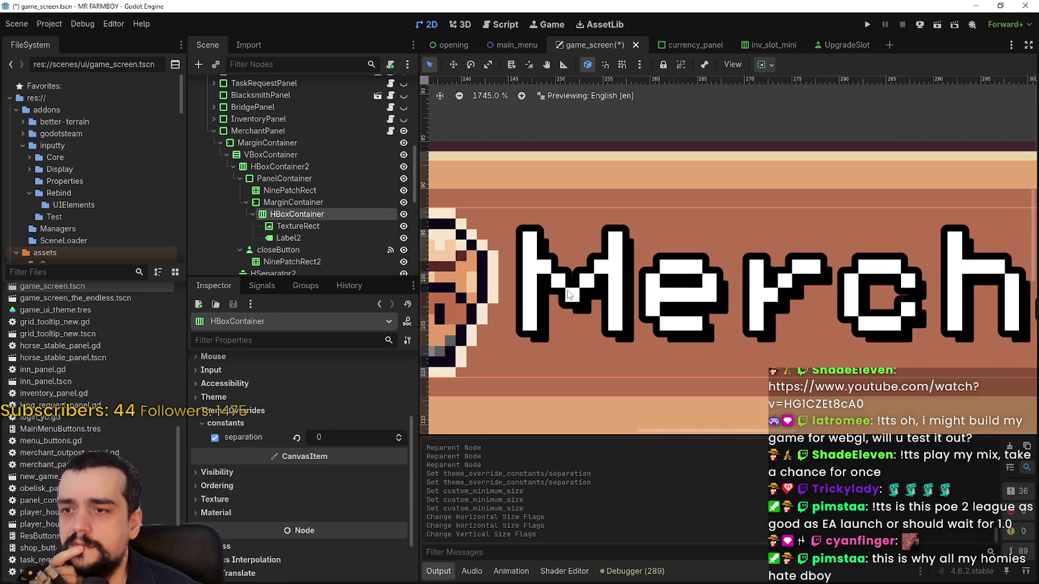
left_click(306, 238)
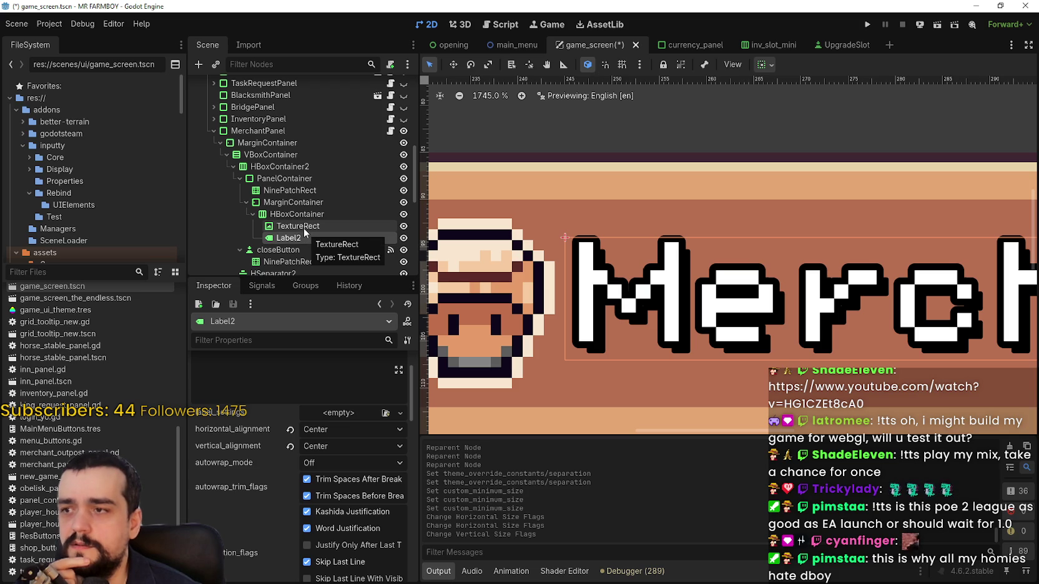
left_click(307, 214)
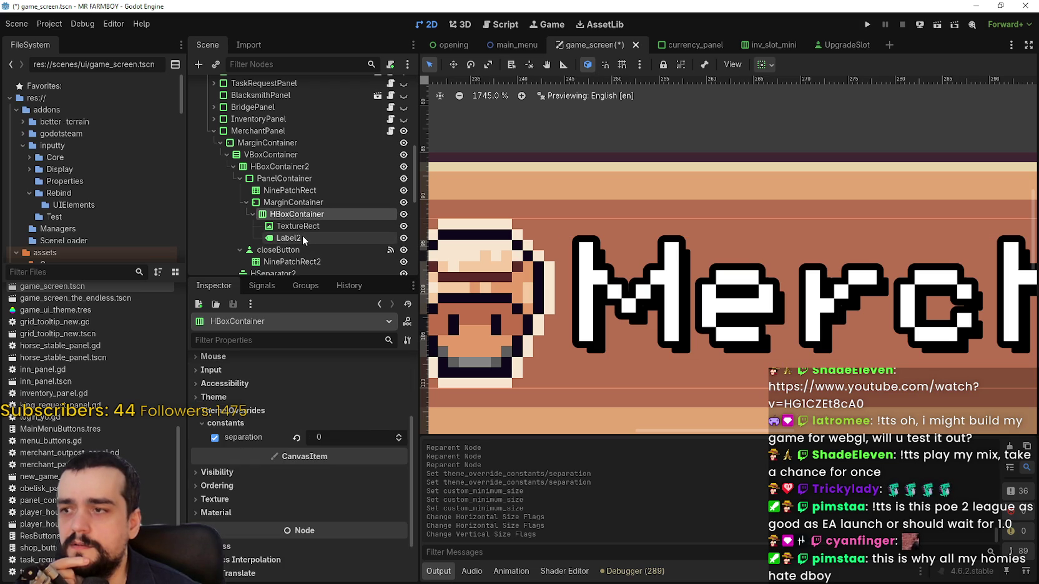
left_click(302, 238)
left_click(303, 215)
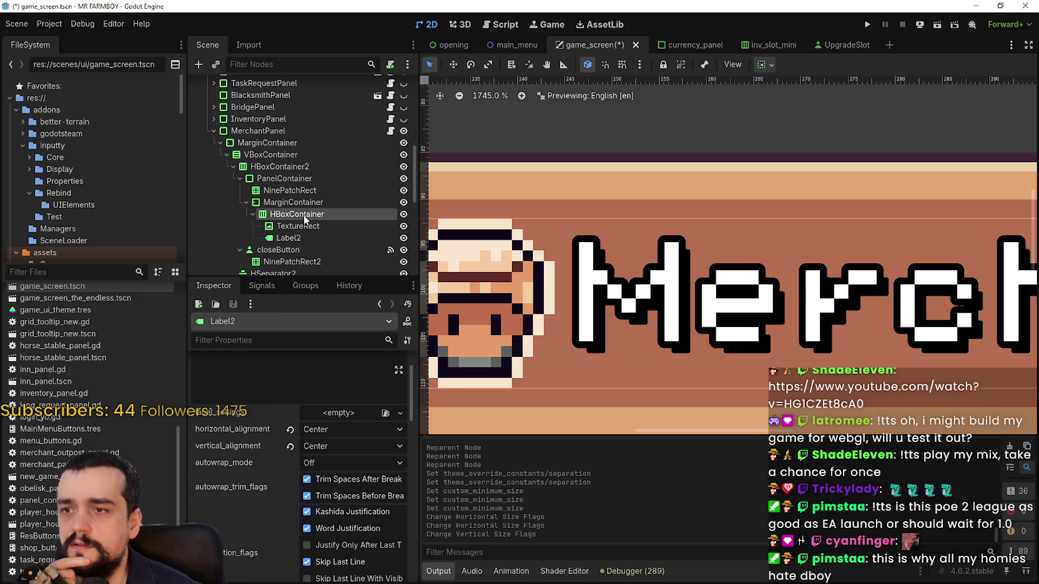
left_click(308, 240)
left_click(309, 217)
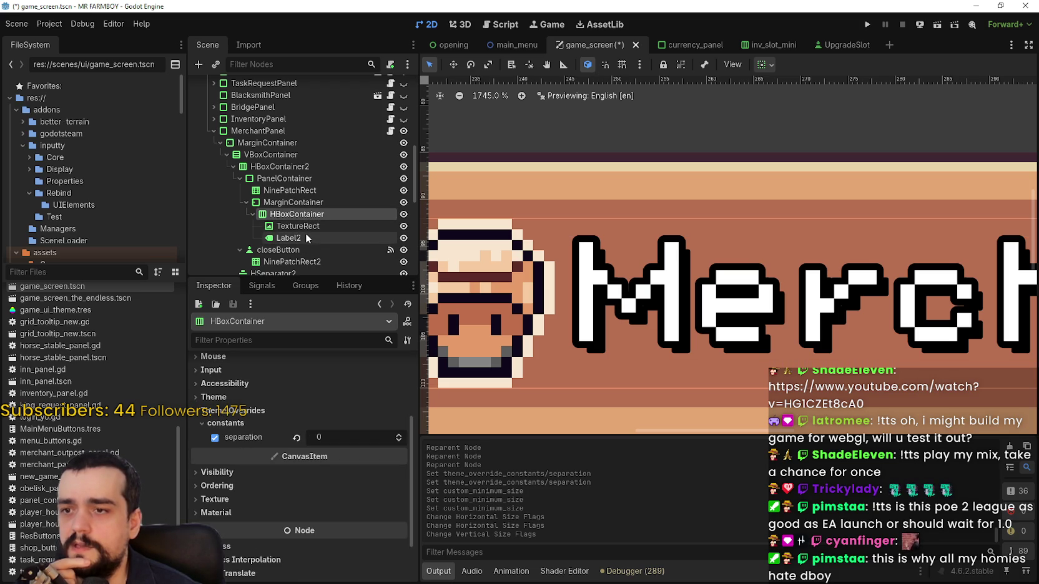
Switch Label2's container sizing to Fill horizontally and vertically.
left_click(306, 238)
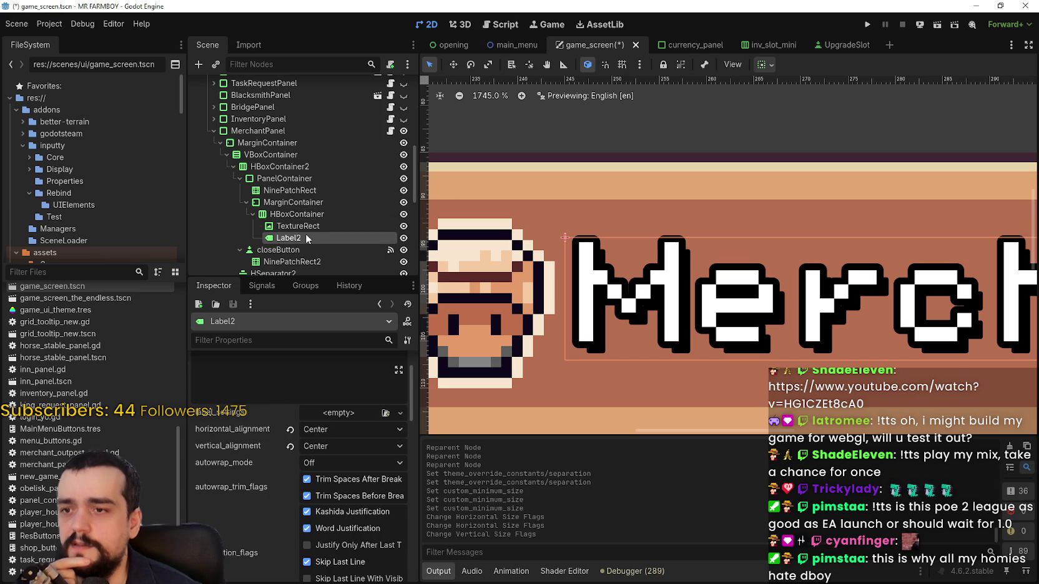
left_click(765, 64)
left_click(829, 105)
left_click(829, 170)
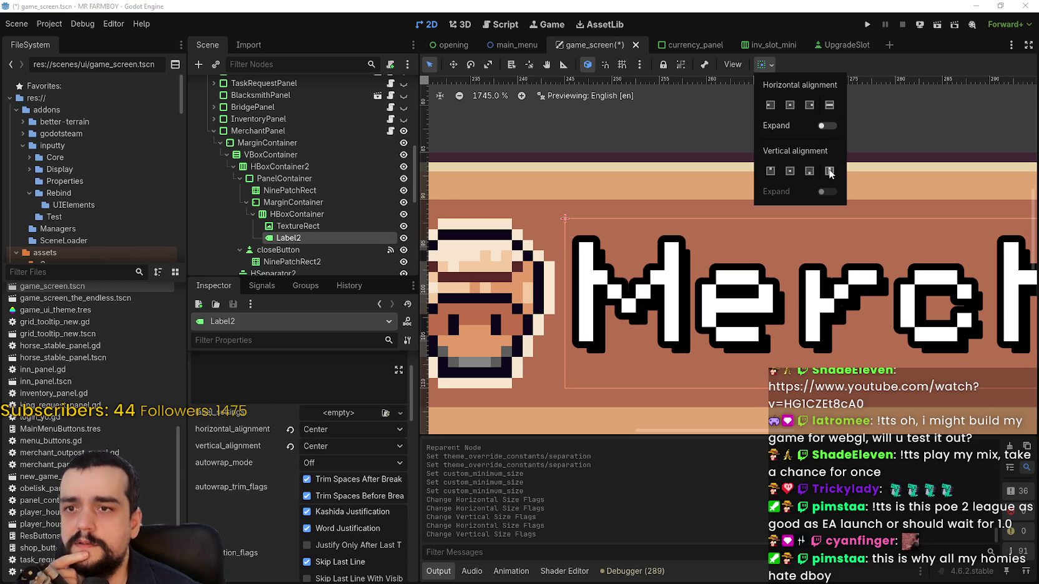
left_click(790, 171)
left_click(829, 171)
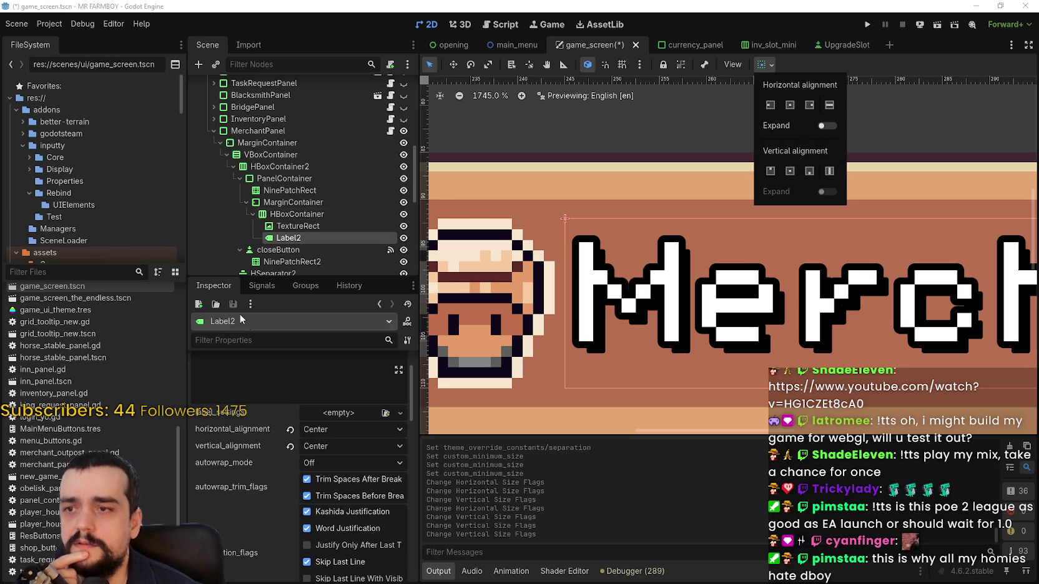
left_click(343, 468)
left_click(343, 467)
scroll(344, 493, "down", 3)
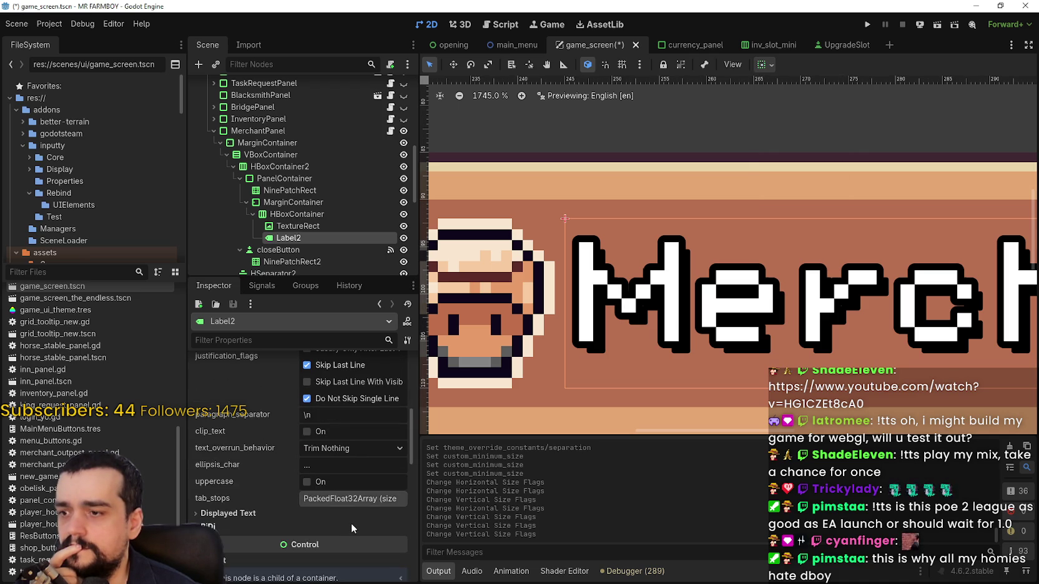
scroll(348, 516, "down", 8)
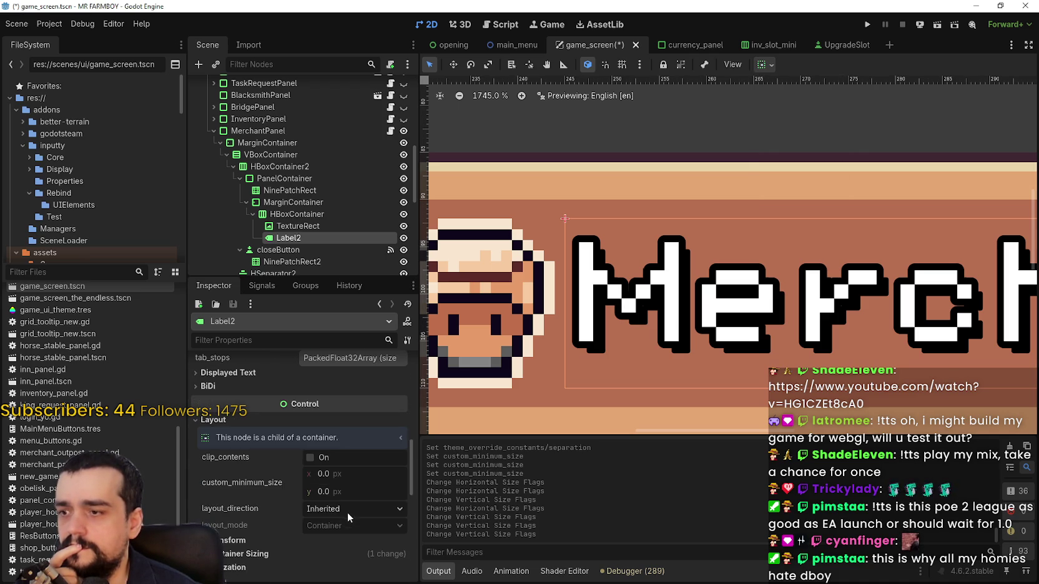
scroll(263, 424, "up", 5)
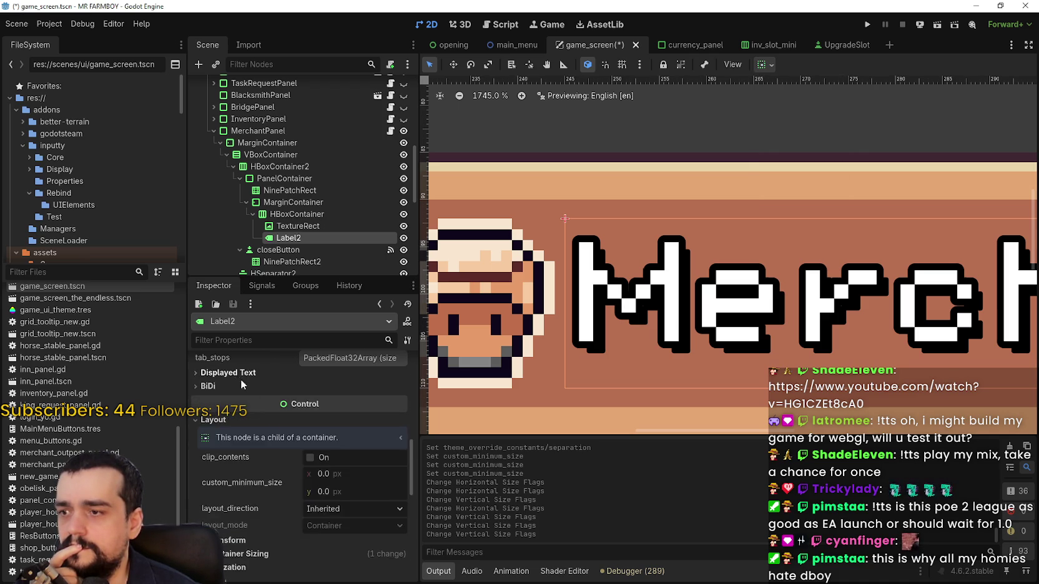
scroll(275, 431, "down", 15)
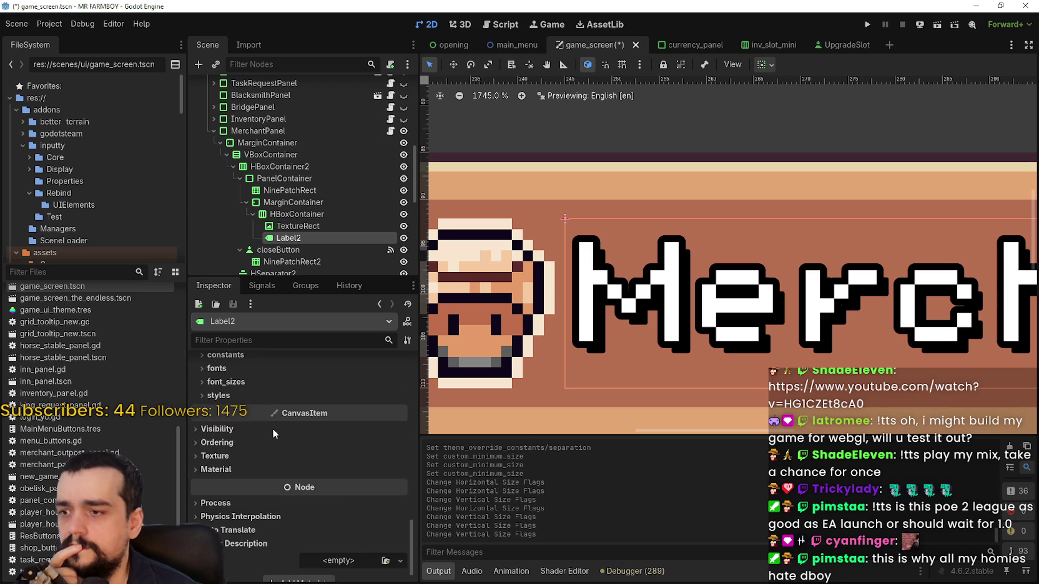
scroll(272, 429, "up", 5)
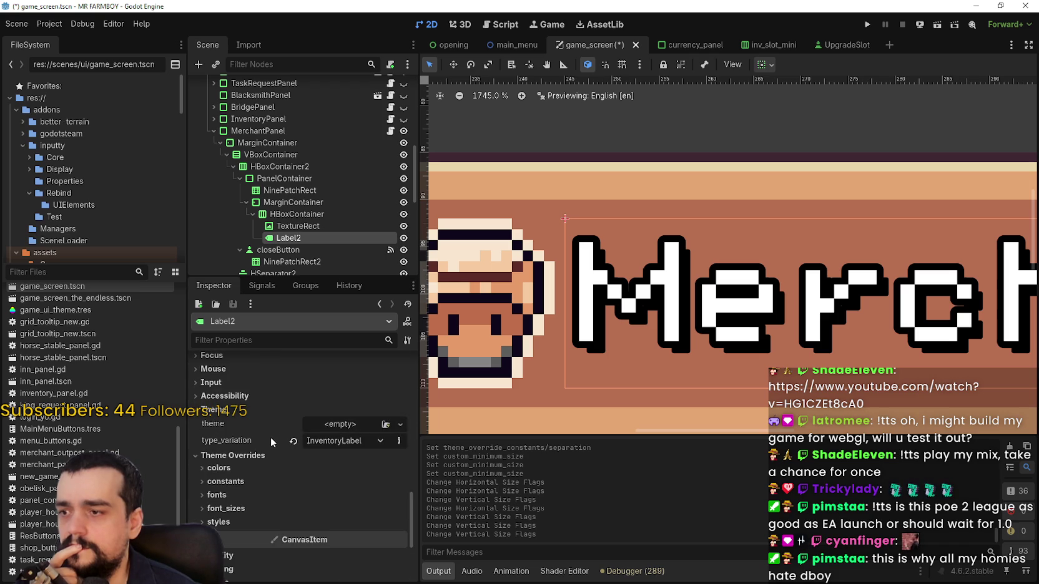
left_click(243, 482)
scroll(247, 479, "down", 2)
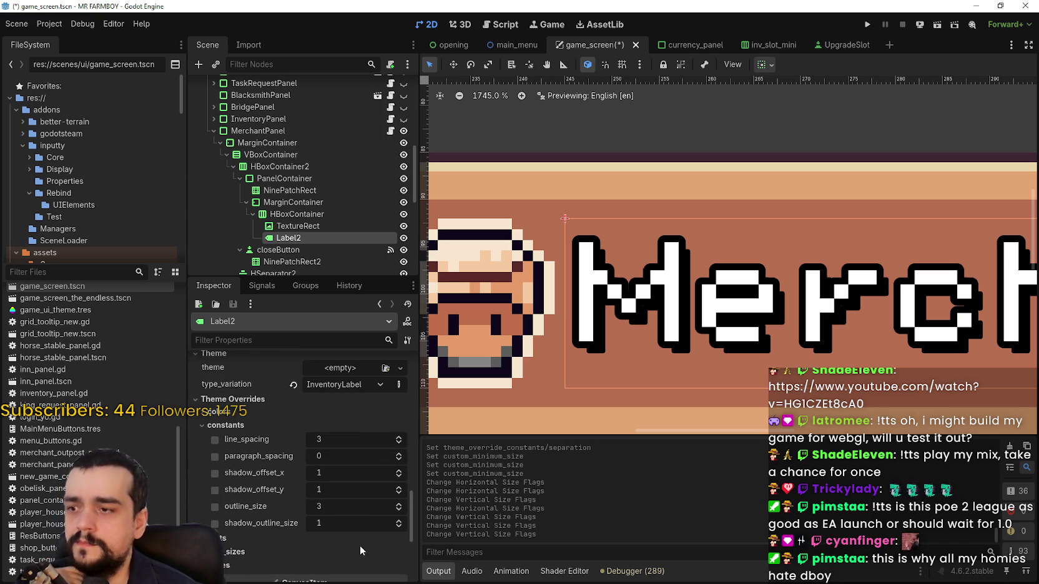
scroll(357, 537, "up", 10)
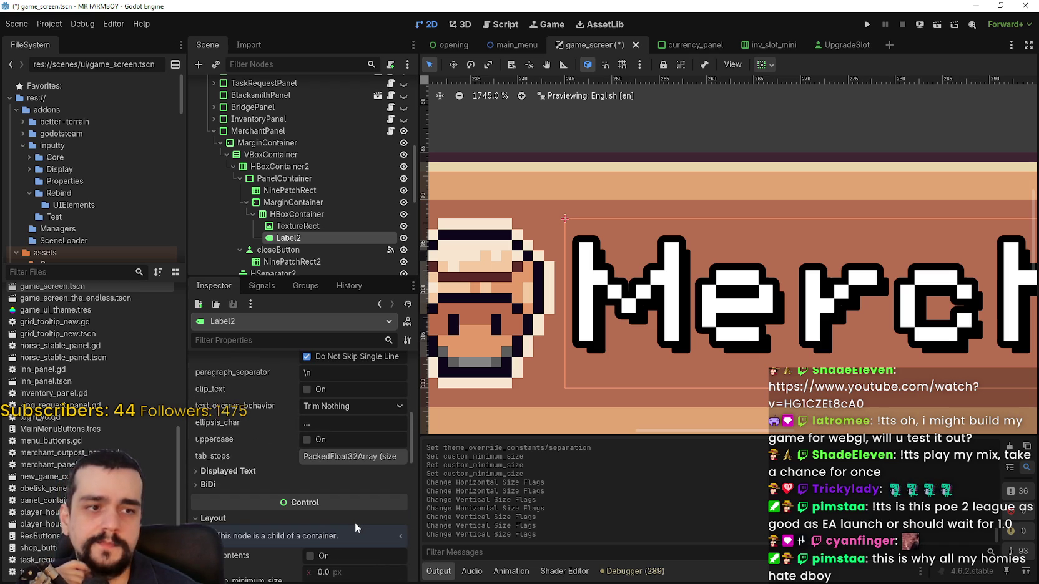
scroll(354, 523, "up", 2)
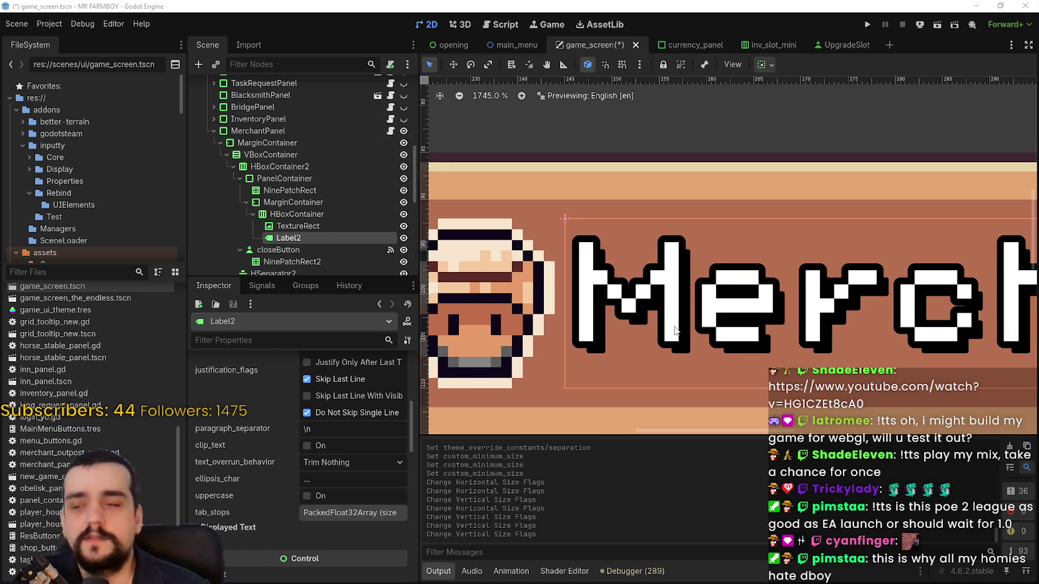
scroll(674, 332, "down", 5)
scroll(711, 269, "down", 4)
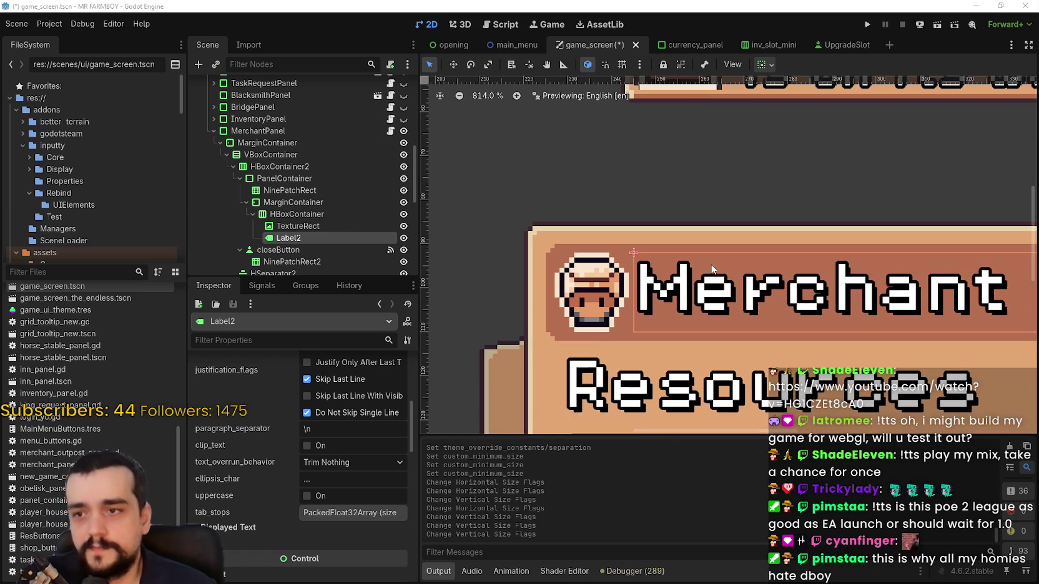
scroll(712, 284, "down", 2)
scroll(320, 230, "down", 2)
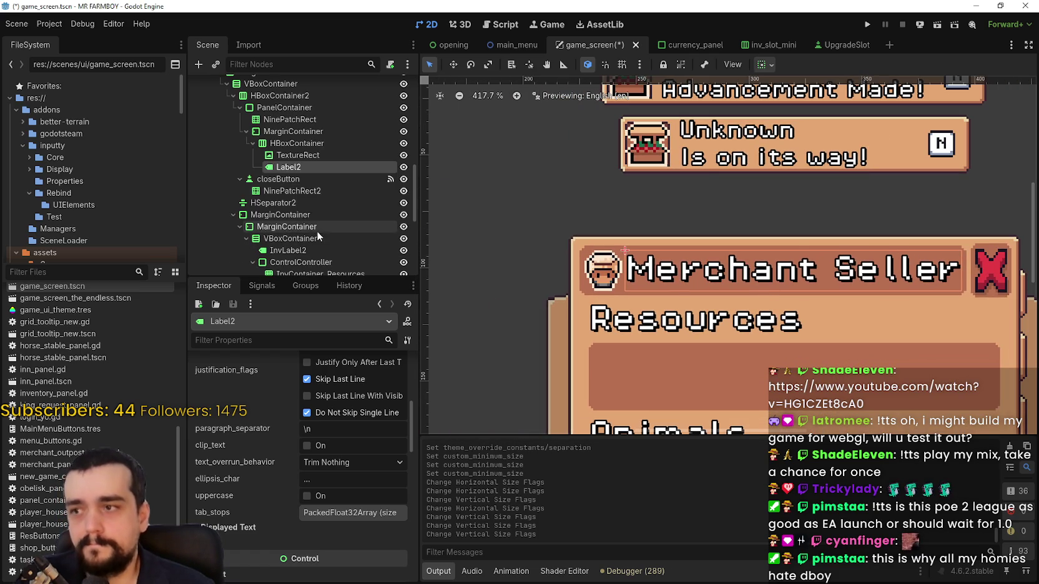
left_click(289, 181)
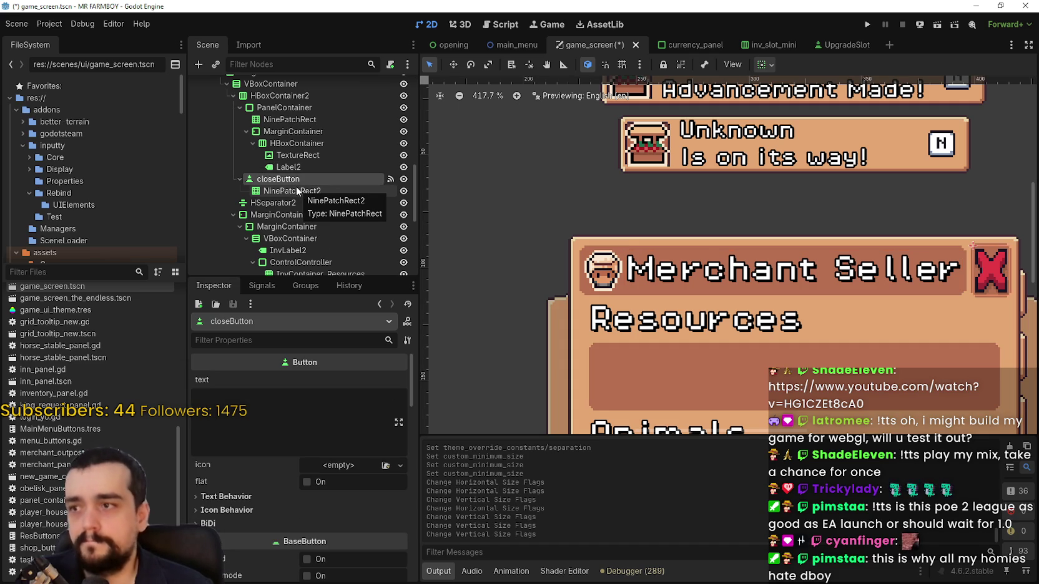
Fold the MarginContainer under the title's PanelContainer and select the NinePatchRect background.
left_click(298, 191)
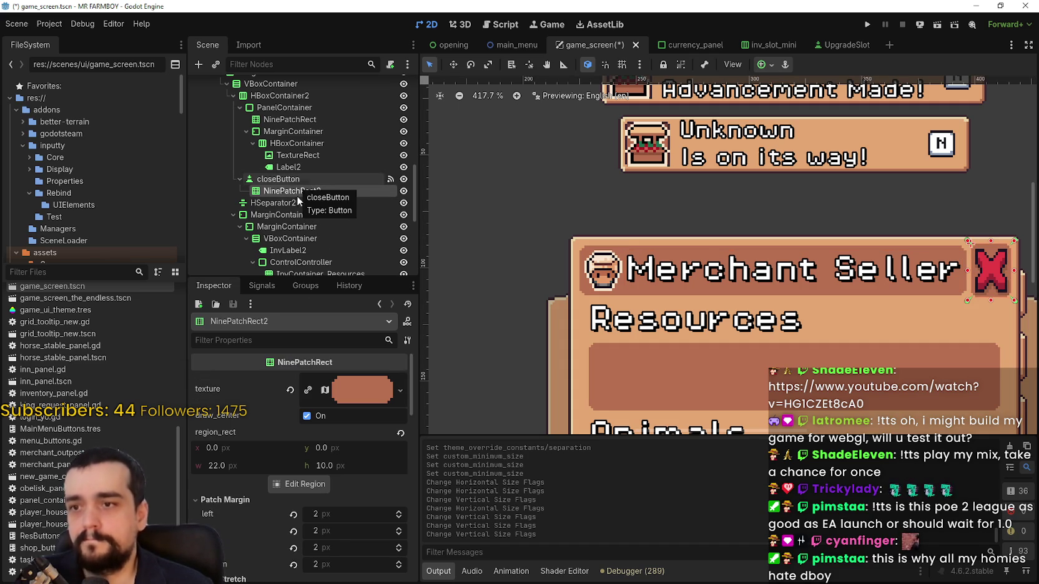
scroll(478, 234, "right", 5)
scroll(479, 234, "up", 1)
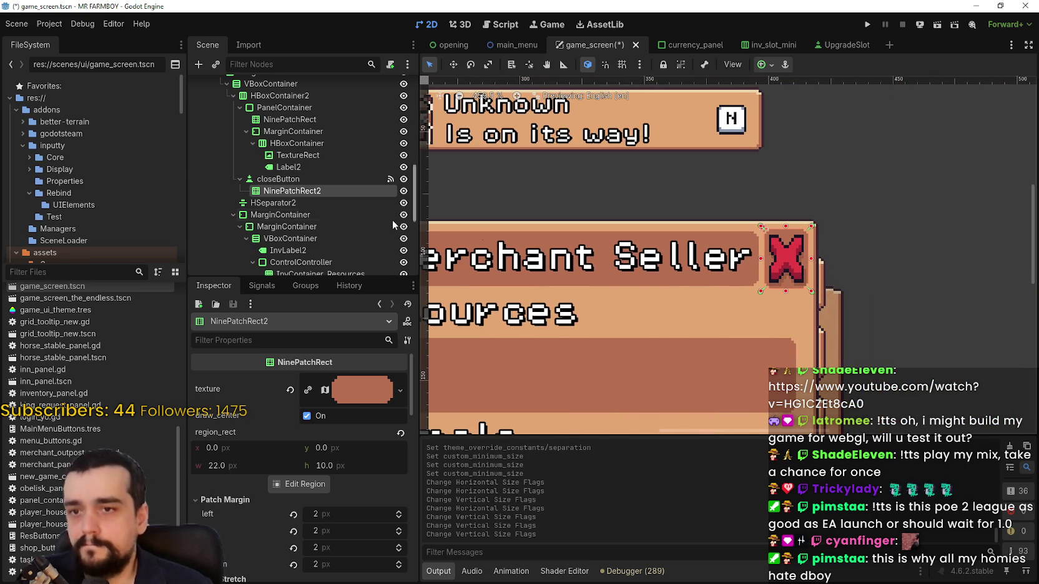
scroll(249, 175, "up", 1)
left_click(240, 131)
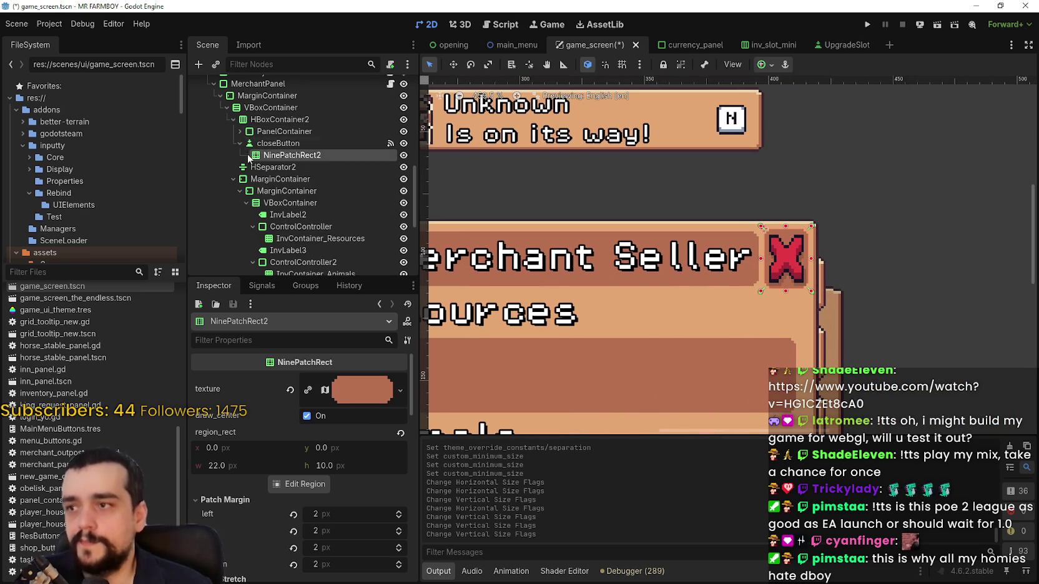
left_click(240, 132)
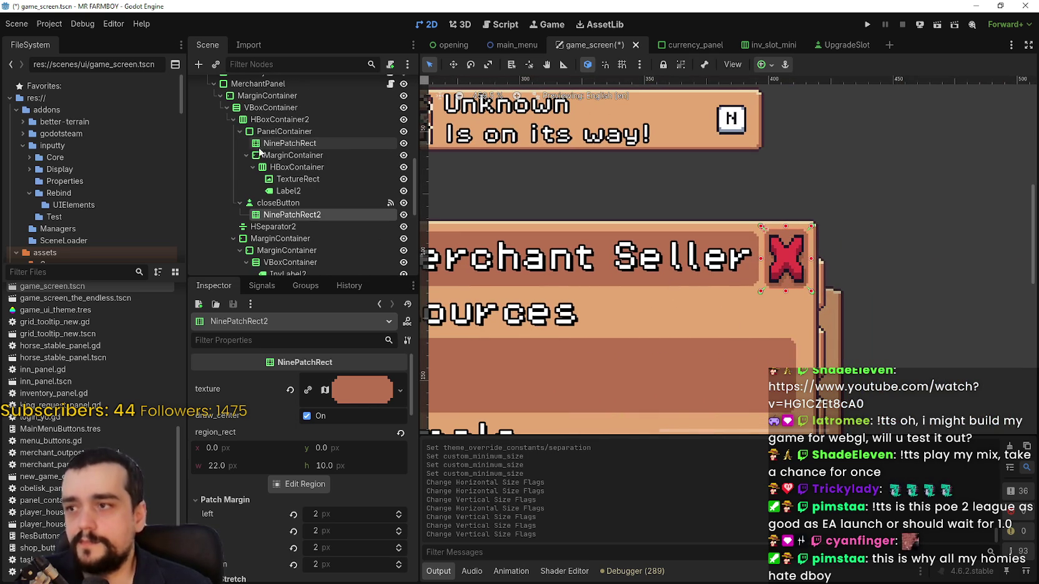
left_click(246, 155)
left_click(262, 131)
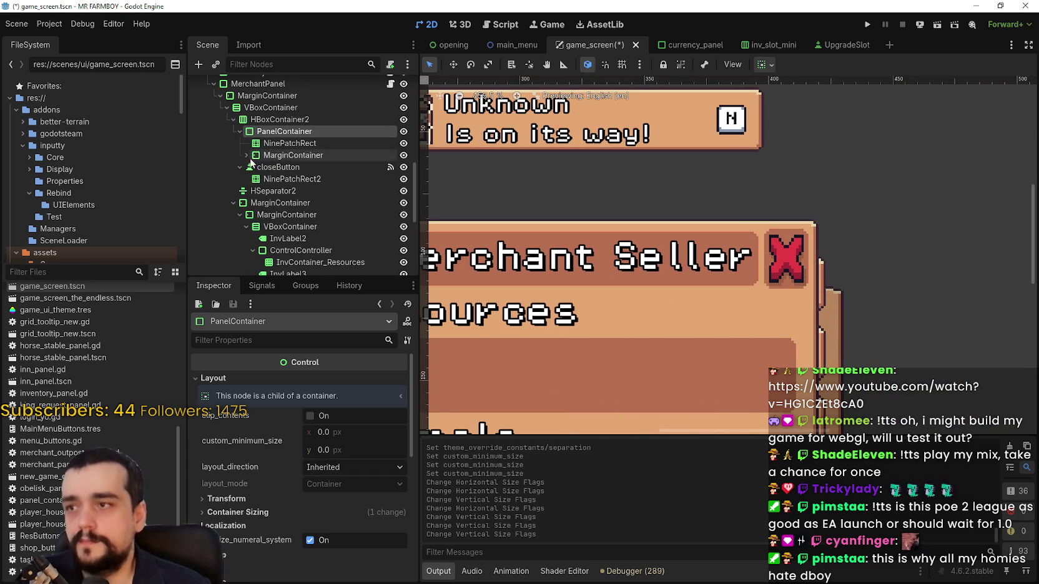
left_click(278, 143)
scroll(681, 274, "down", 1)
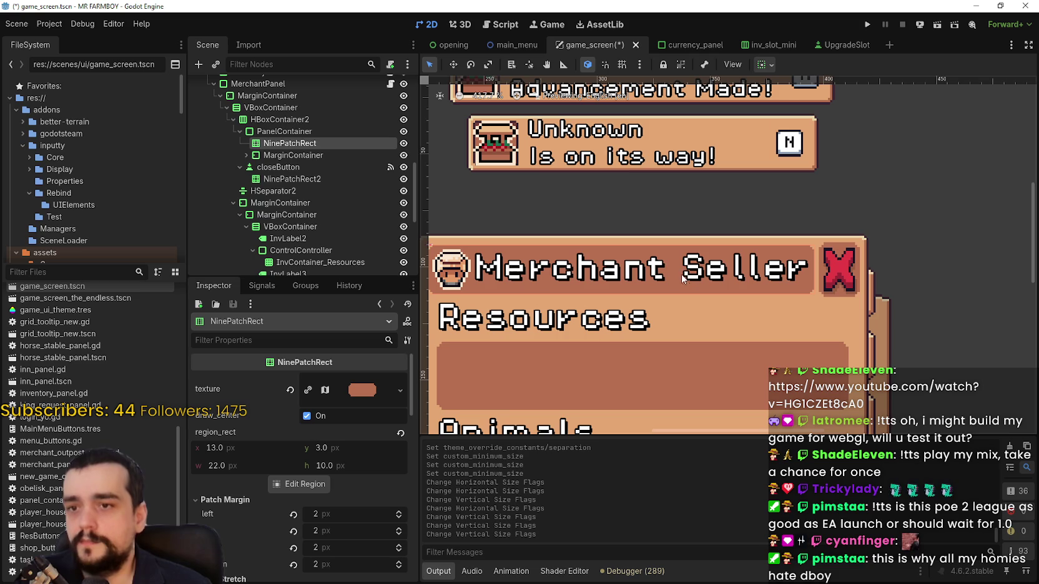
Rename the title's PanelContainer to 'TitleContainer'.
double_click(330, 132)
type("Titl")
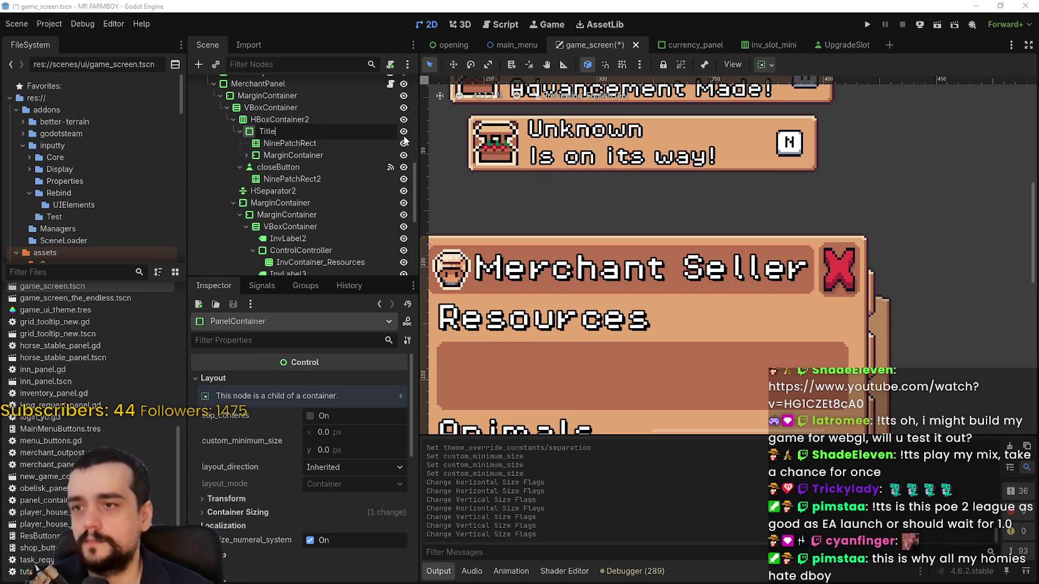
key("Return")
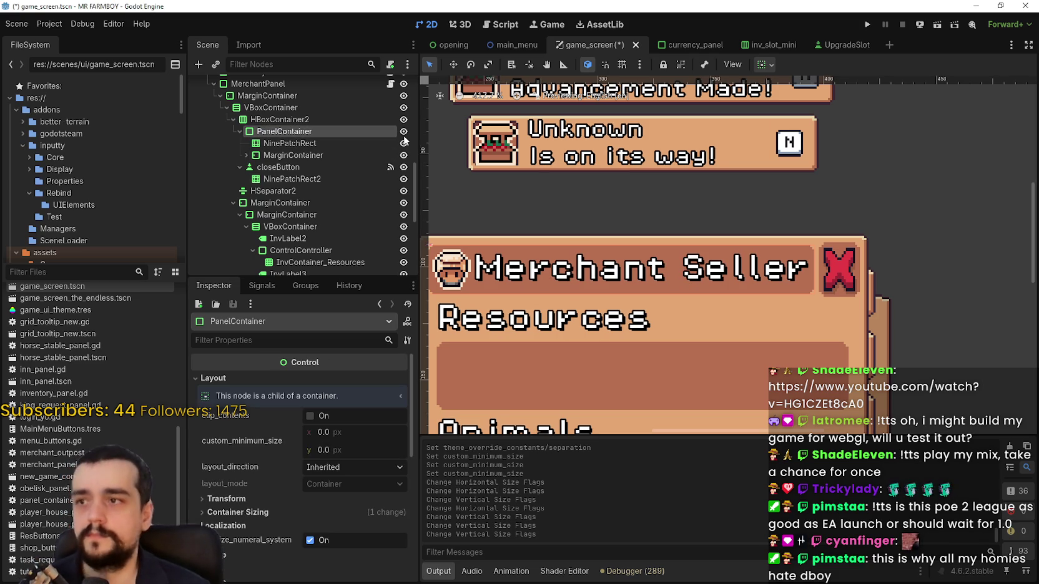
scroll(595, 255, "down", 1)
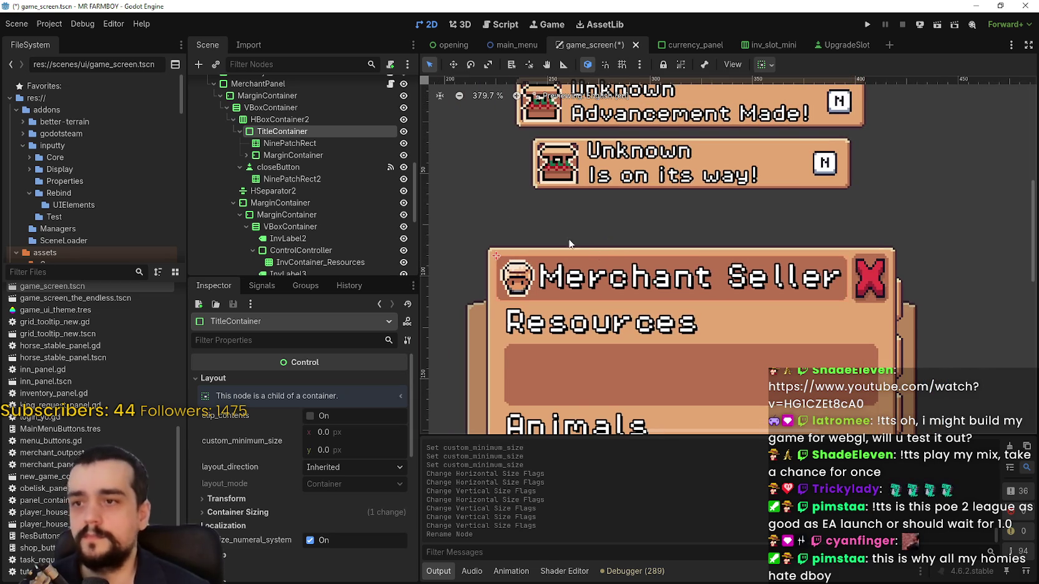
Inspect HBoxContainer2, TitleContainer and the MarginContainer inside it.
left_click(270, 120)
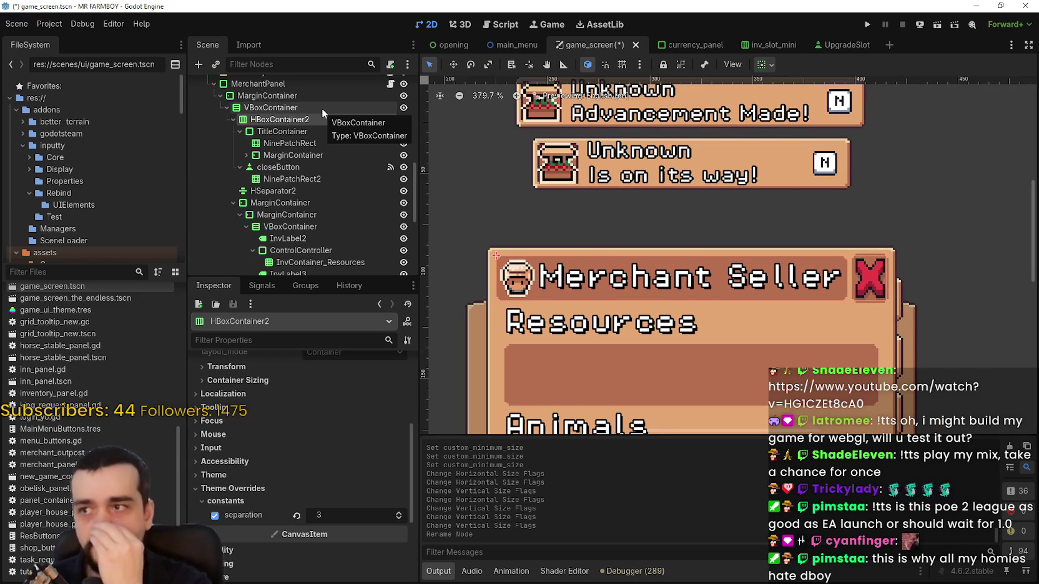
left_click(309, 132)
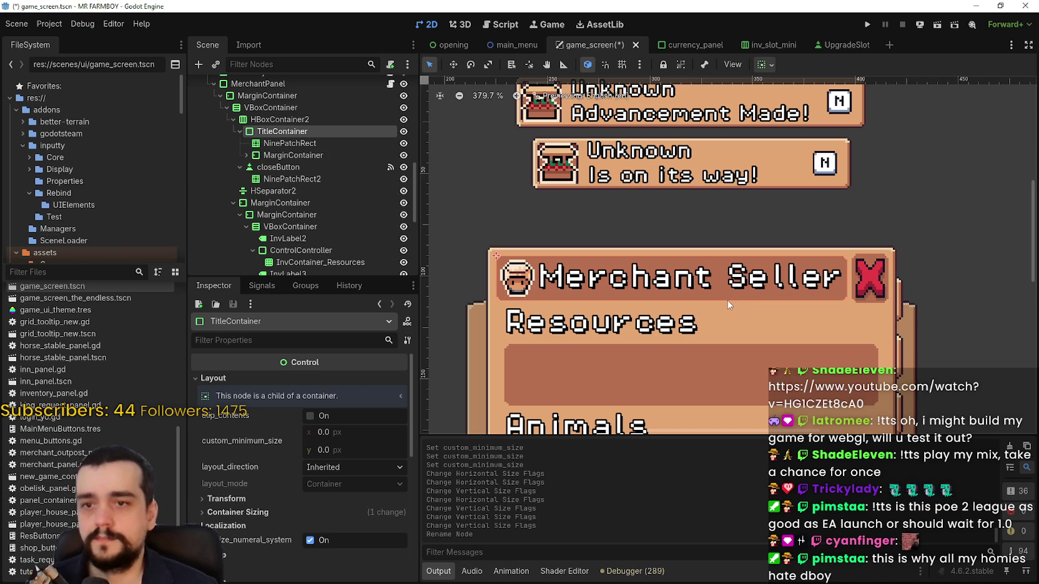
left_click(298, 153)
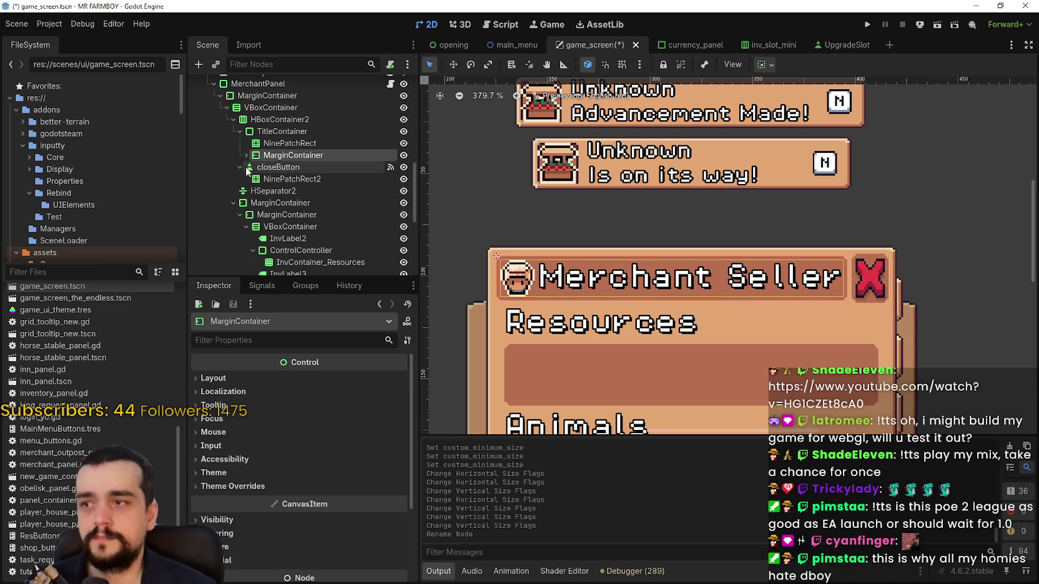
Add a PanelContainer child under HBoxContainer2 and rename it CloseContainer.
right_click(286, 121)
left_click(354, 131)
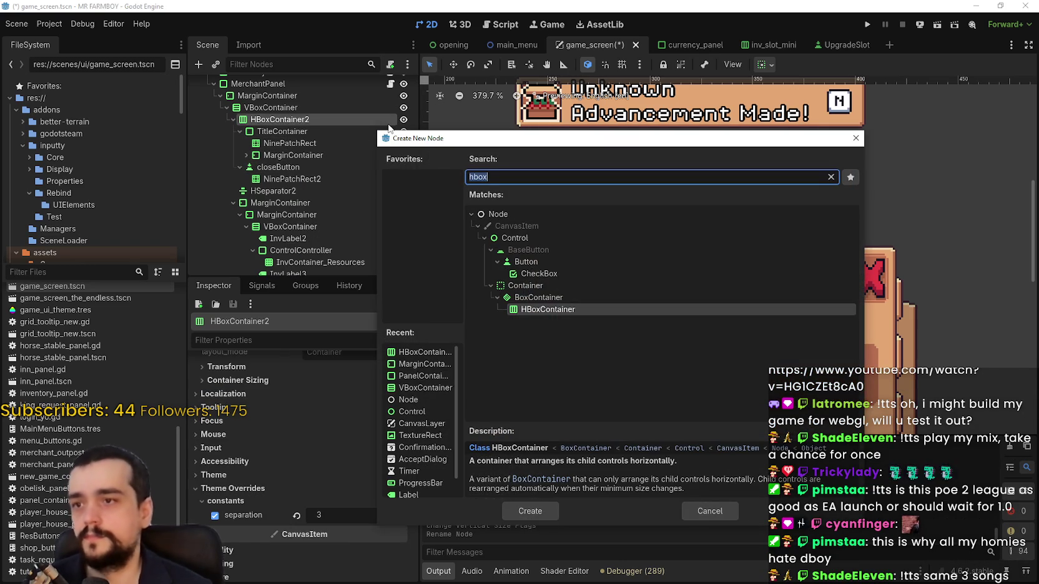
type("panel")
key("Down")
key("Down")
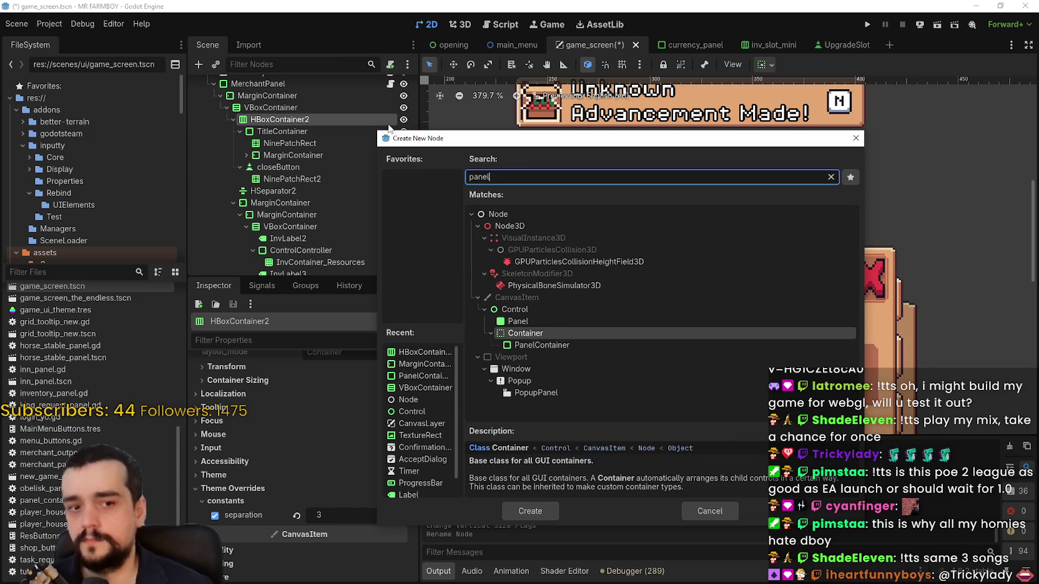
key("Return")
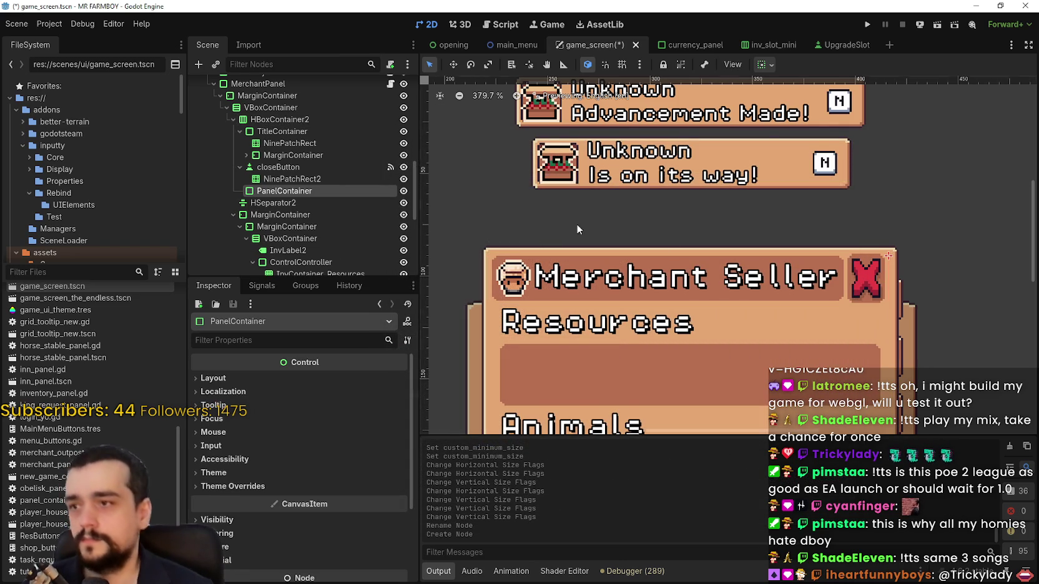
scroll(757, 252, "down", 3)
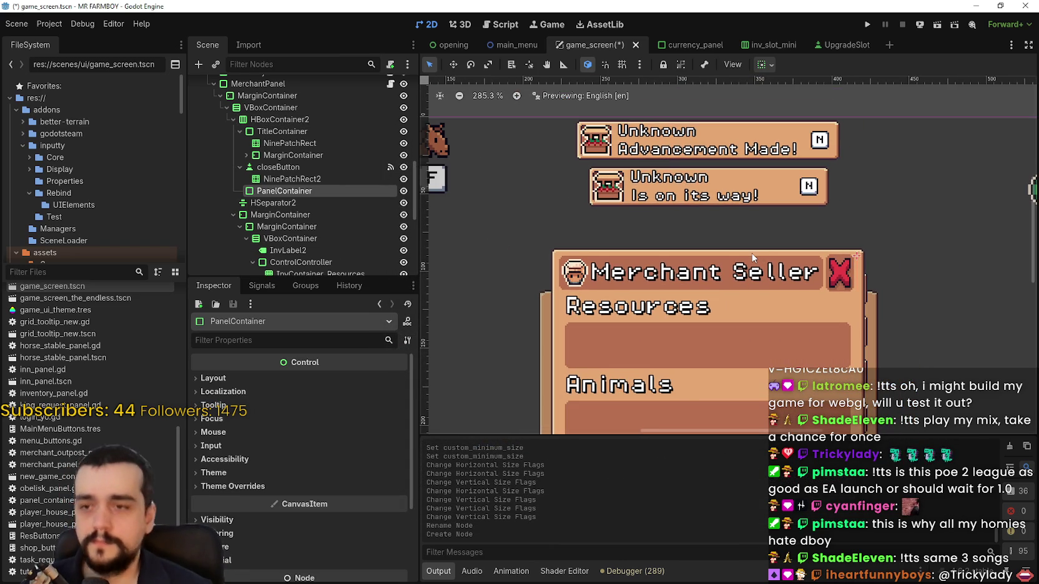
double_click(288, 192)
type("E")
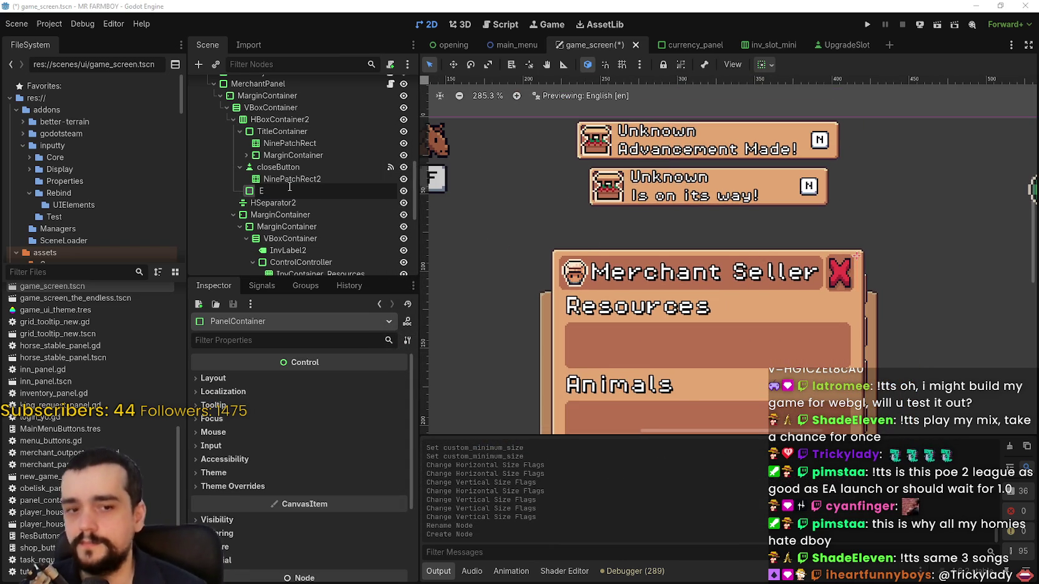
key("BackSpace")
type("CloseContainer")
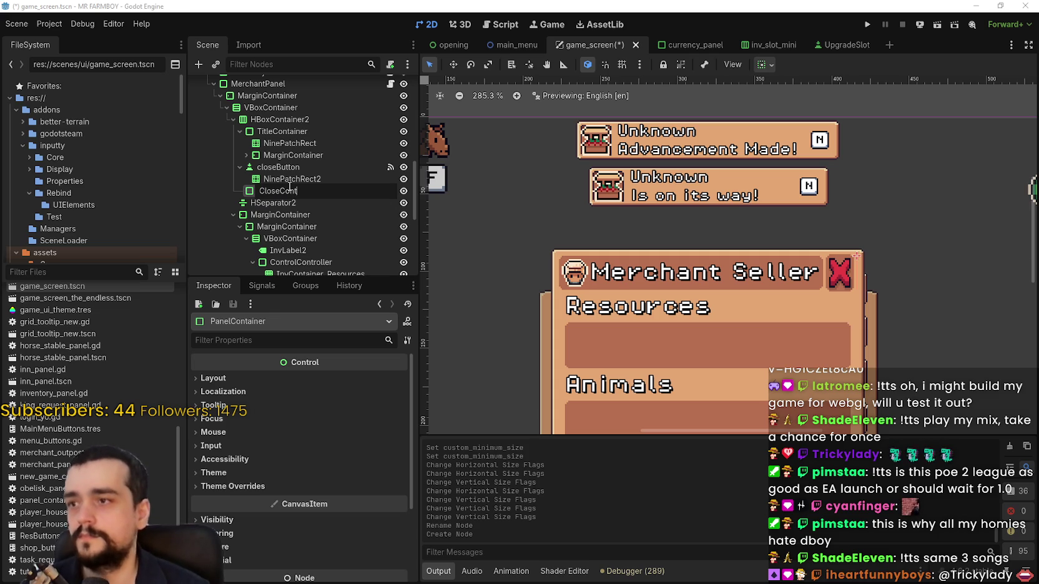
key("Return")
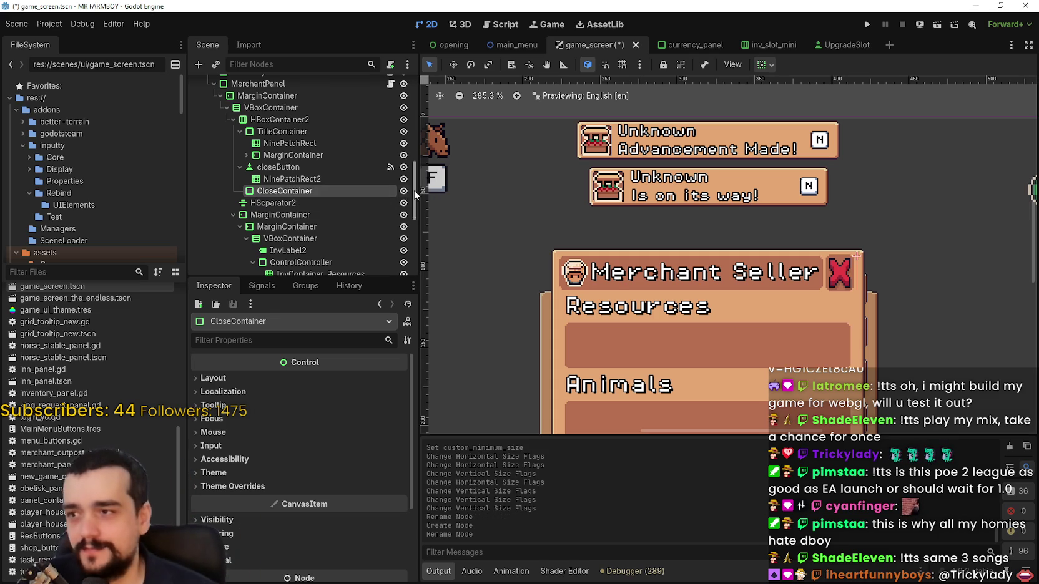
Move closeButton inside CloseContainer in the scene tree.
left_click(289, 180)
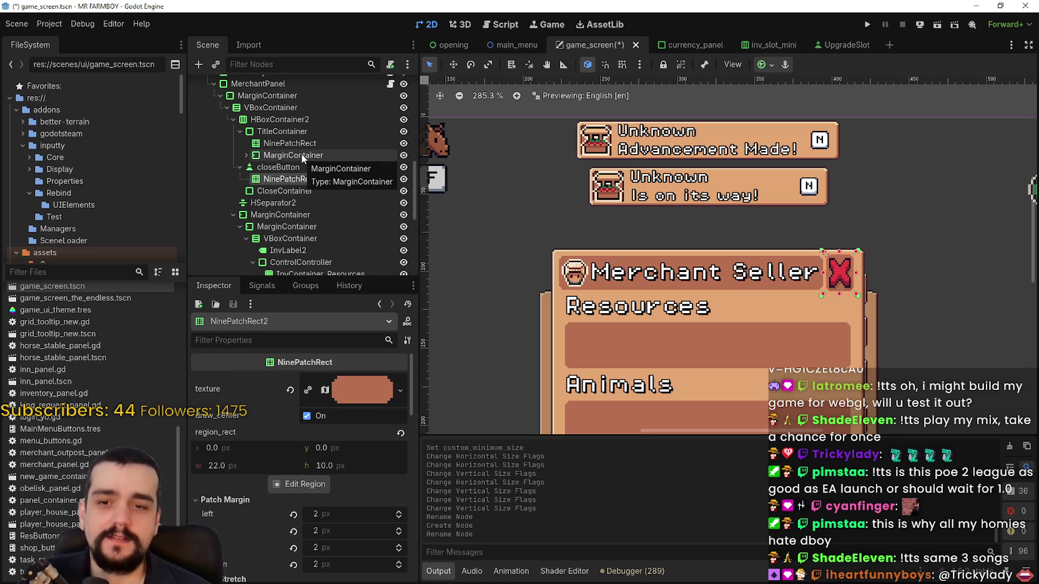
left_click(278, 167)
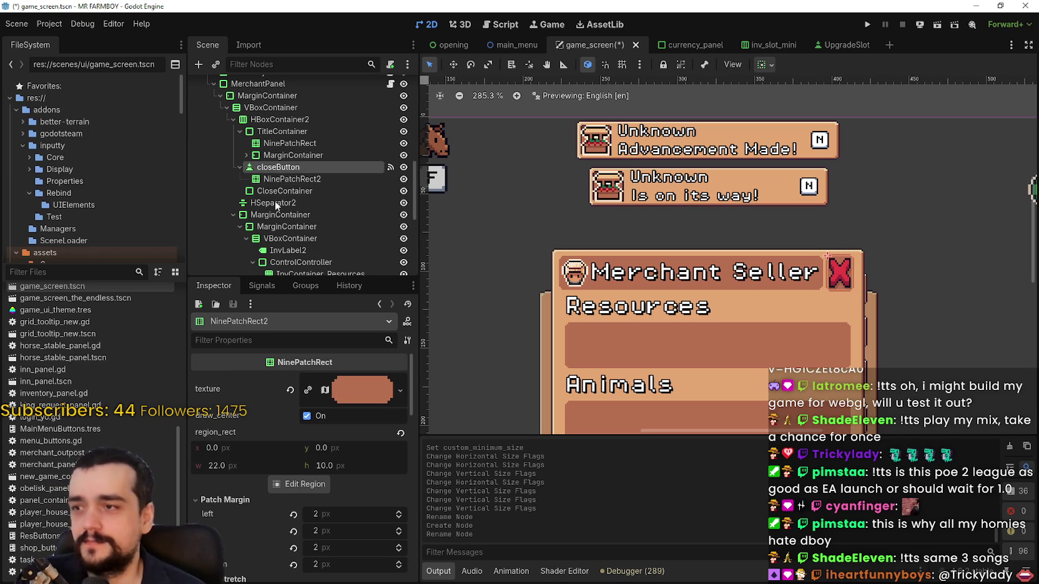
left_click(280, 197)
mouse_move(269, 166)
left_mouse_down()
mouse_move(282, 195)
mouse_move(284, 187)
left_mouse_up()
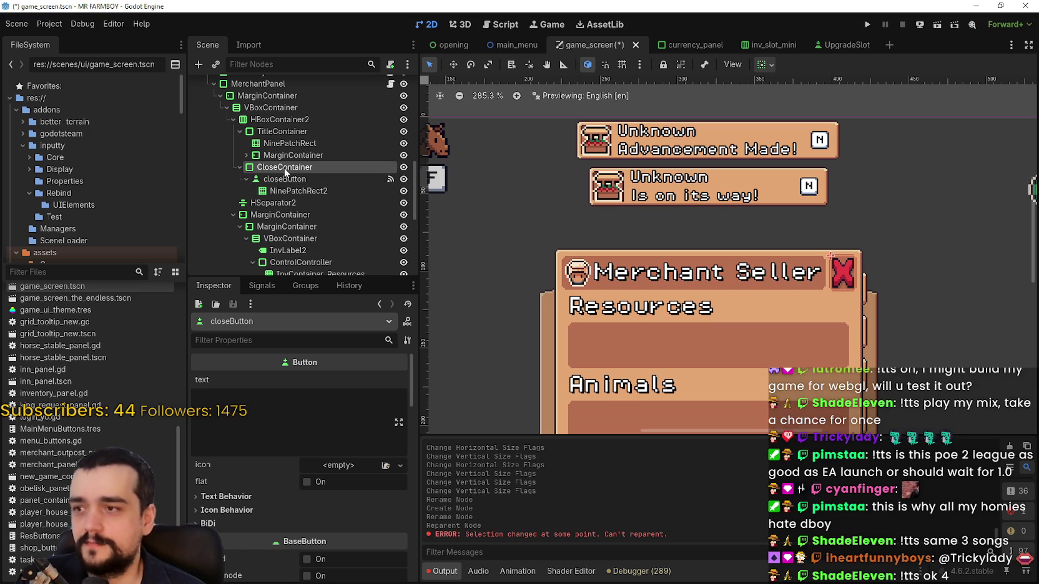
left_click(284, 171)
scroll(840, 281, "up", 10)
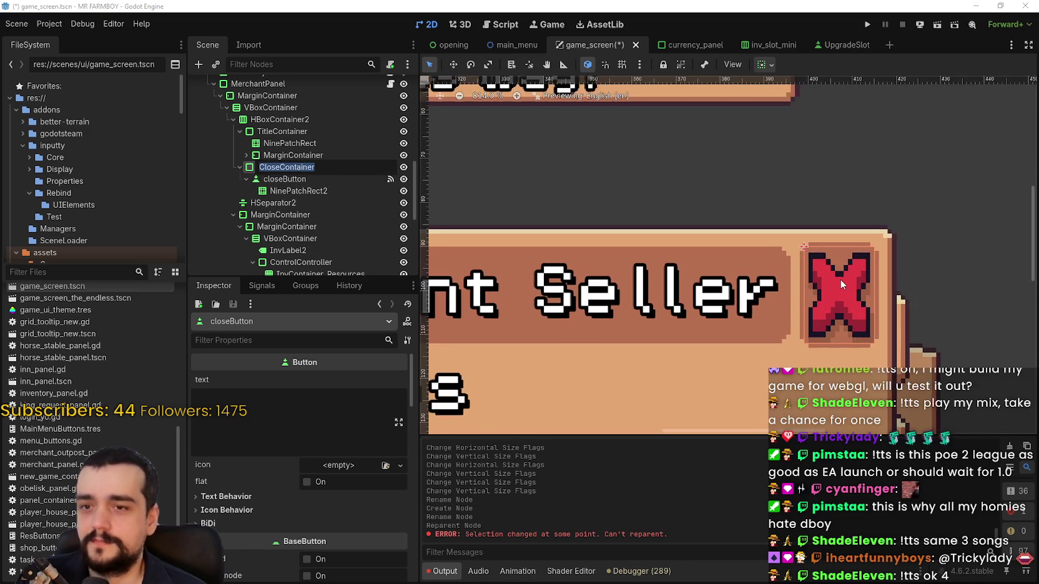
left_click(283, 169)
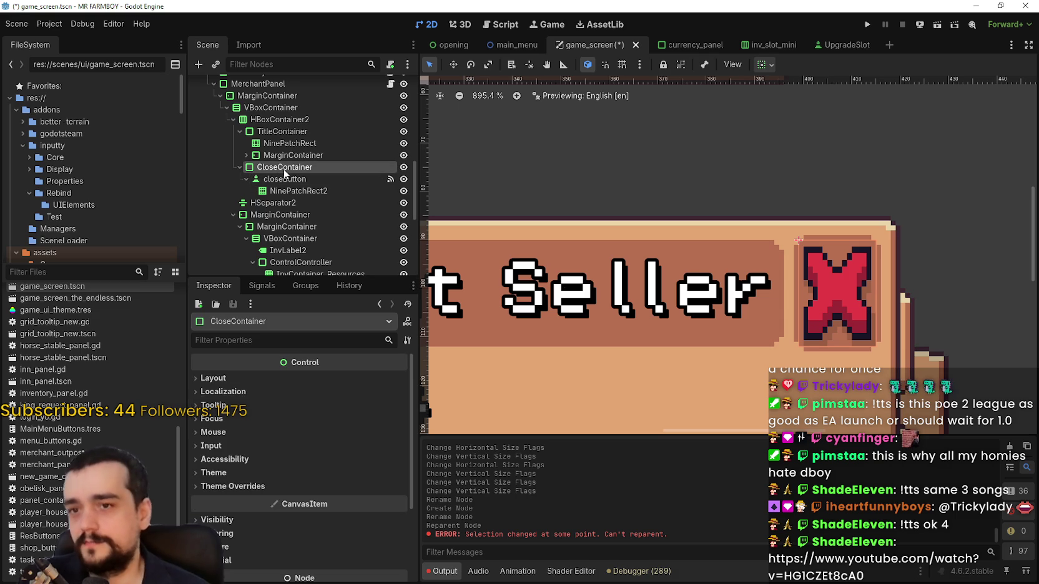
scroll(671, 270, "down", 10)
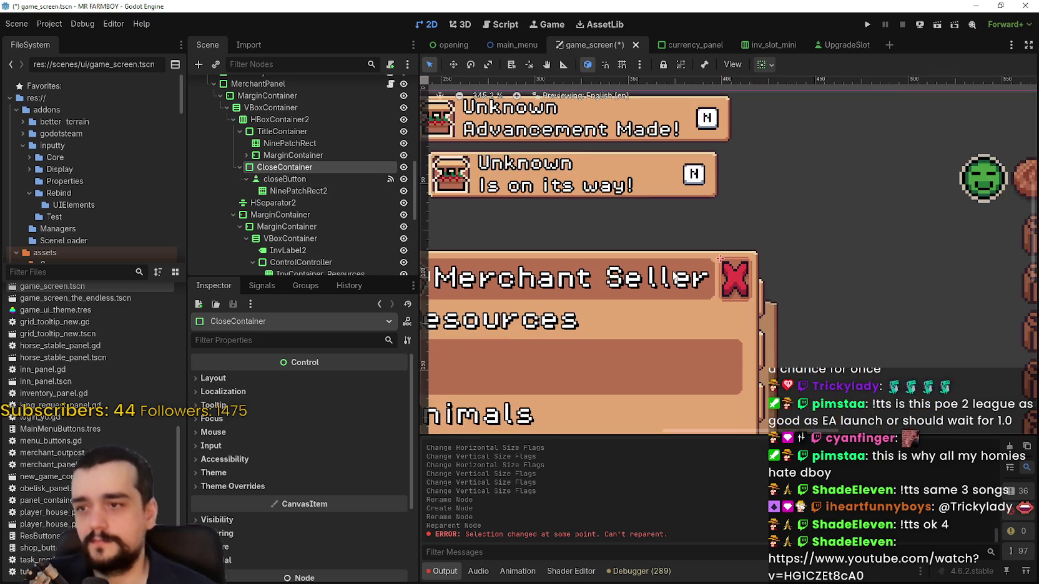
scroll(676, 276, "down", 1)
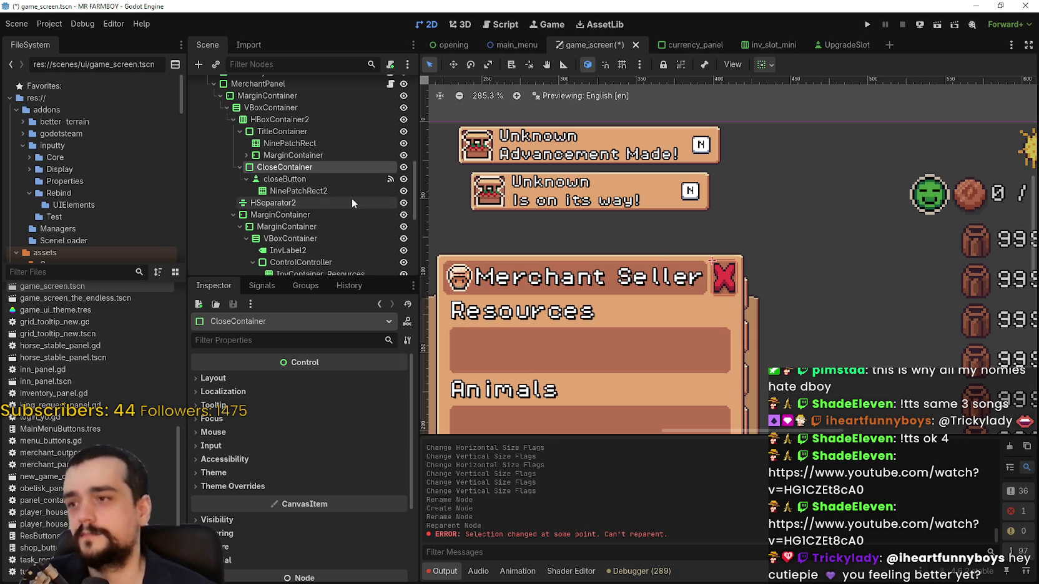
Inspect the texture details of NinePatchRect2, the close button's background patch.
left_click(339, 189)
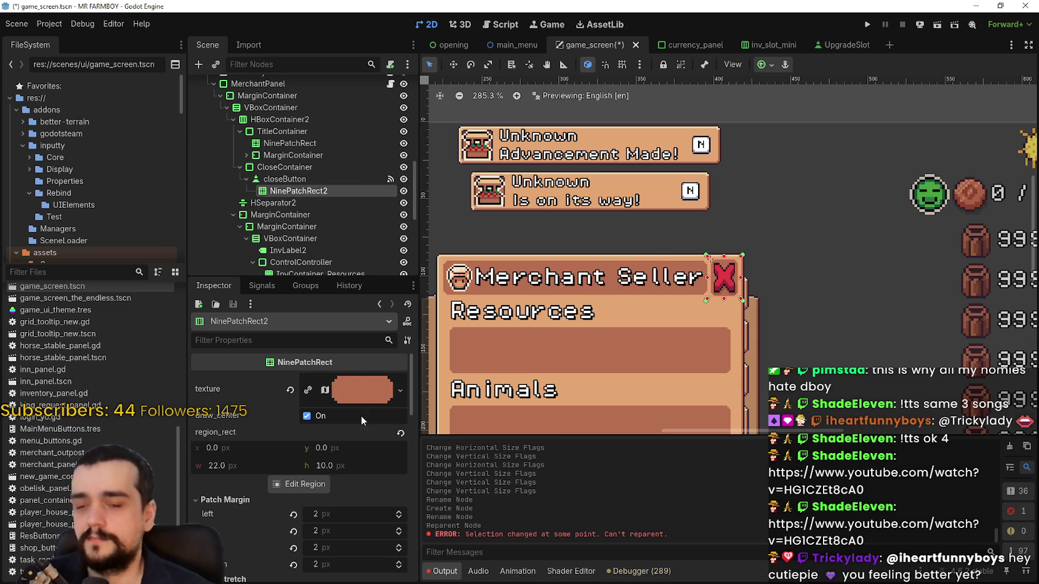
left_click(365, 388)
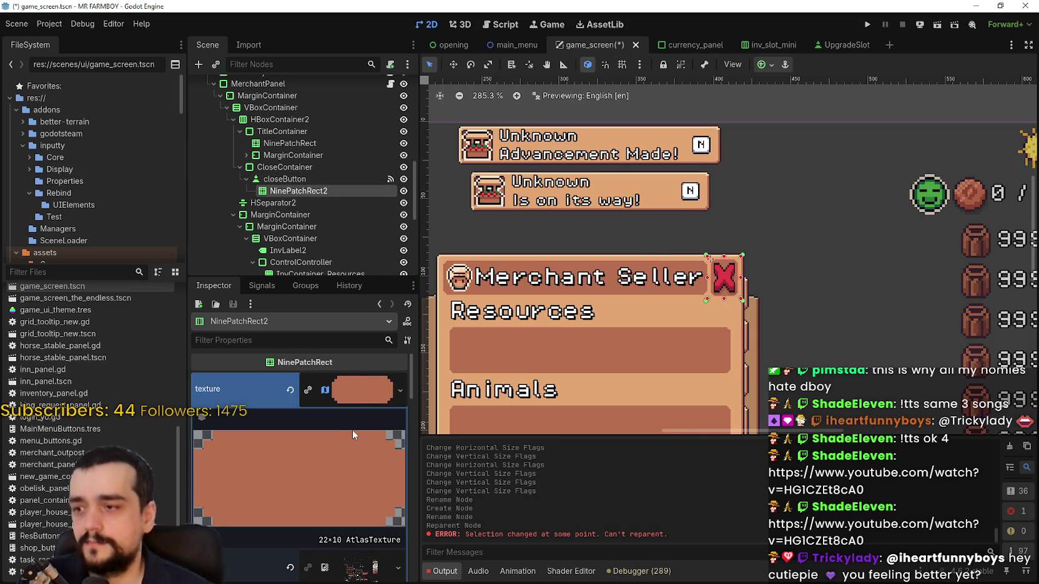
left_click(360, 387)
scroll(761, 285, "up", 2)
scroll(761, 288, "up", 1)
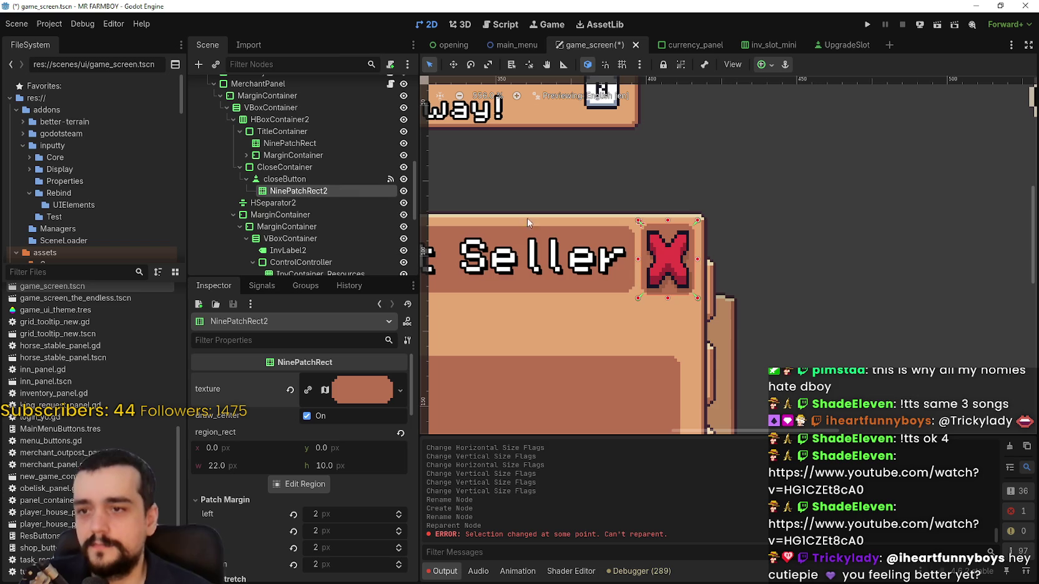
Select CloseContainer and expand the title's MarginContainer to reveal TextureRect and Label2.
left_click(284, 167)
left_click_drag(505, 224, 531, 239)
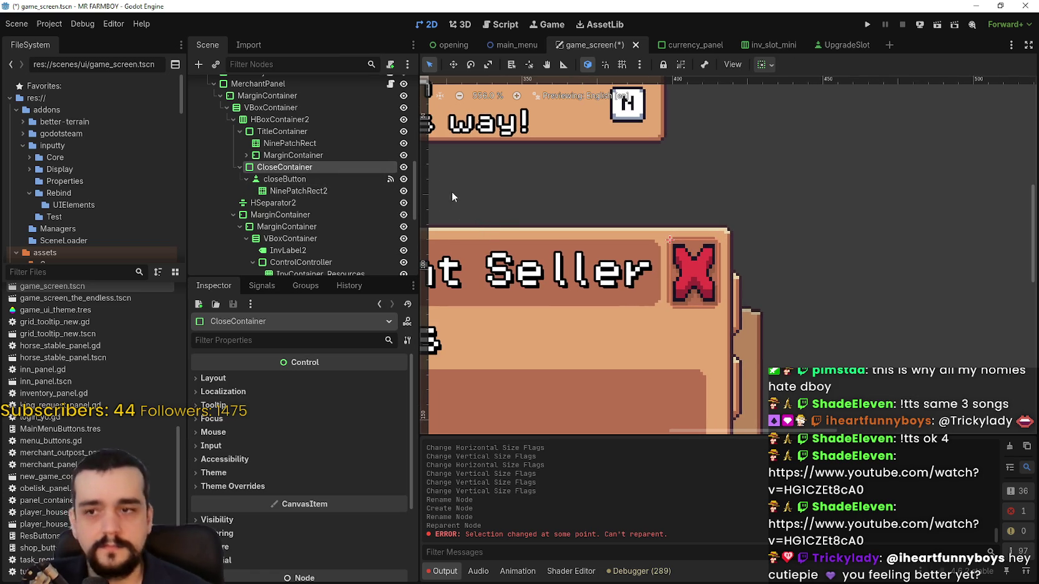
left_click(242, 154)
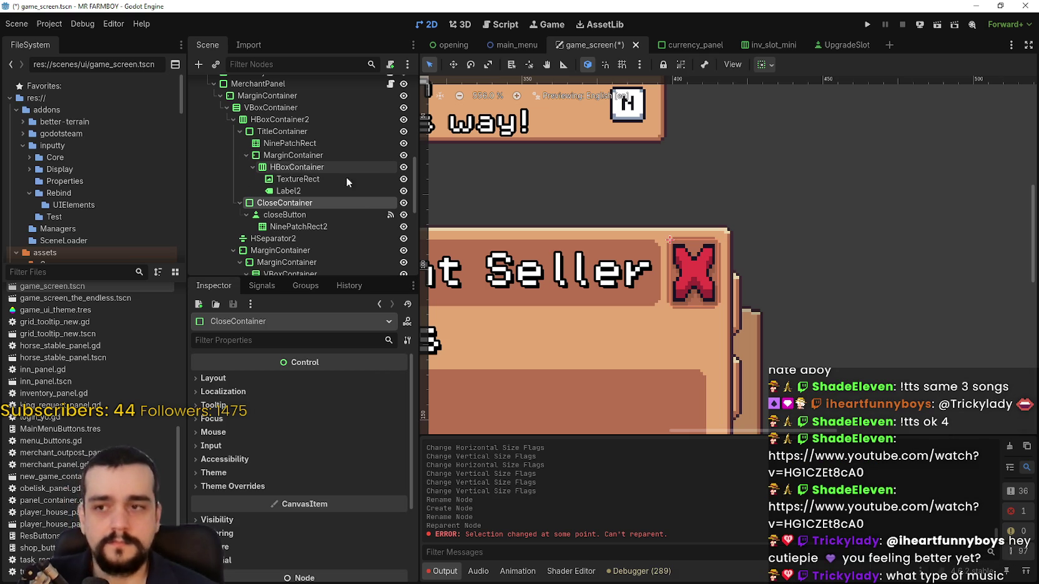
scroll(608, 265, "down", 3)
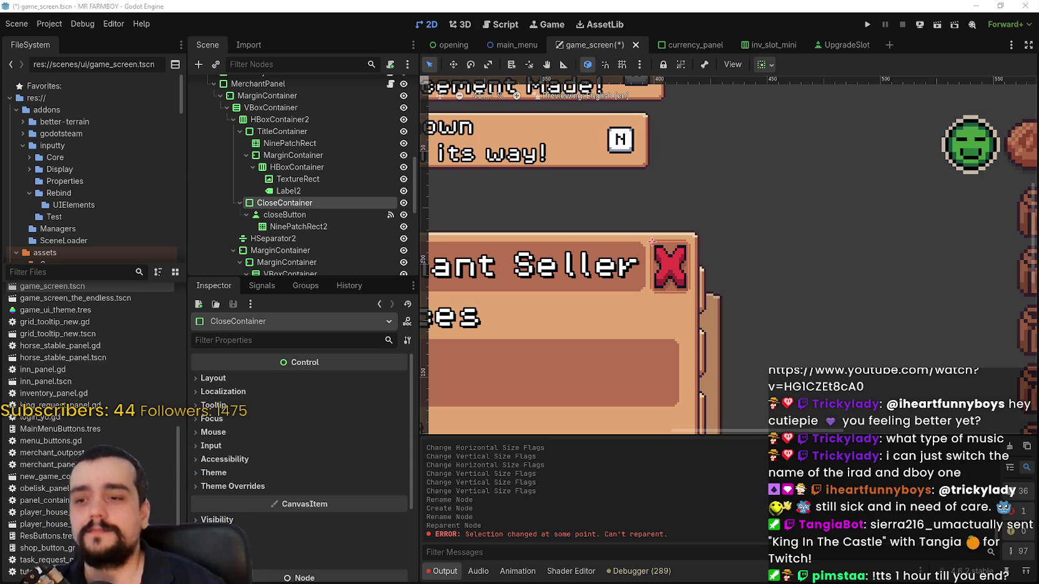
Bring the Steam store window over the editor and search the store for 'AtomCraf'.
scroll(564, 237, "down", 2)
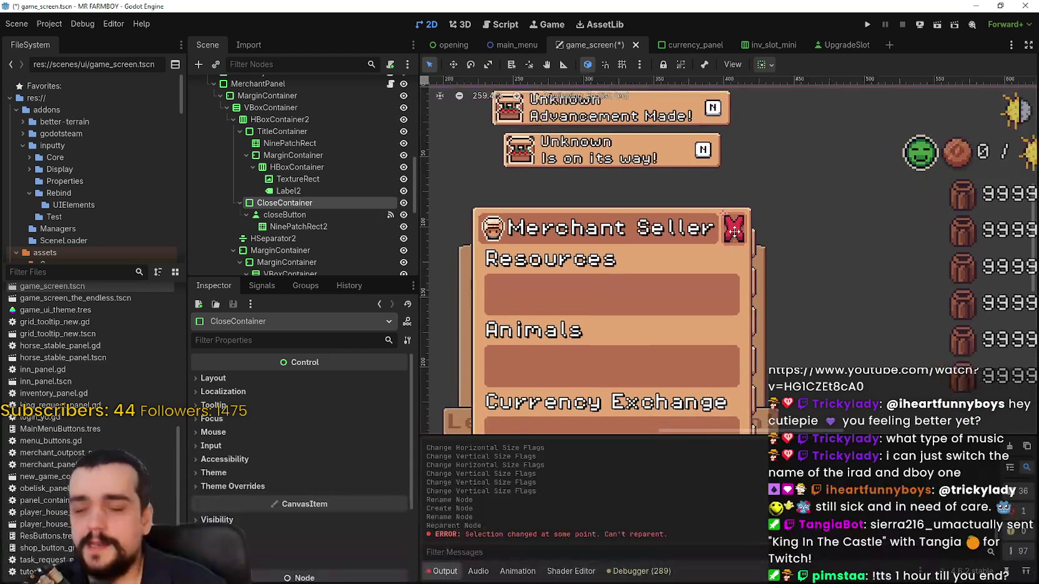
scroll(733, 221, "up", 5)
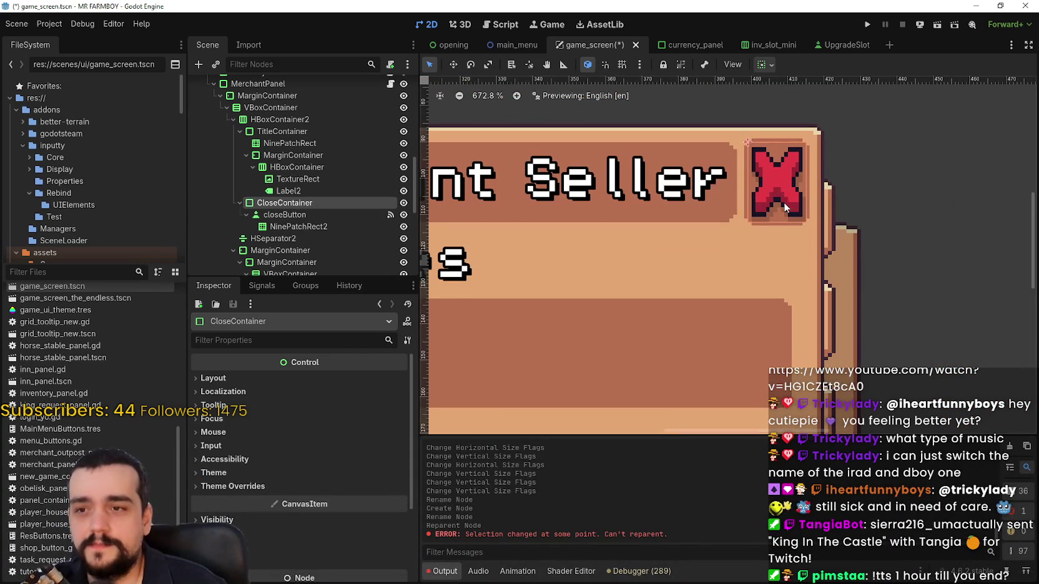
scroll(781, 201, "down", 2)
scroll(781, 201, "up", 2)
scroll(780, 201, "down", 2)
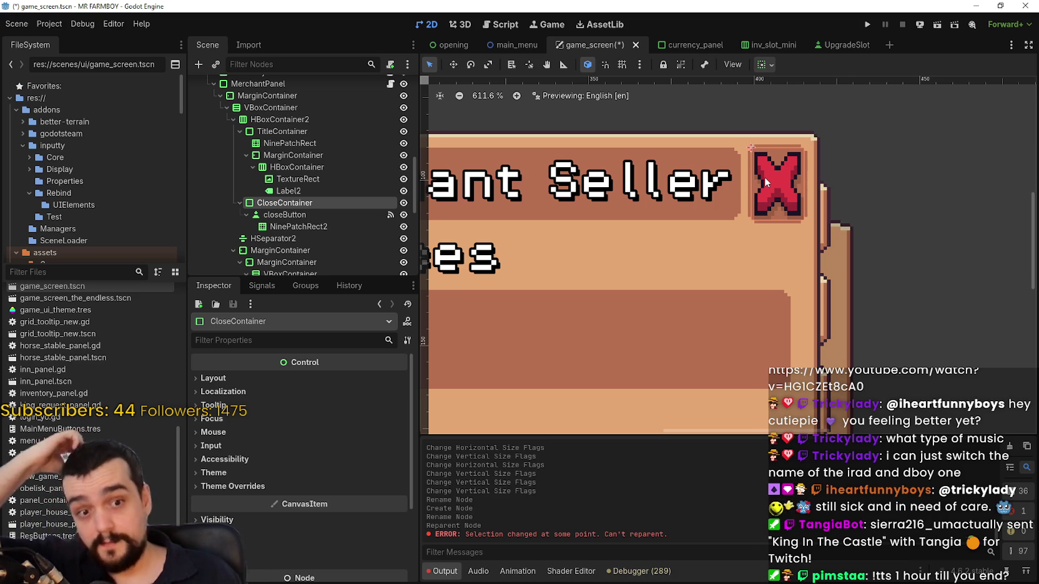
scroll(772, 278, "down", 4)
scroll(772, 277, "up", 5)
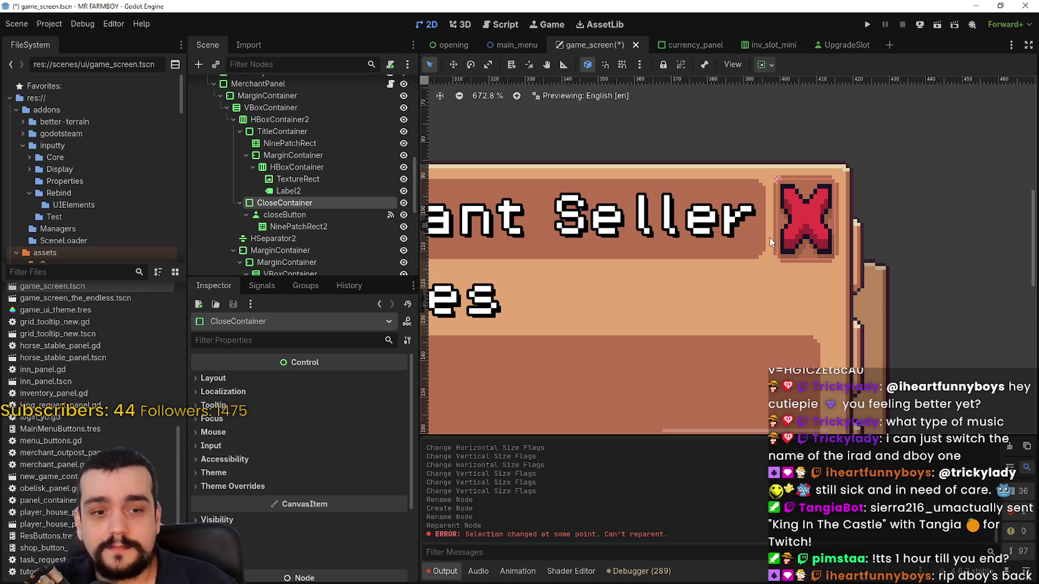
scroll(769, 243, "down", 5)
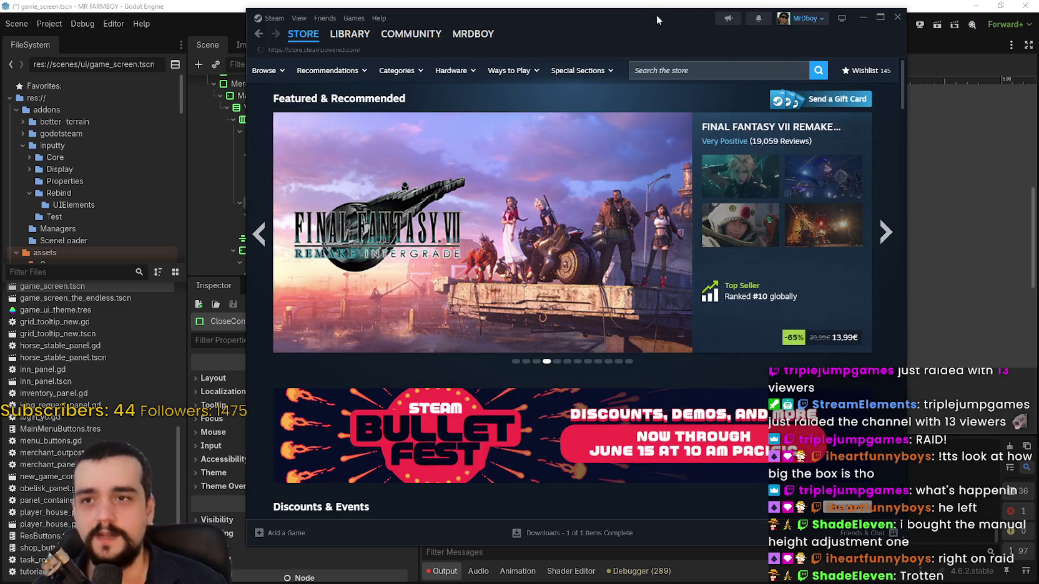
left_click_drag(655, 15, 703, 3)
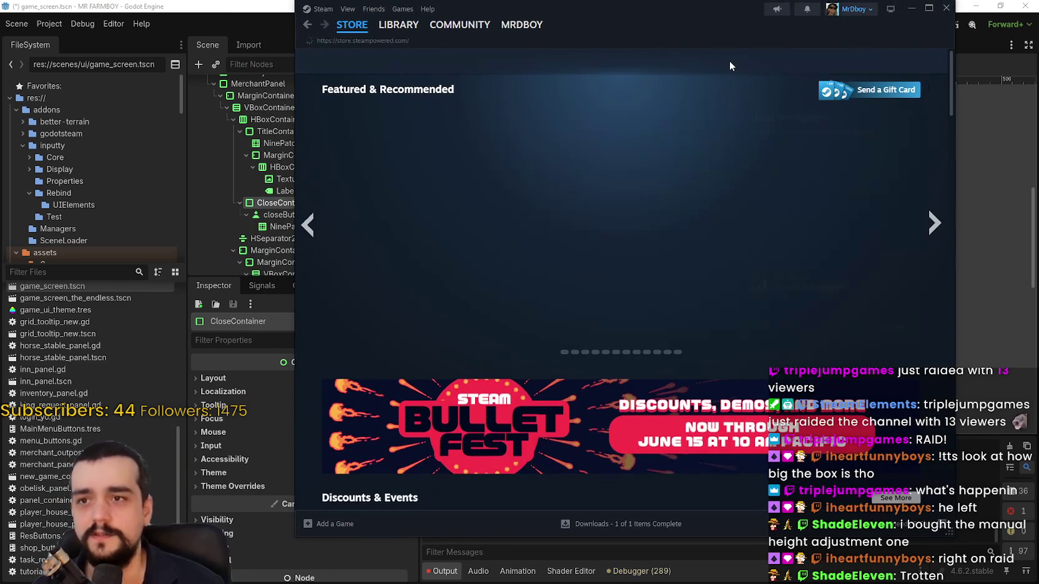
left_click(748, 59)
type("Ato")
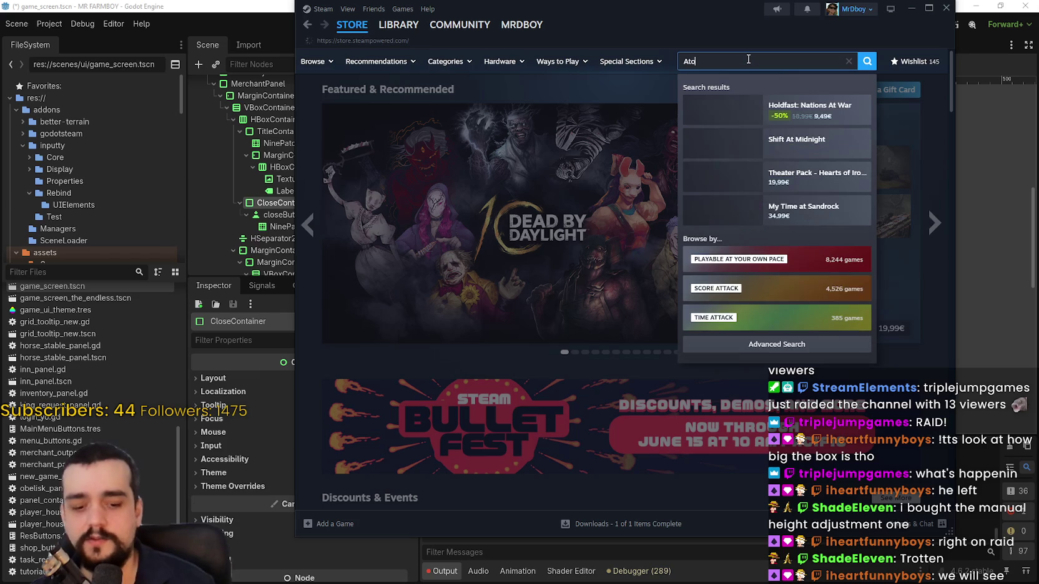
type("mCraf")
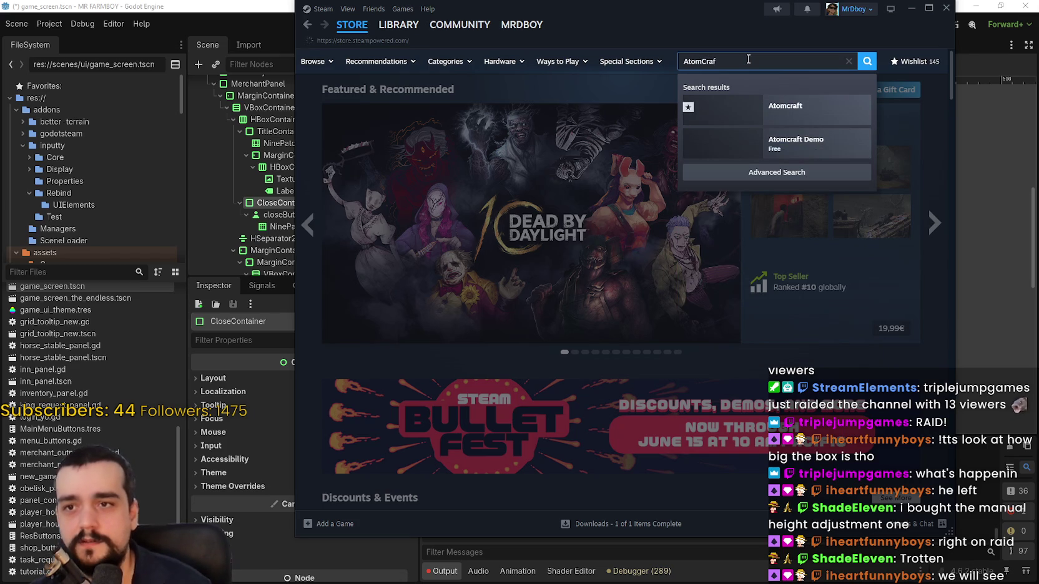
Open the Atomcraft store page and browse its screenshots.
left_click(785, 107)
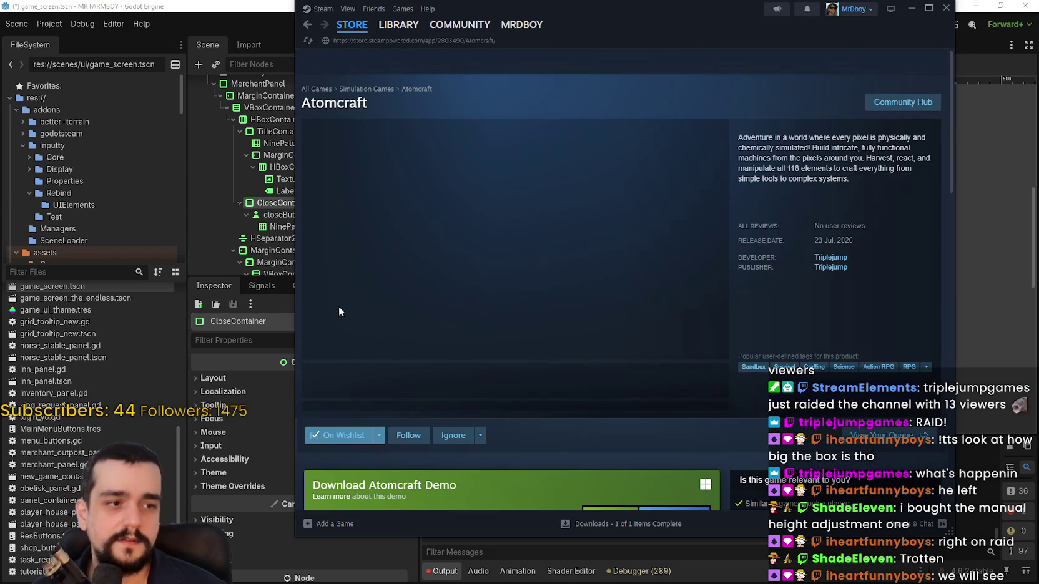
left_click(464, 377)
left_click(593, 400)
scroll(594, 404, "down", 3)
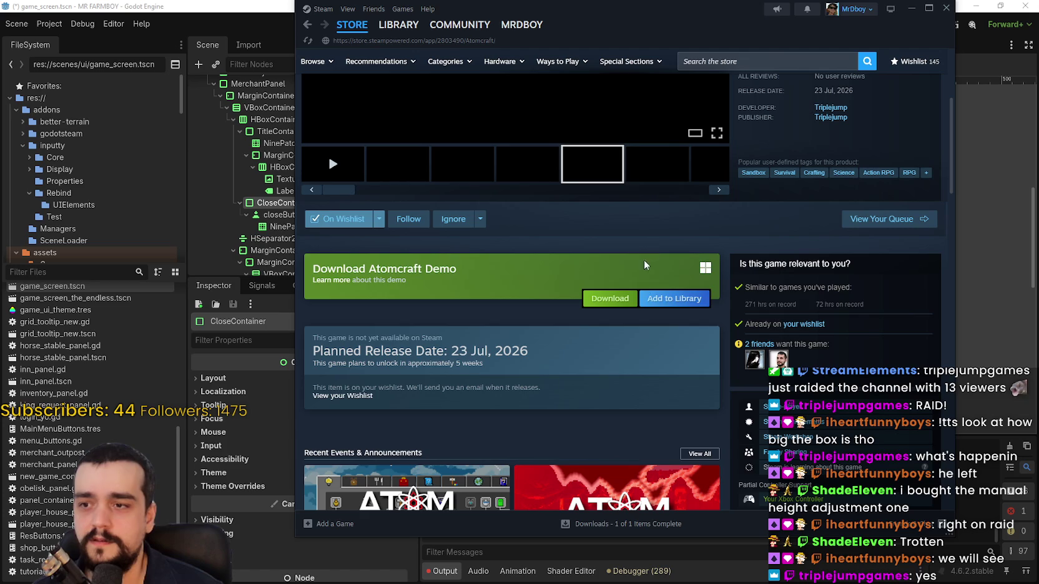
Copy the Atomcraft page URL, then view the purple and dark sixth screenshots.
right_click(646, 254)
left_click(656, 318)
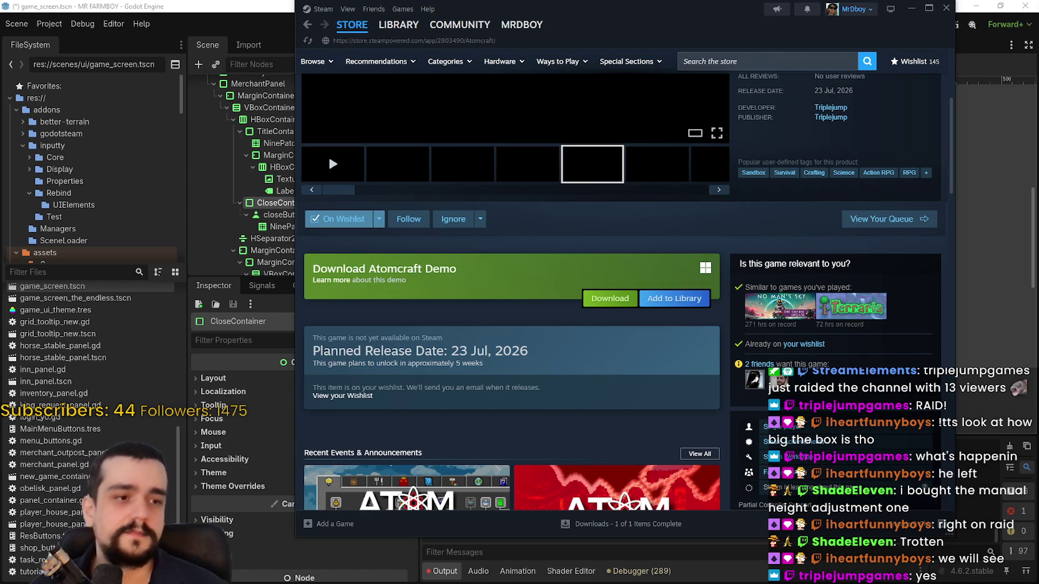
scroll(628, 347, "up", 3)
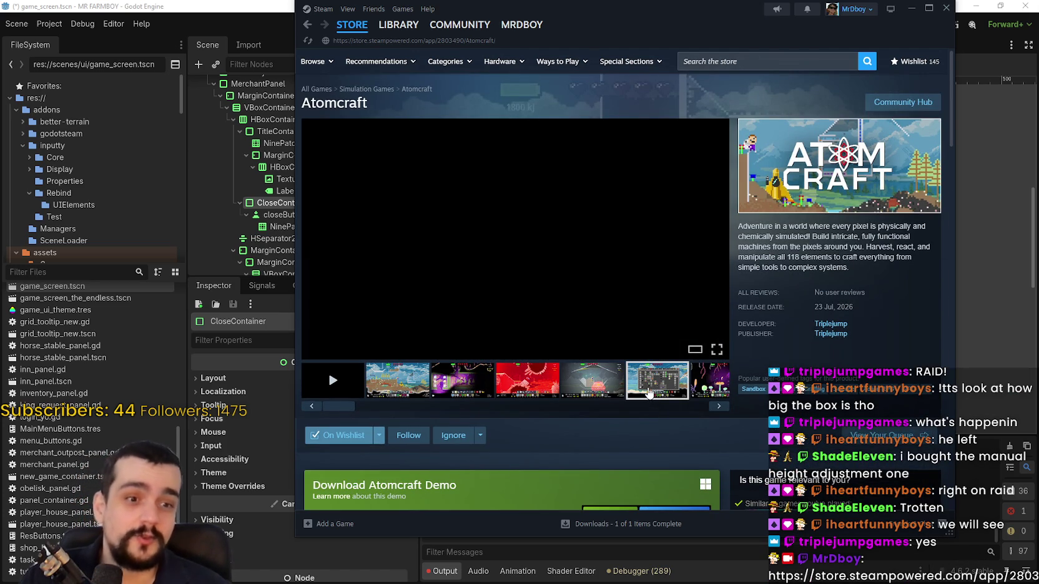
left_click(717, 377)
left_click(640, 386)
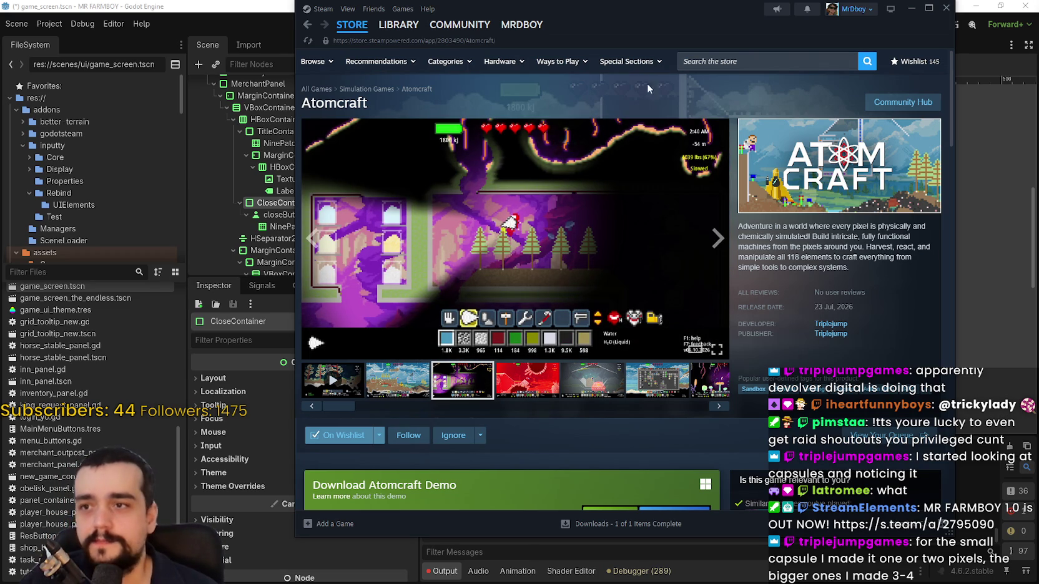
Search the store for 'shape survi' and open the Shape Survivors page.
left_click(768, 61)
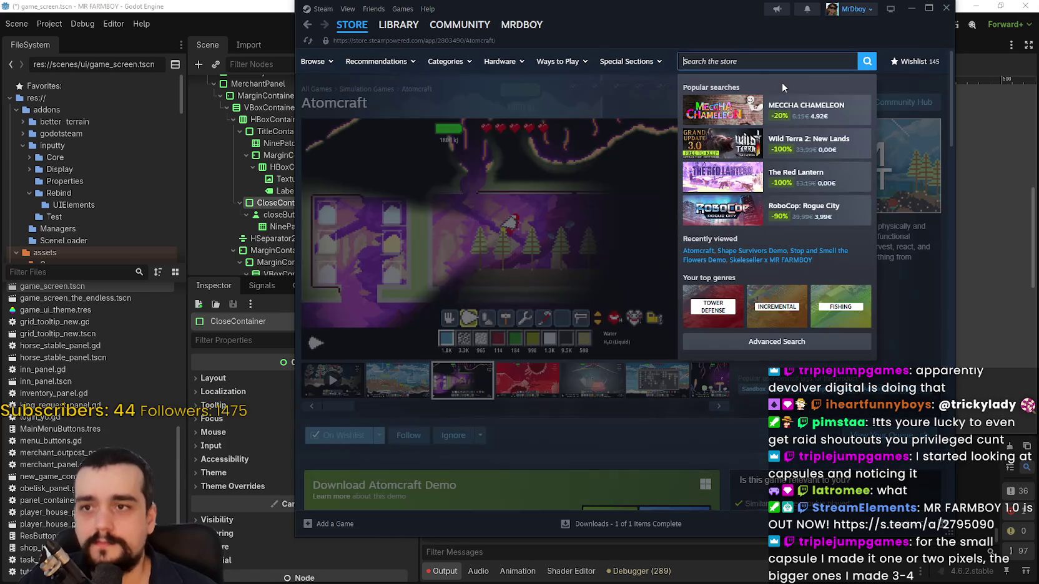
type("siege")
key("BackSpace")
key("BackSpace")
key("BackSpace")
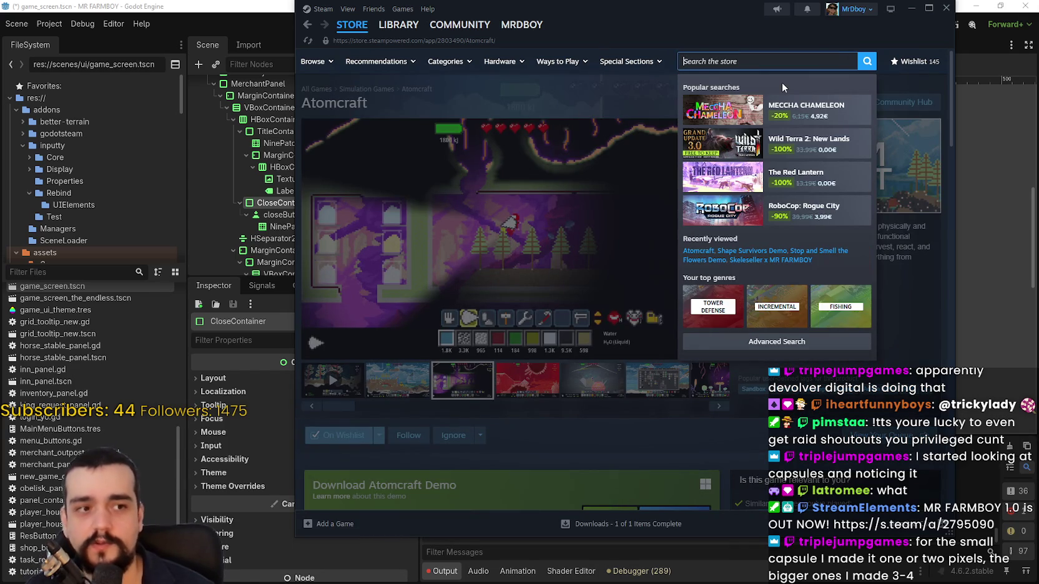
type("st")
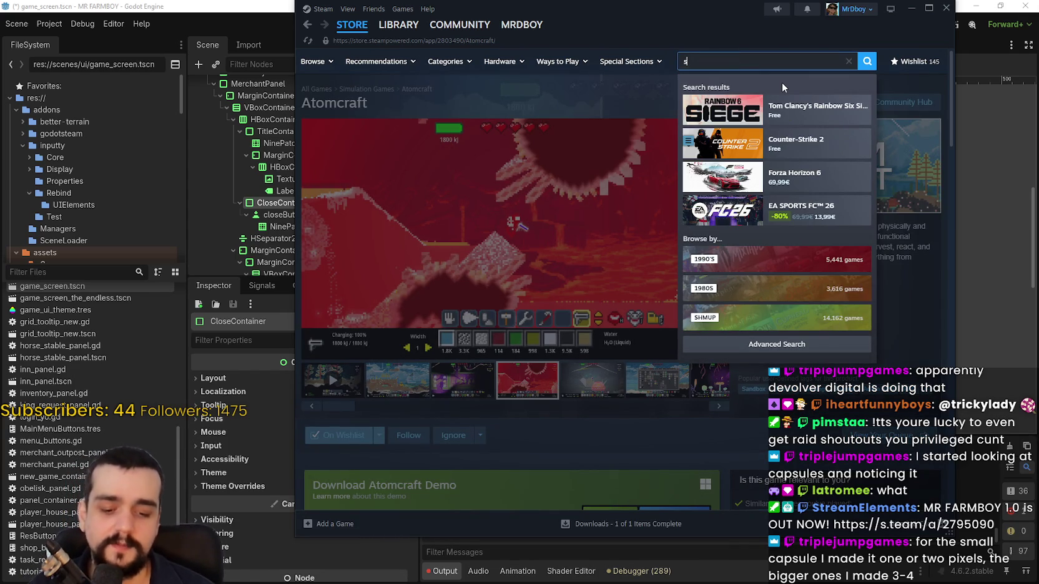
key("BackSpace")
type("hasa")
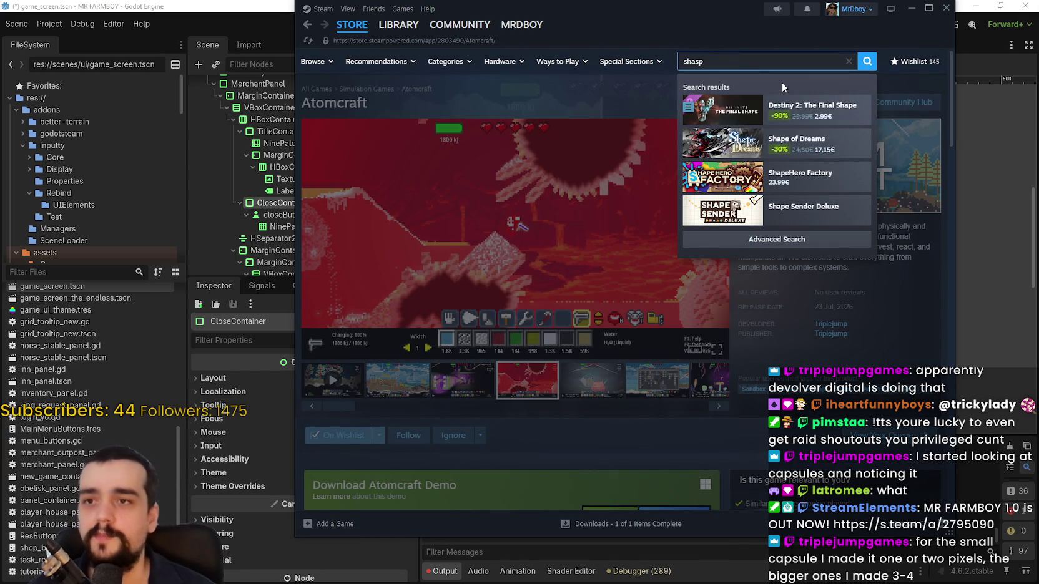
key("BackSpace")
key("BackSpace")
key("BackSpace")
type("ape")
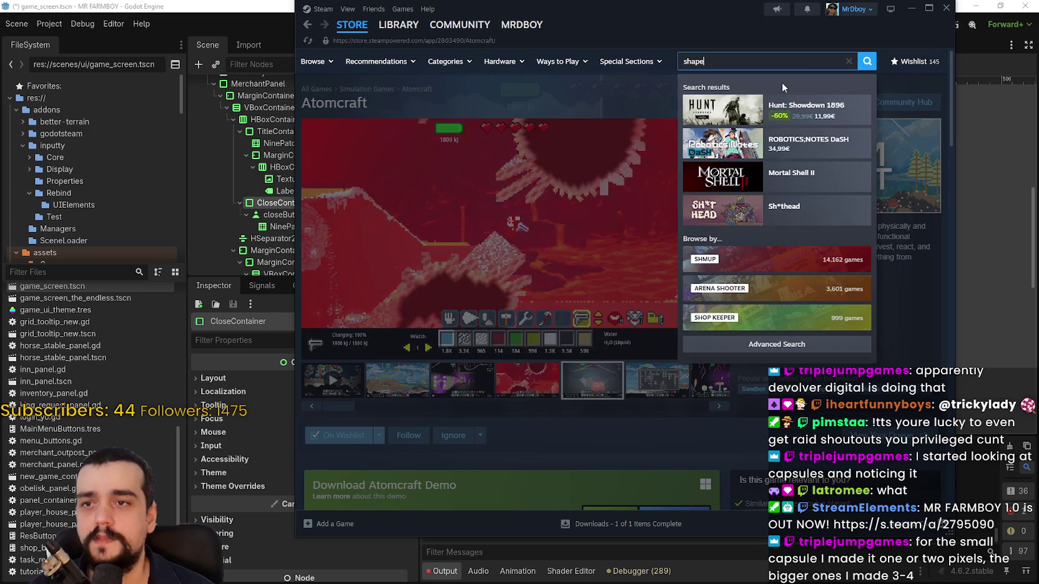
type(" survi")
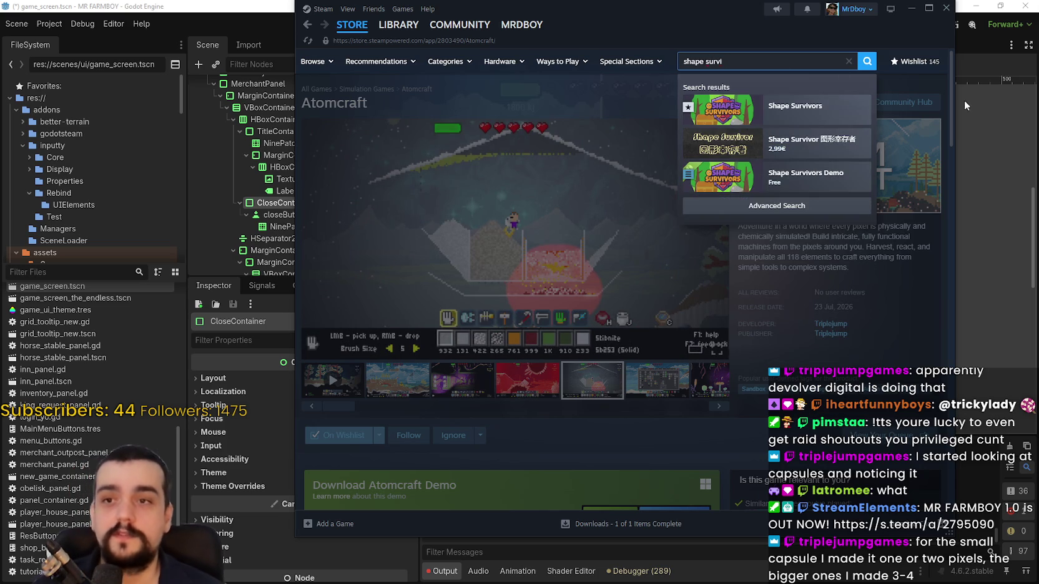
left_click(791, 106)
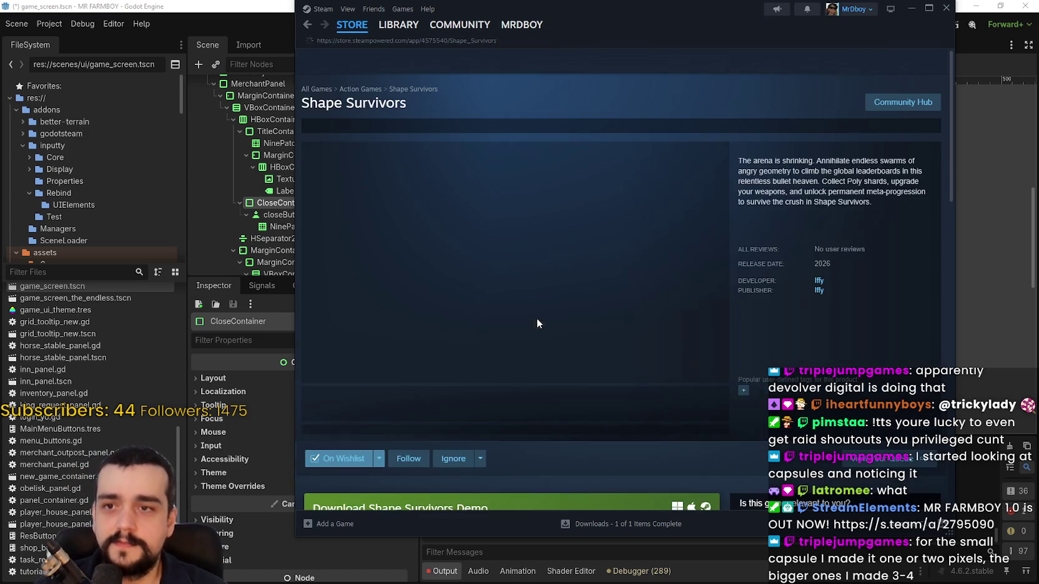
scroll(563, 409, "down", 3)
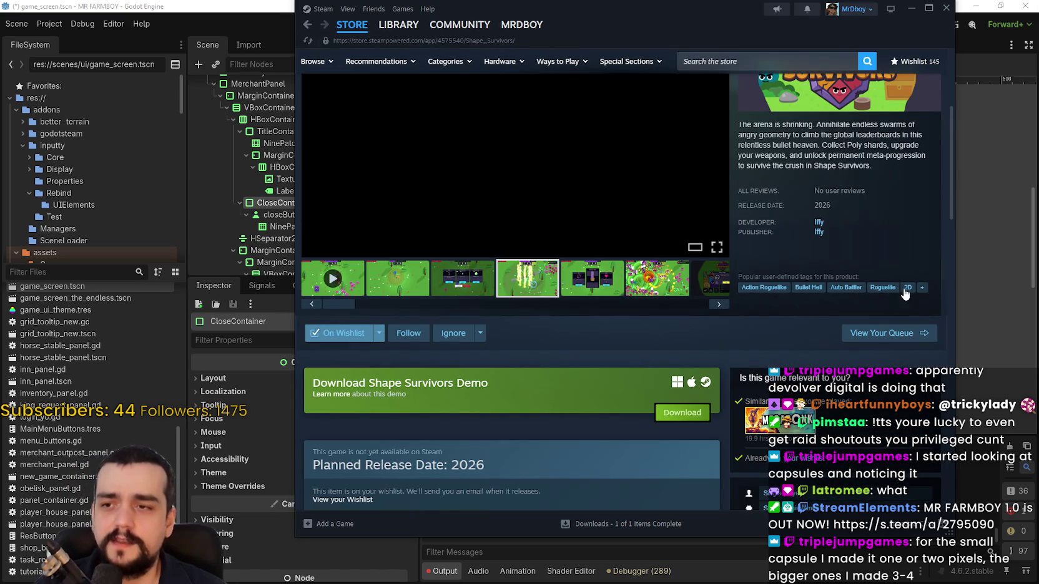
scroll(727, 360, "up", 3)
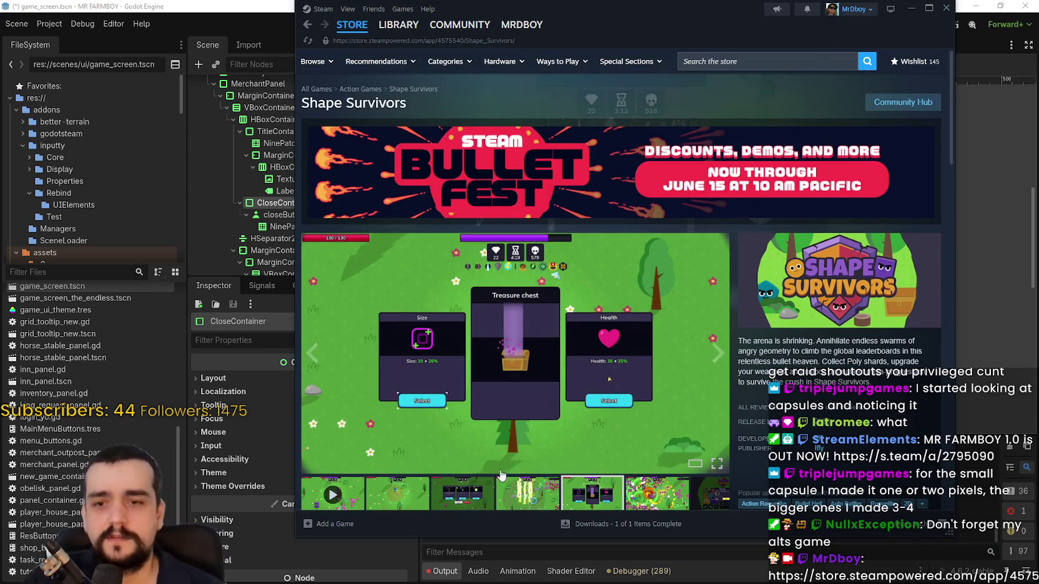
scroll(503, 476, "down", 2)
scroll(534, 360, "down", 2)
scroll(444, 353, "up", 3)
scroll(444, 353, "up", 1)
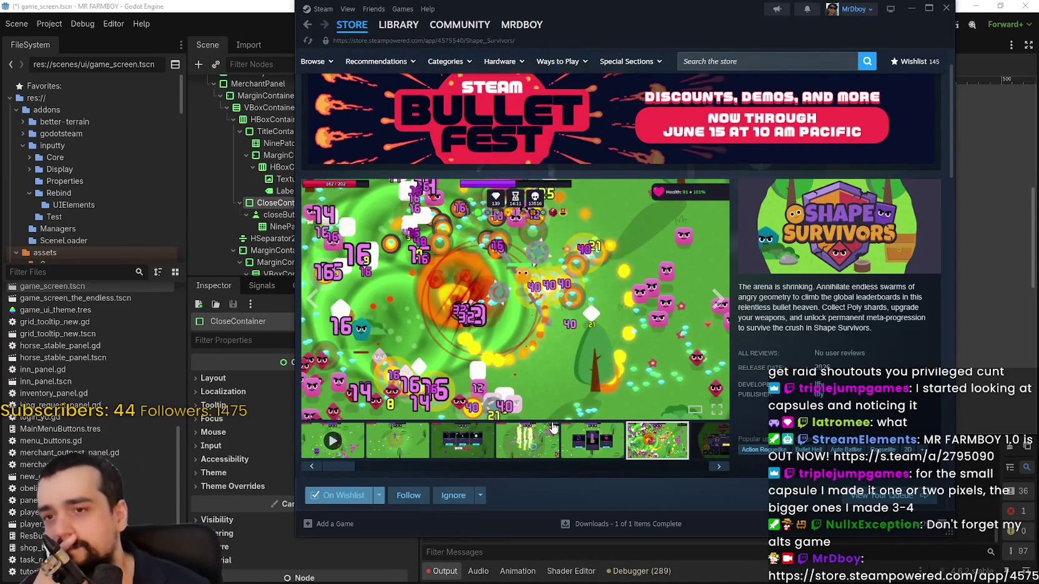
left_click(317, 437)
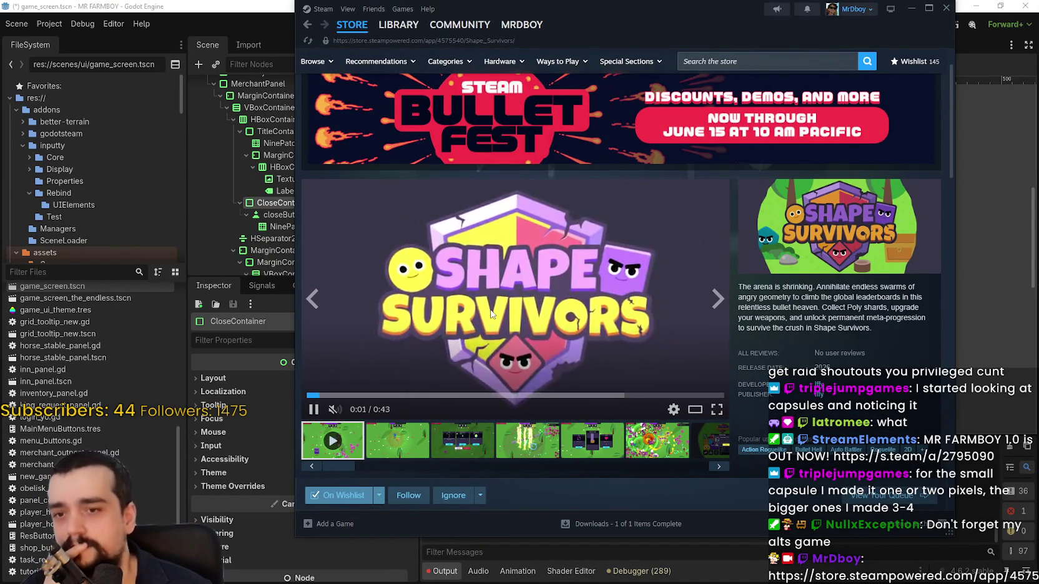
scroll(493, 306, "down", 6)
scroll(517, 359, "down", 3)
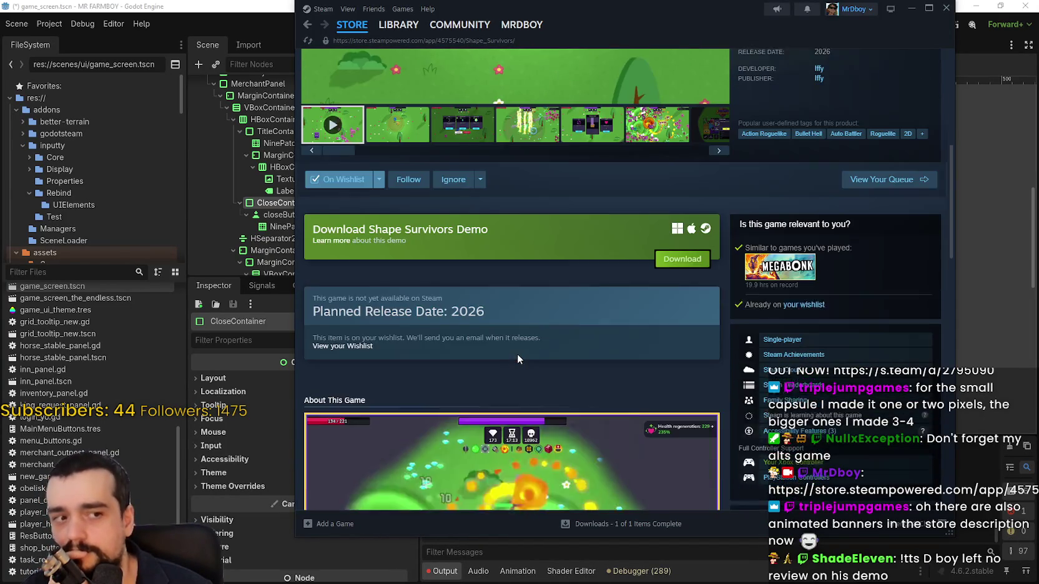
scroll(517, 350, "up", 8)
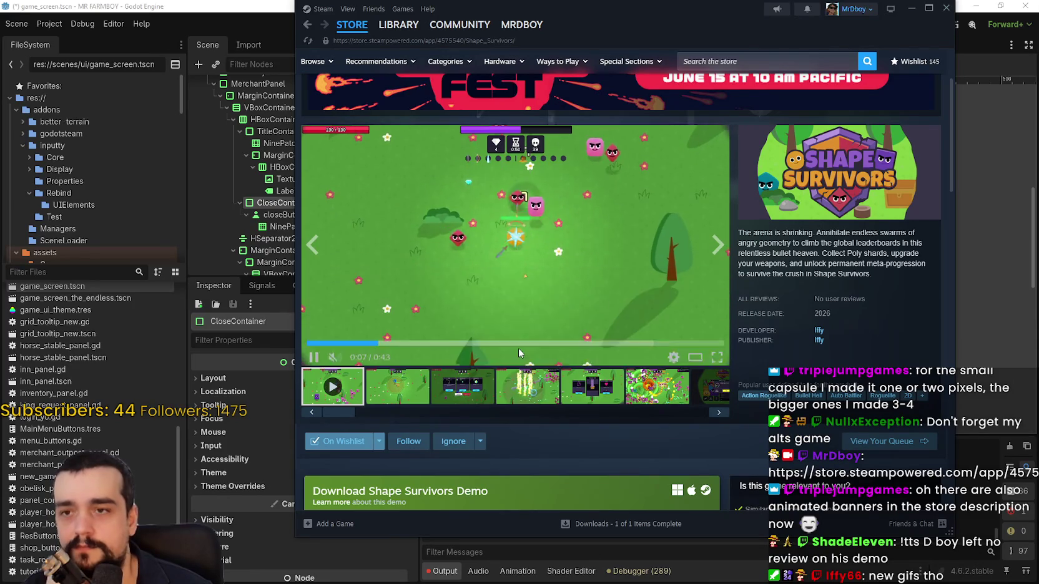
scroll(510, 346, "down", 15)
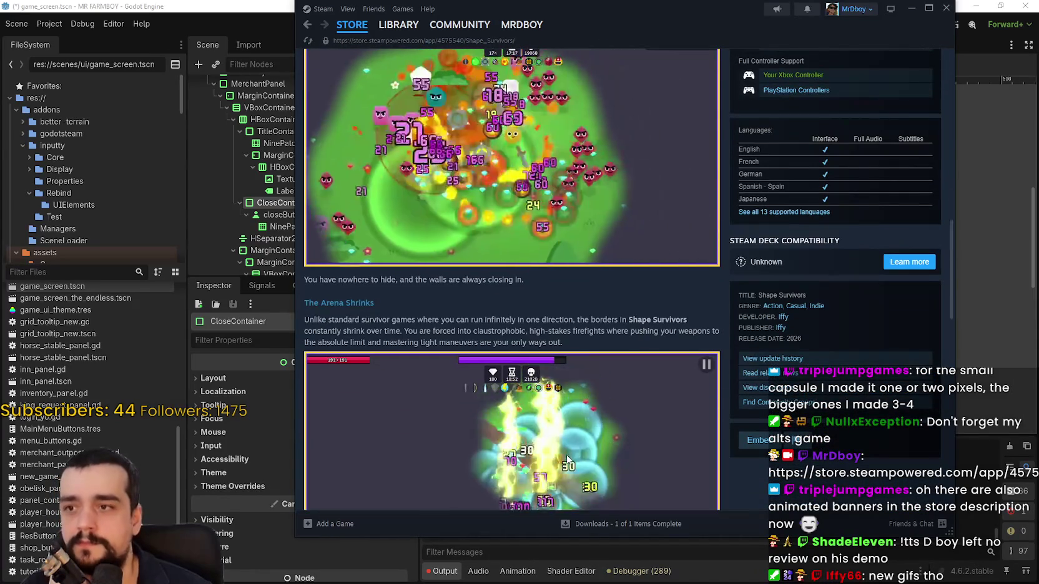
scroll(633, 392, "down", 5)
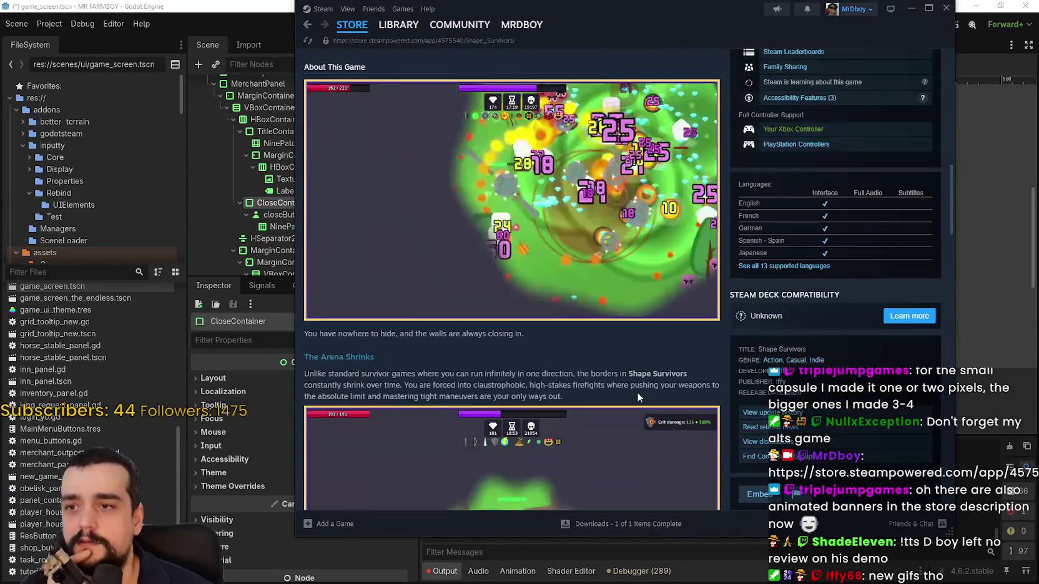
scroll(623, 376, "down", 3)
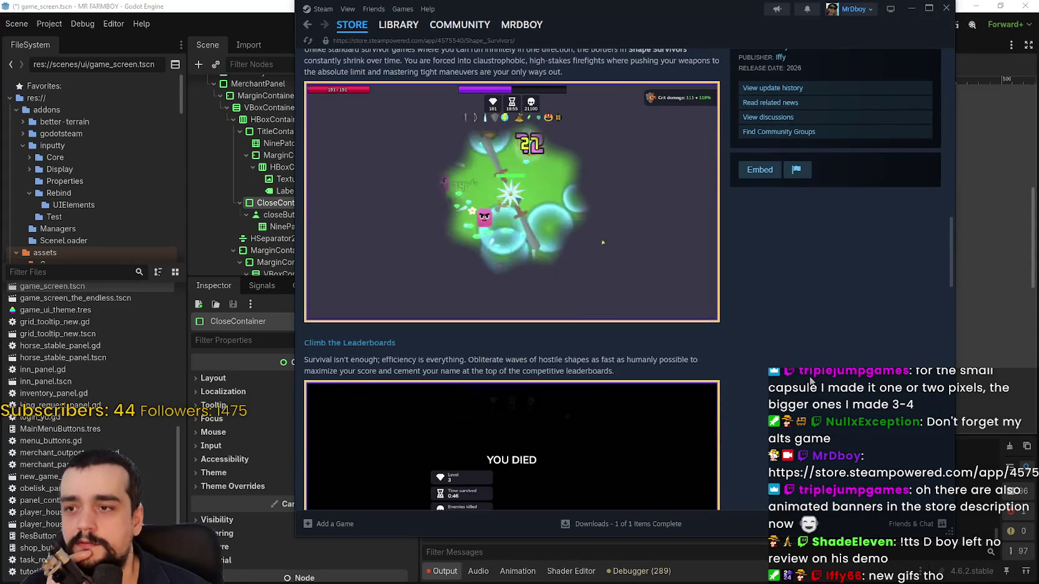
scroll(810, 380, "down", 10)
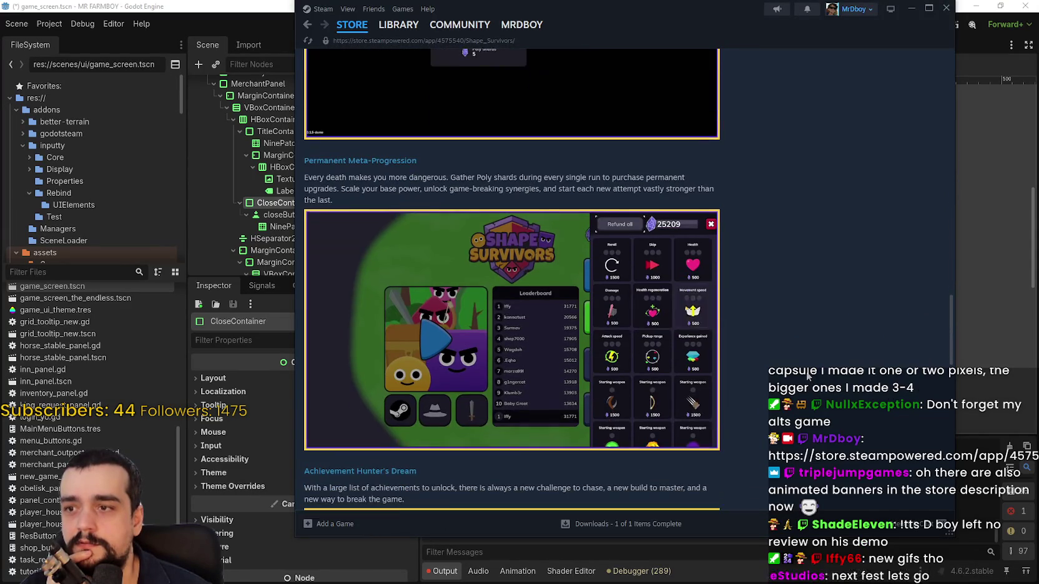
scroll(807, 372, "down", 1)
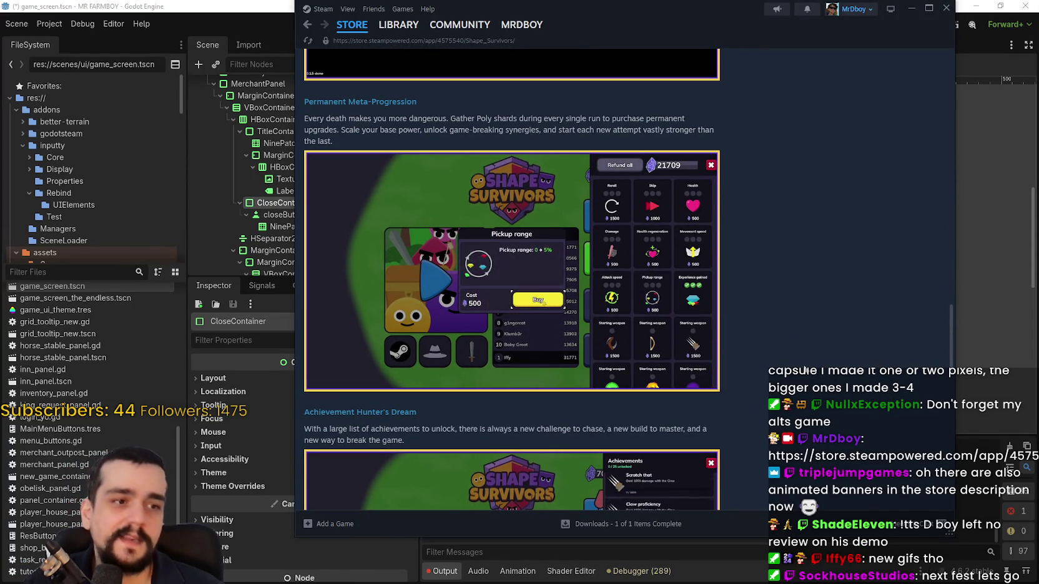
scroll(799, 365, "down", 1)
scroll(799, 357, "down", 6)
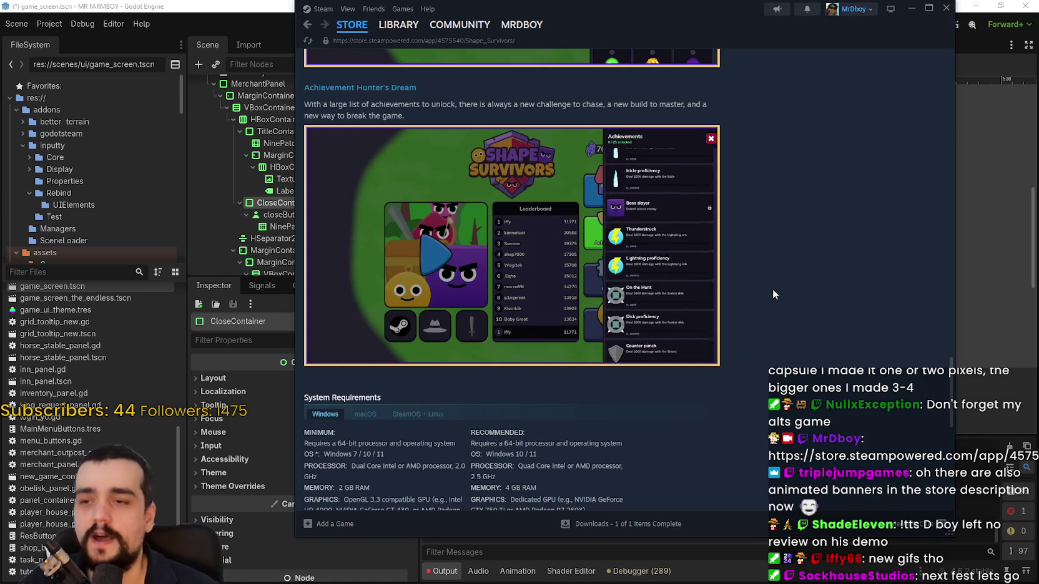
scroll(761, 318, "up", 15)
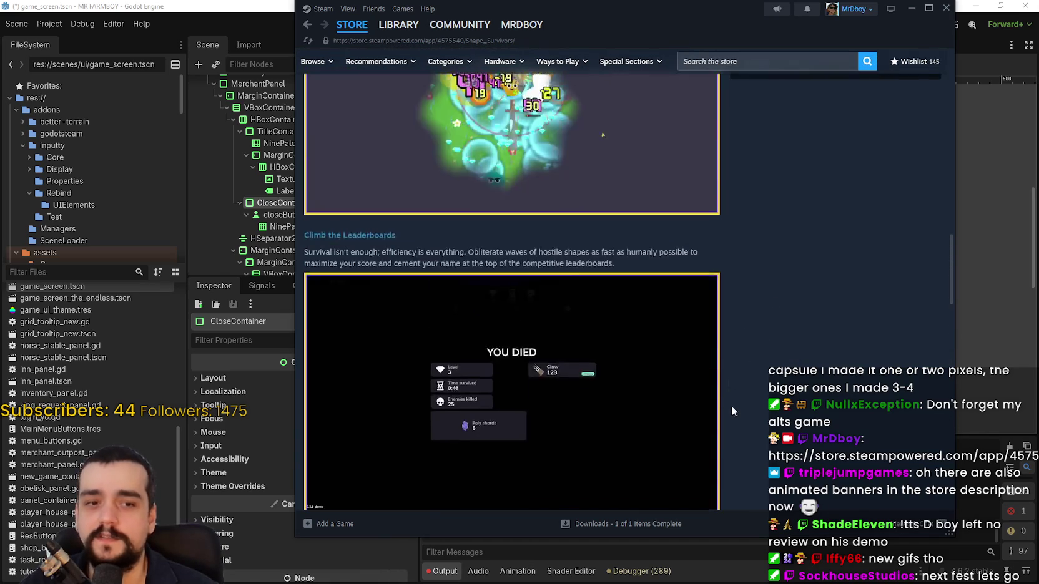
scroll(730, 430, "up", 10)
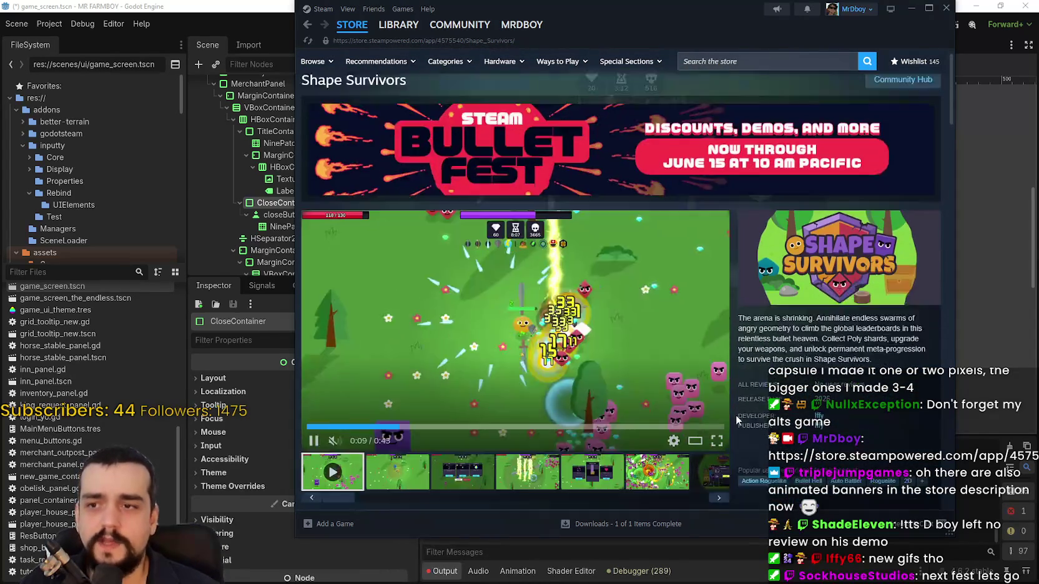
Browse the Shape Survivors treasure-chest and shop screenshots.
scroll(461, 397, "down", 3)
left_click(460, 397)
left_click(528, 390)
left_click(592, 390)
left_click(636, 397)
left_click(708, 386)
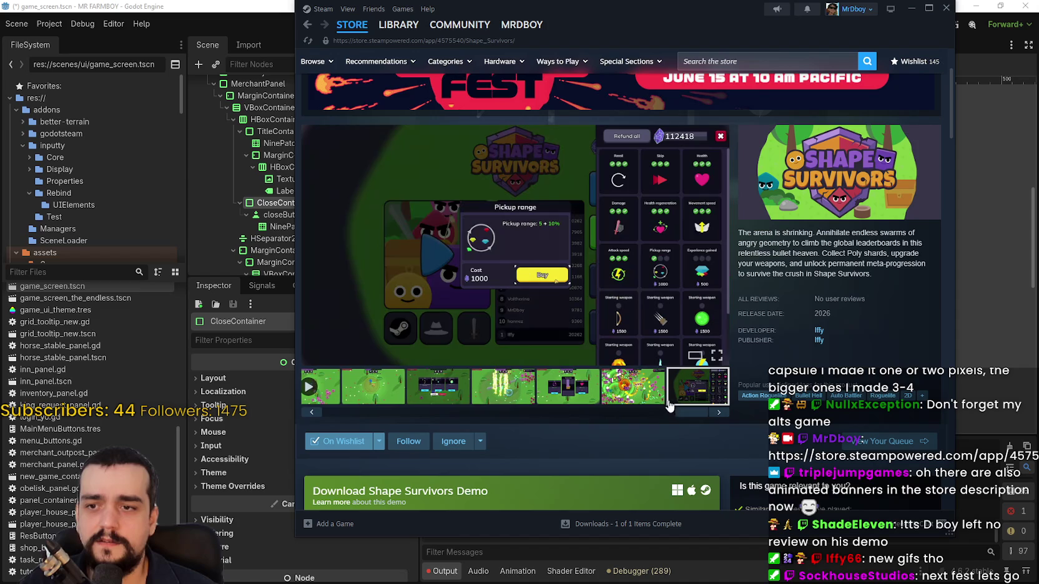
left_click(398, 387)
left_click(528, 387)
left_click(592, 387)
left_click(657, 387)
left_click(708, 387)
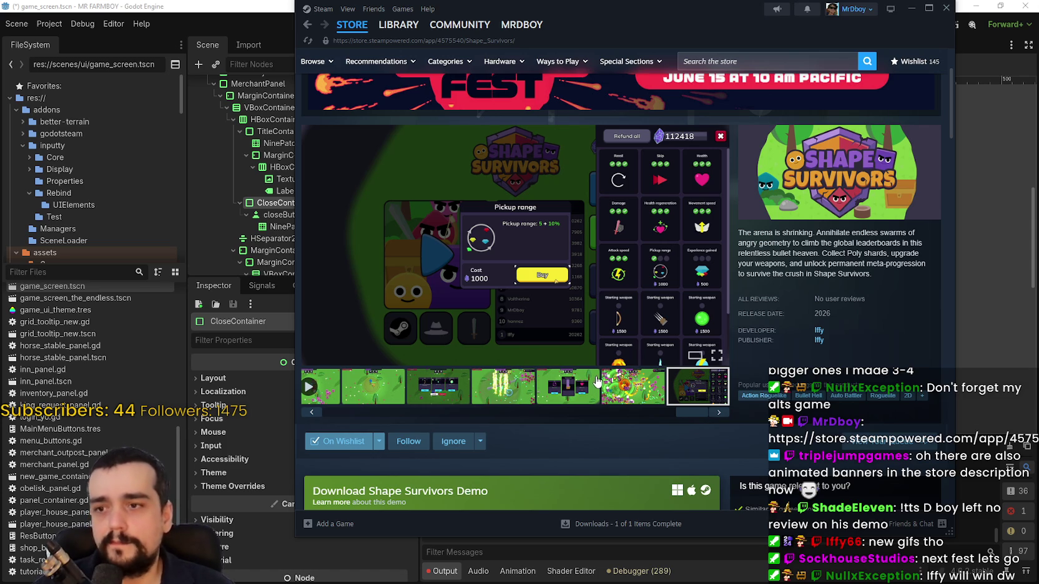
View the lightning gameplay clips, then return to the Steam store home and back to Godot.
scroll(474, 393, "down", 1)
scroll(437, 400, "up", 1)
left_click(364, 402)
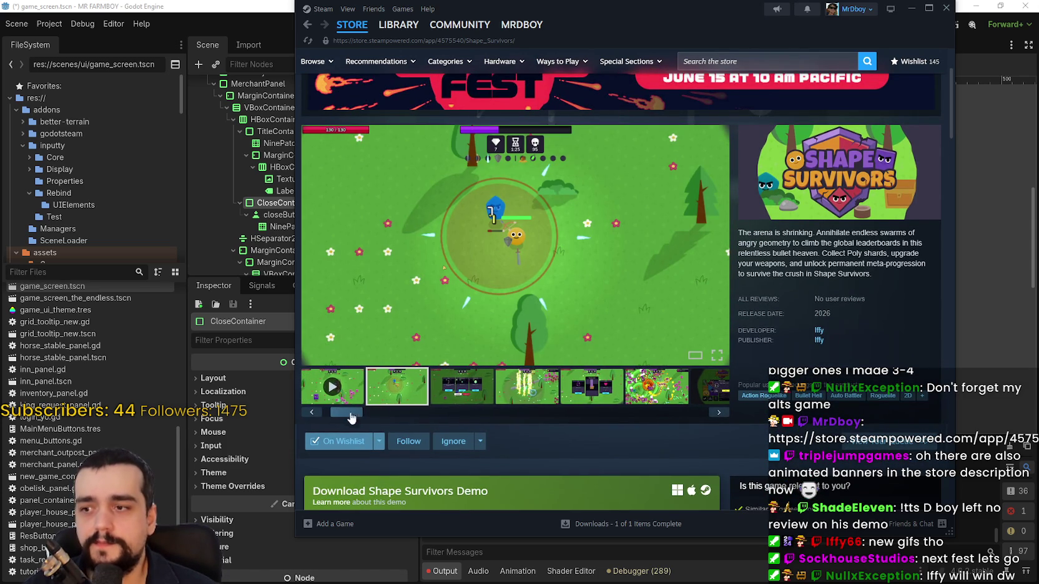
left_click(503, 394)
left_click(672, 405)
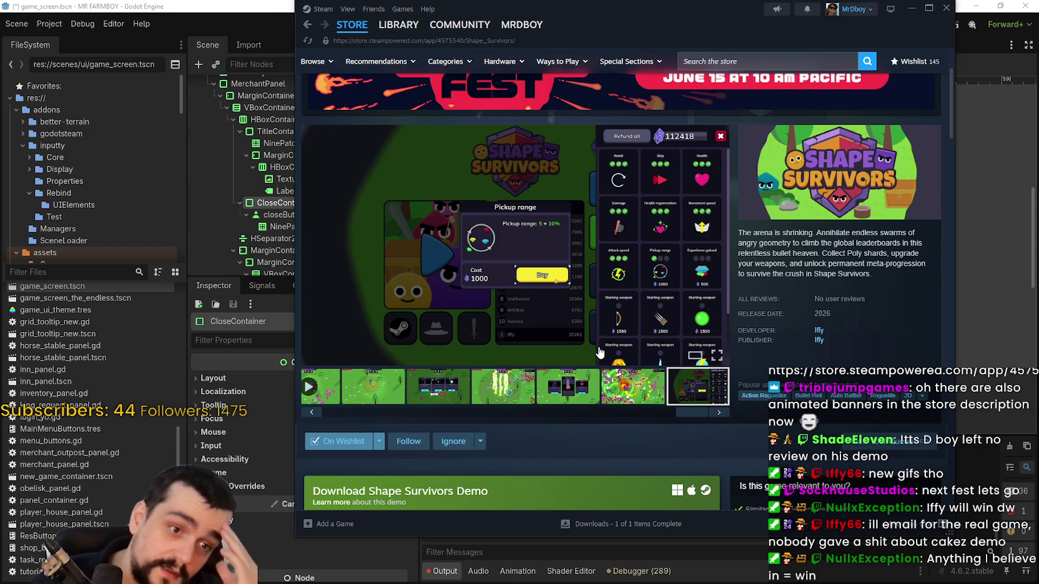
left_click(352, 25)
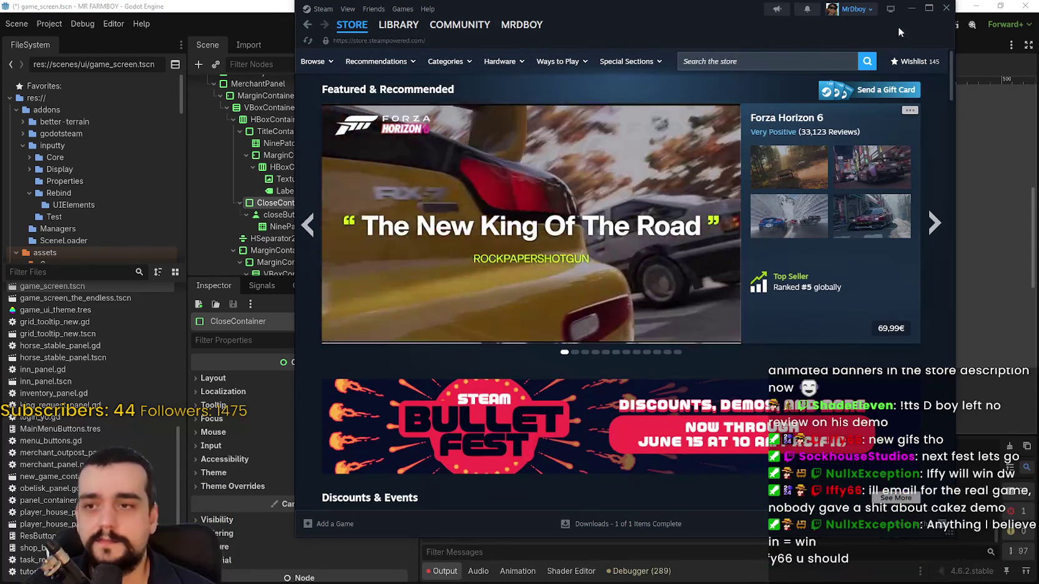
key("alt+Tab")
Check the 289 errors in the Debugger, then return to the output log.
scroll(759, 263, "down", 8)
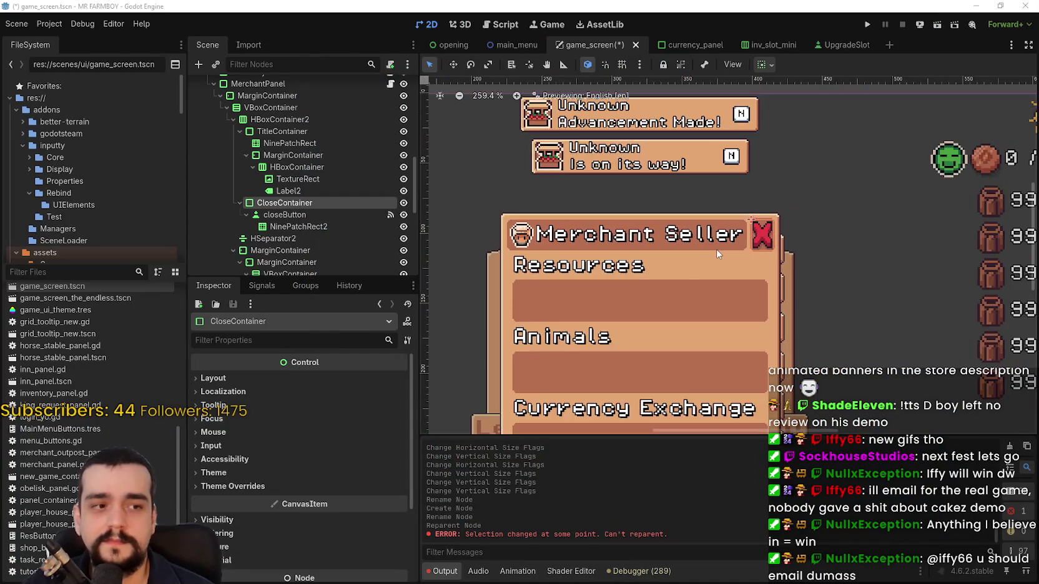
scroll(761, 261, "up", 8)
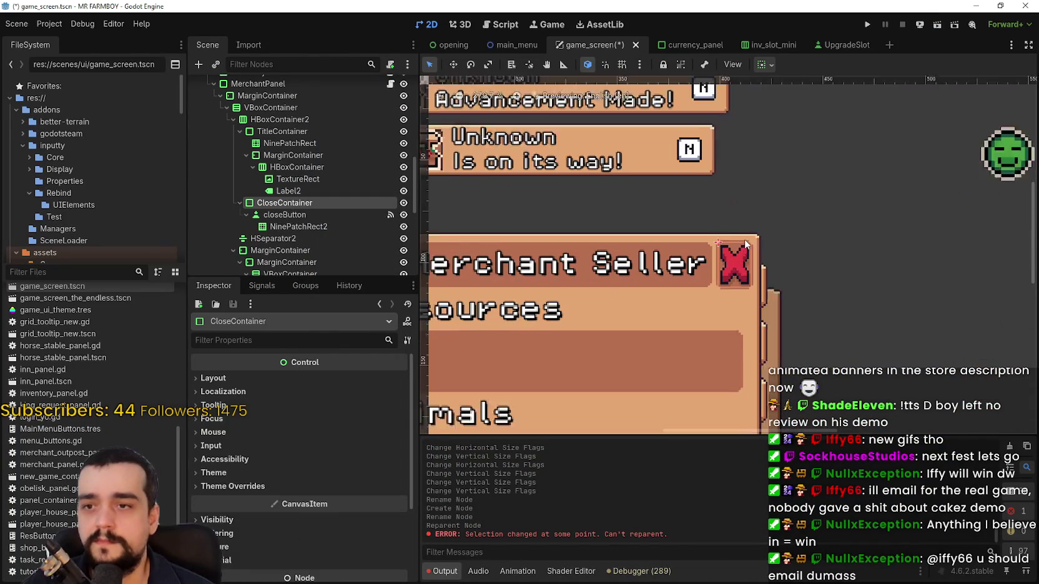
scroll(750, 282, "down", 8)
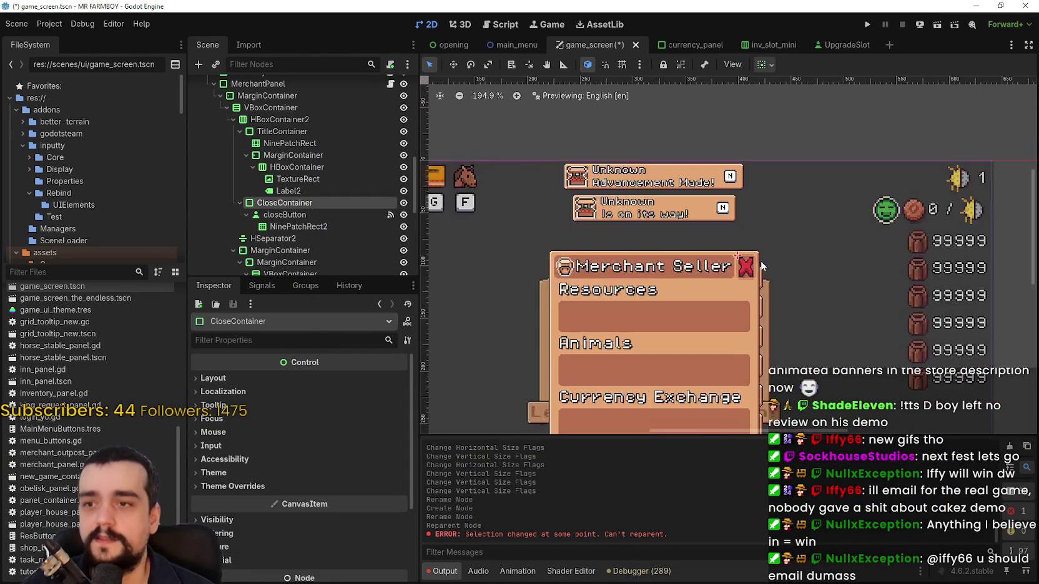
scroll(760, 260, "up", 8)
left_click(636, 571)
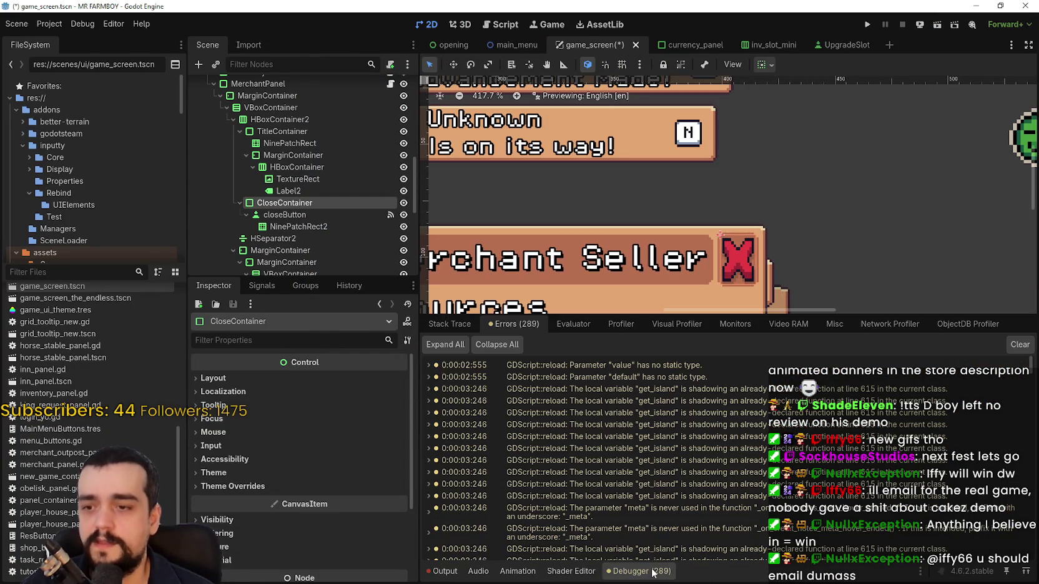
left_click(651, 571)
left_click(444, 571)
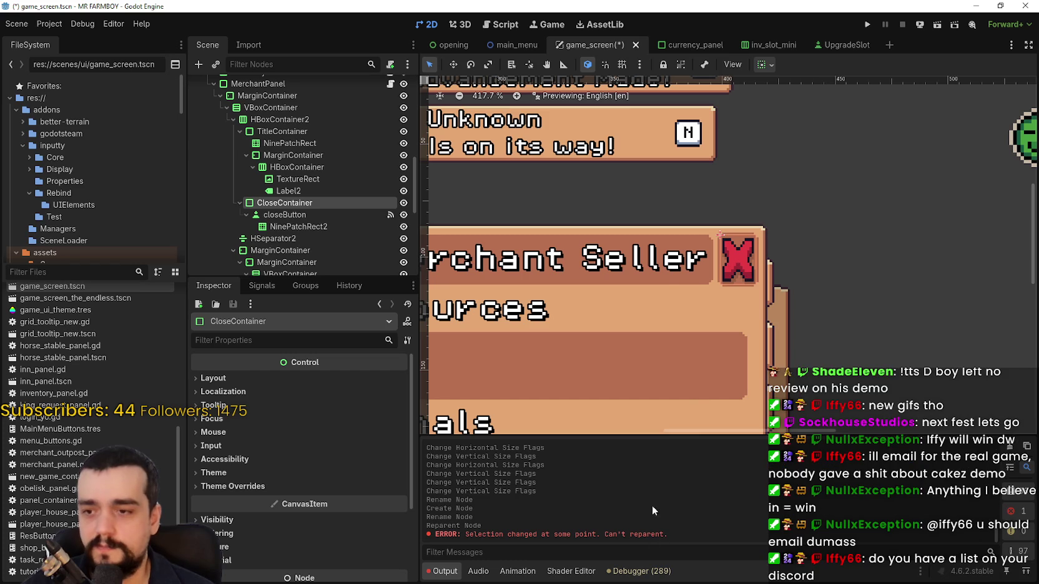
Reparent NinePatchRect2 directly under CloseContainer, beside closeButton.
scroll(755, 222, "up", 1)
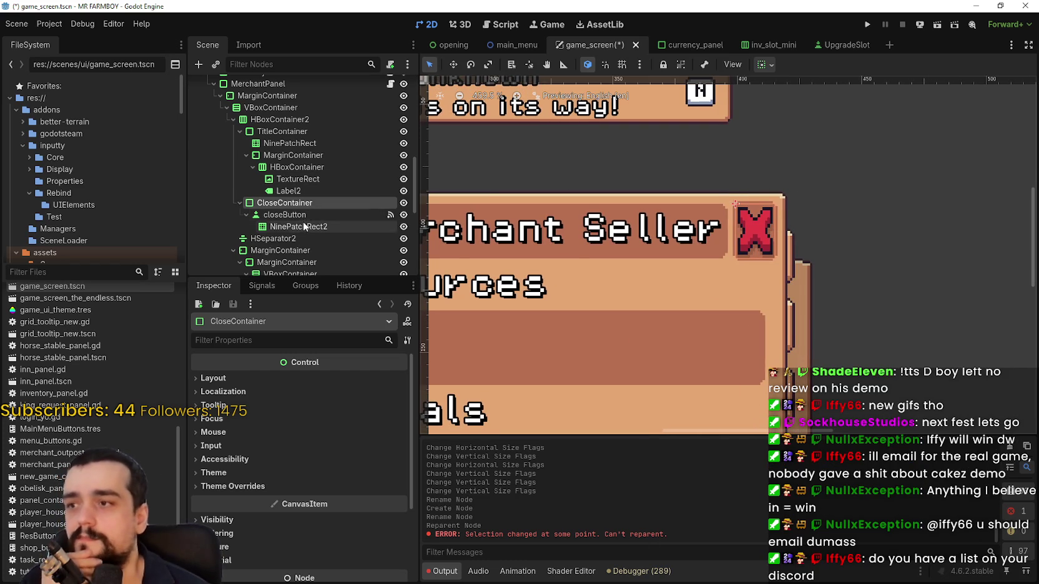
left_click(300, 226)
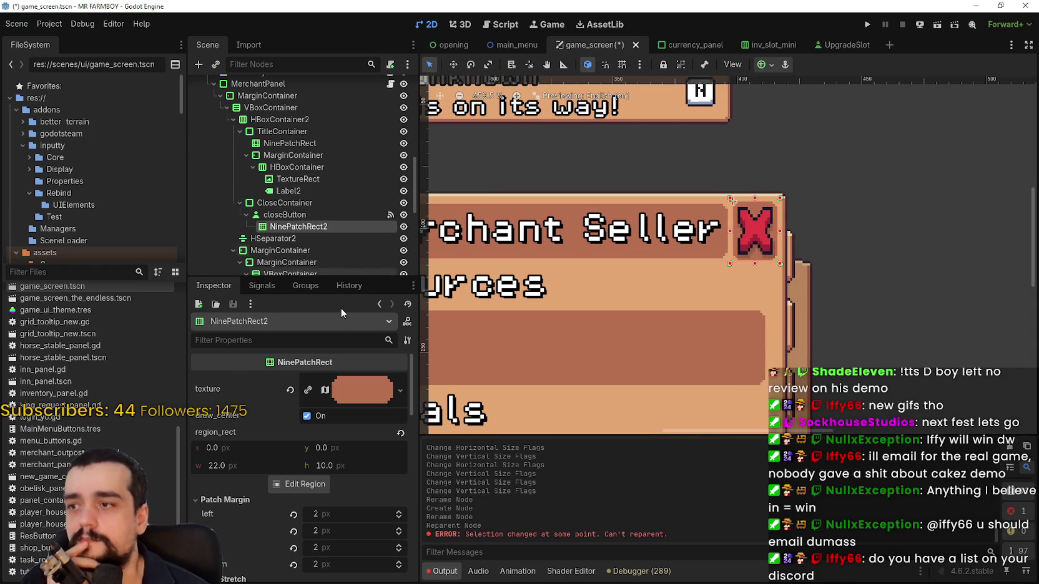
left_click(294, 214)
scroll(746, 177, "up", 1)
left_click_drag(298, 226, 301, 203)
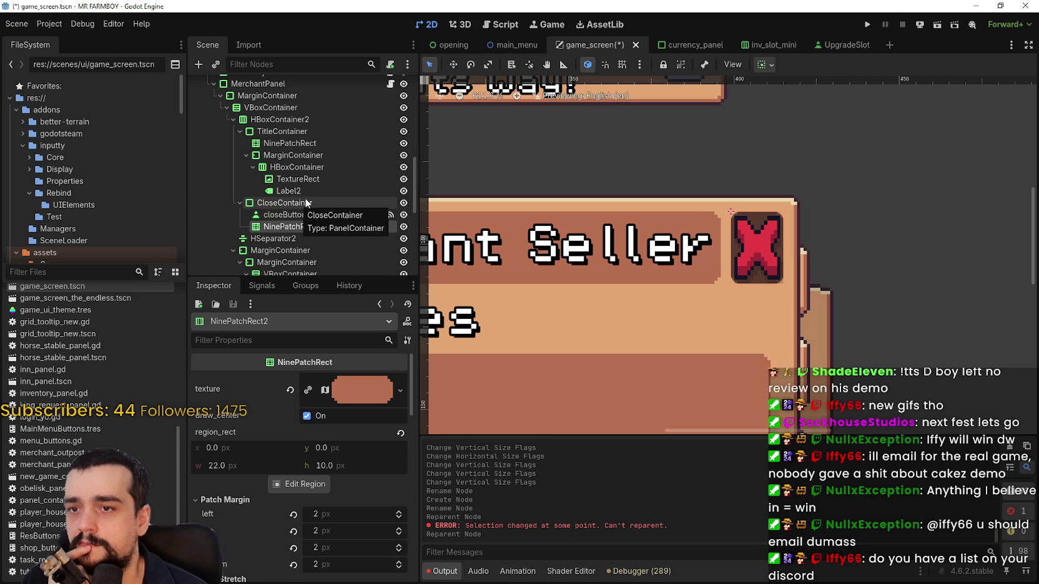
left_click(313, 203)
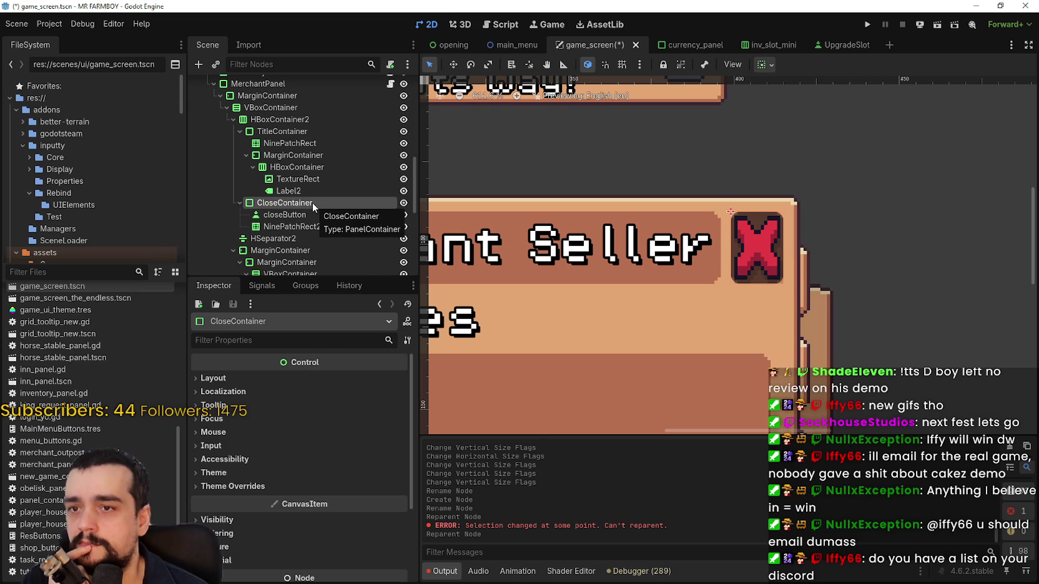
Change CloseContainer's node type from PanelContainer to MarginContainer.
right_click(314, 203)
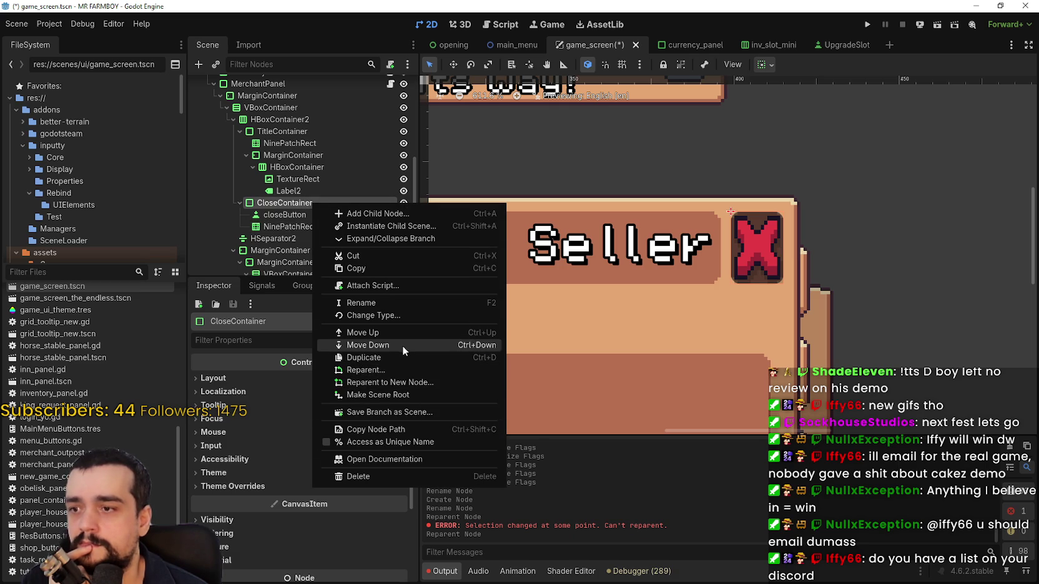
left_click(399, 313)
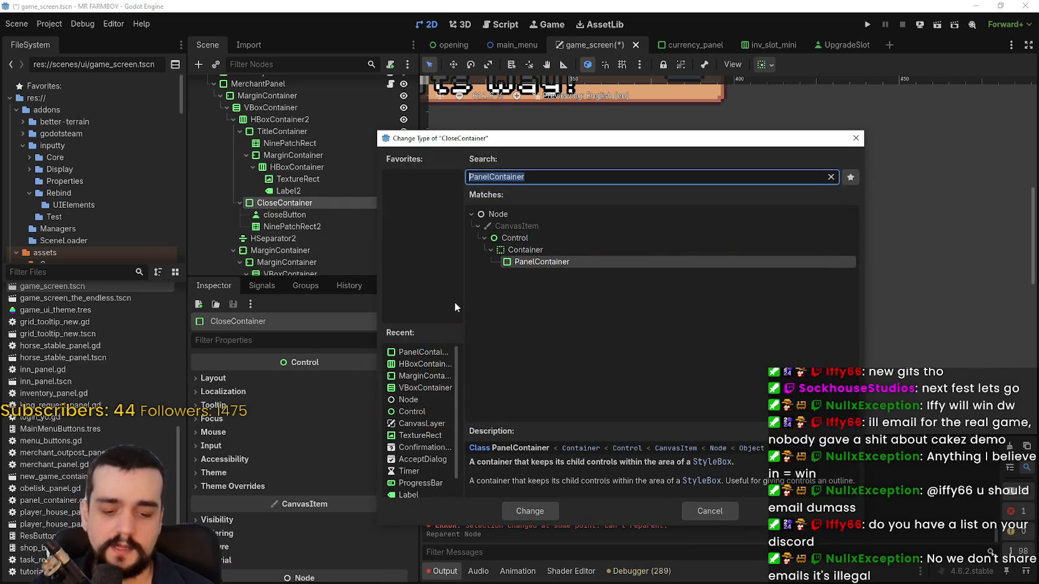
type("margin")
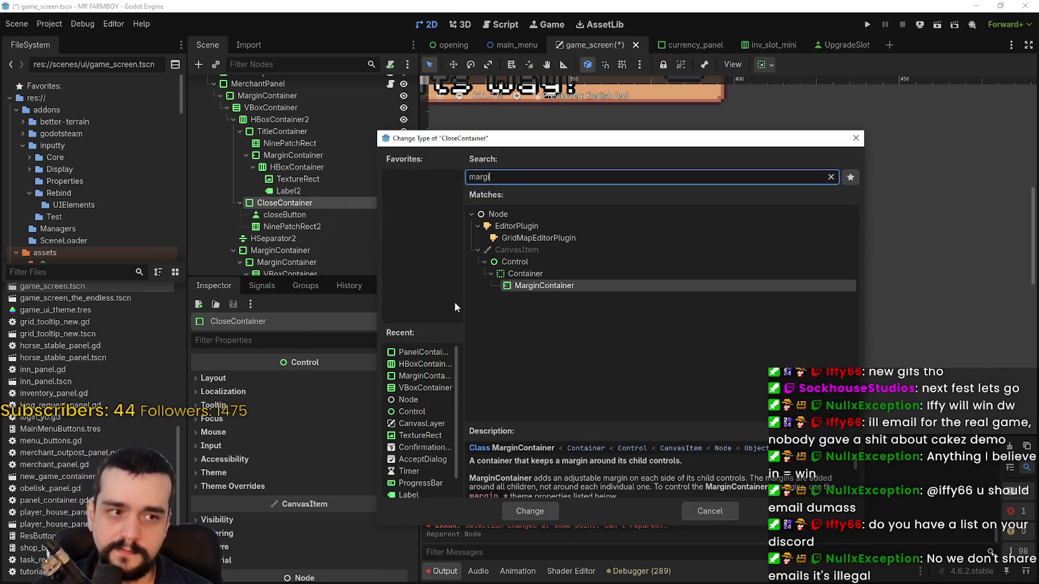
left_click(544, 507)
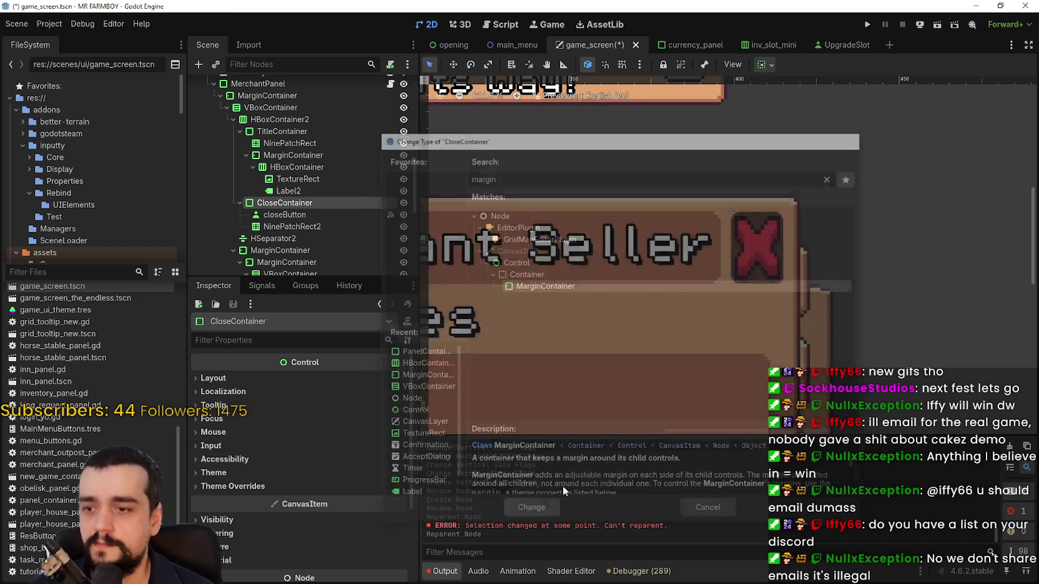
scroll(767, 256, "up", 2)
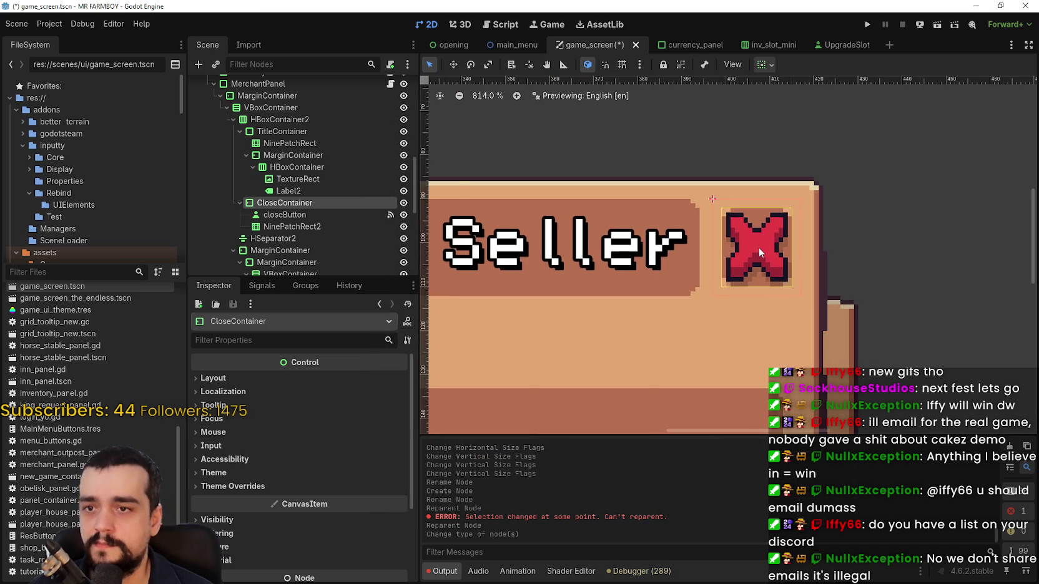
Select the CloseContainer node in the Scene tree for editing.
scroll(759, 247, "up", 1)
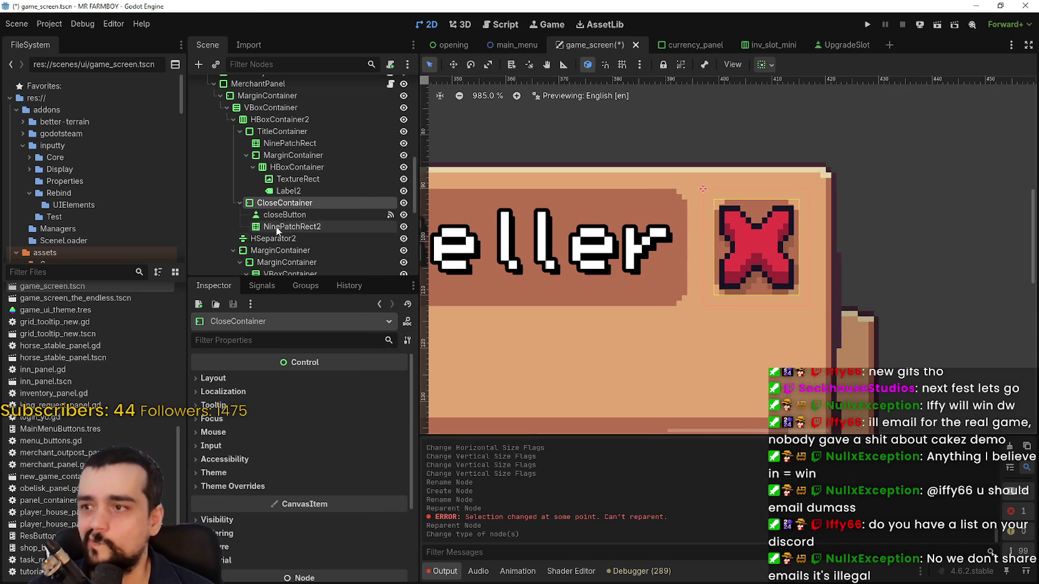
left_click(270, 119)
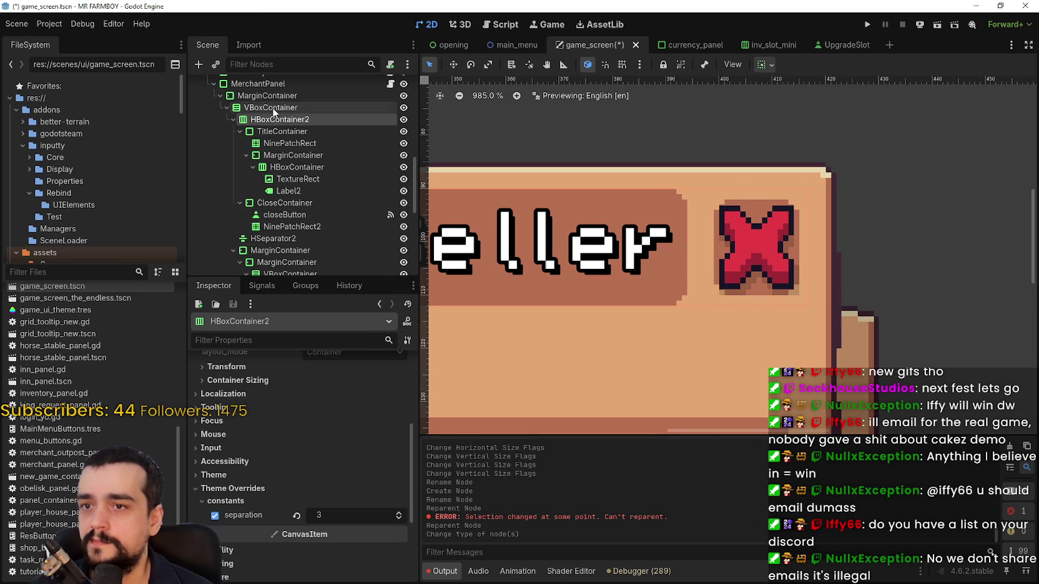
left_click(275, 216)
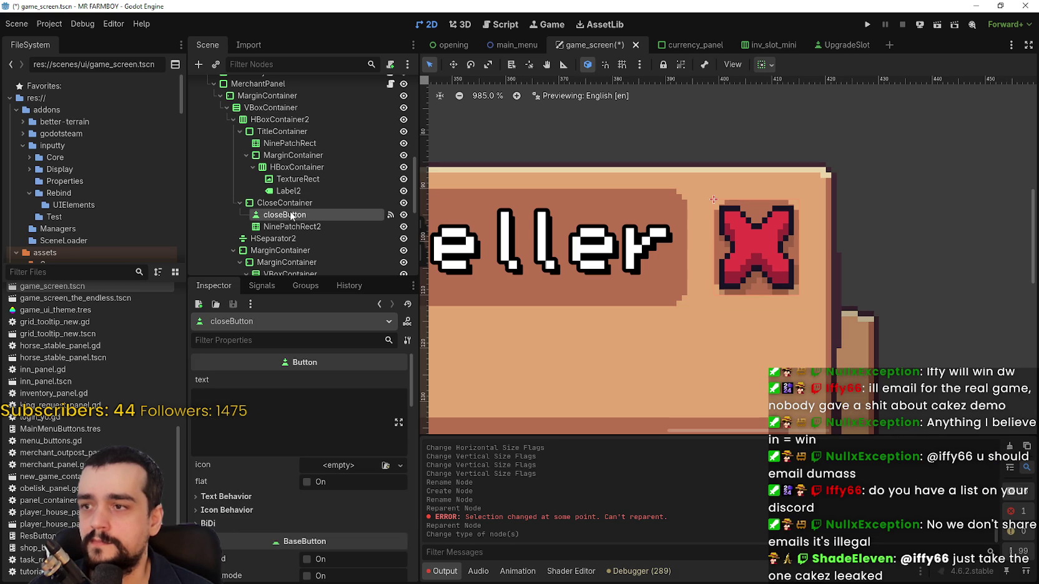
left_click(293, 227)
left_click(300, 206)
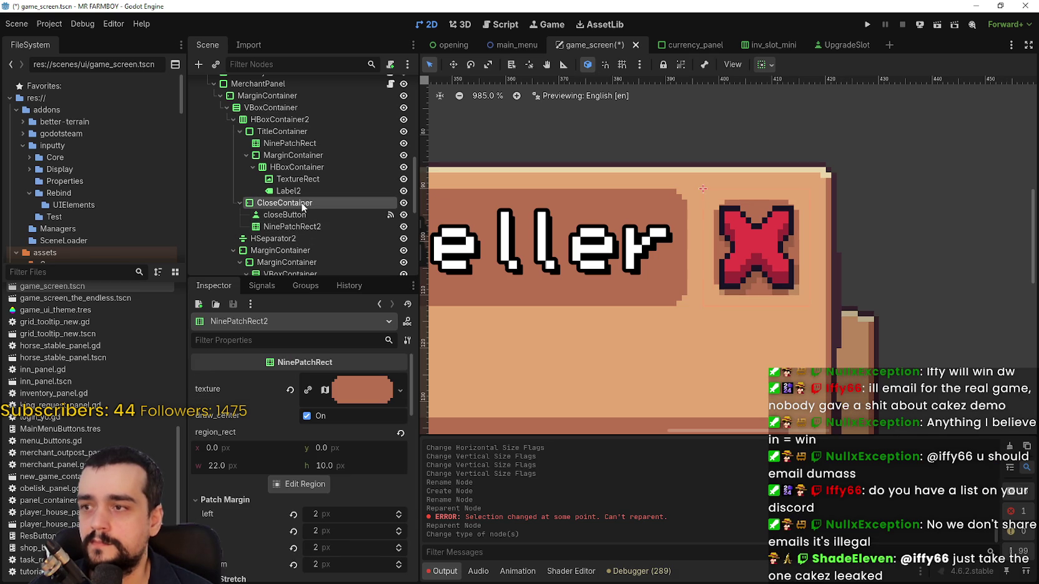
Enable CloseContainer's margin_left theme constant override and set it to 2.
left_click(321, 486)
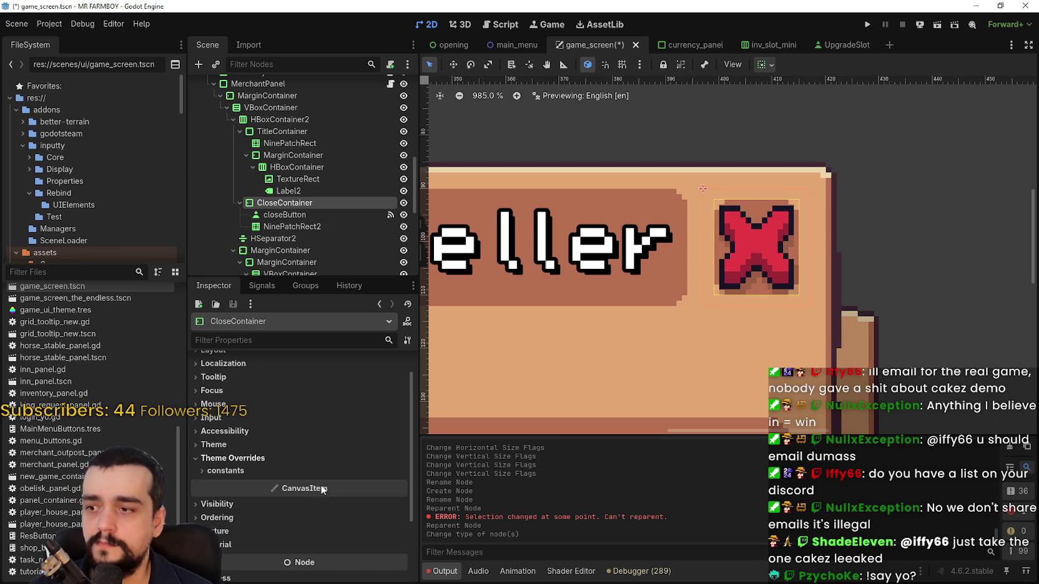
left_click(324, 470)
left_click(399, 482)
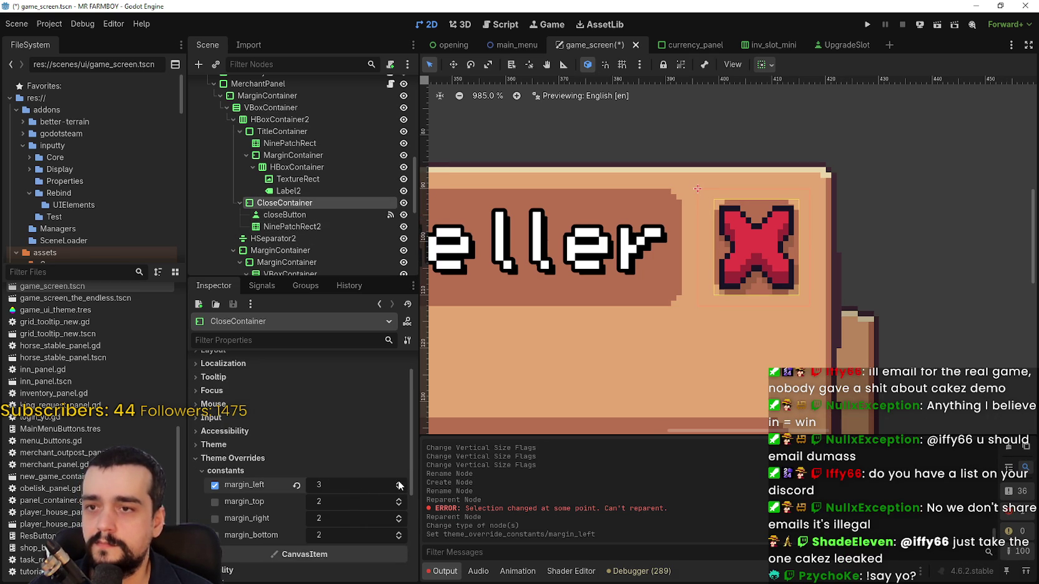
left_click(399, 489)
left_click(399, 489)
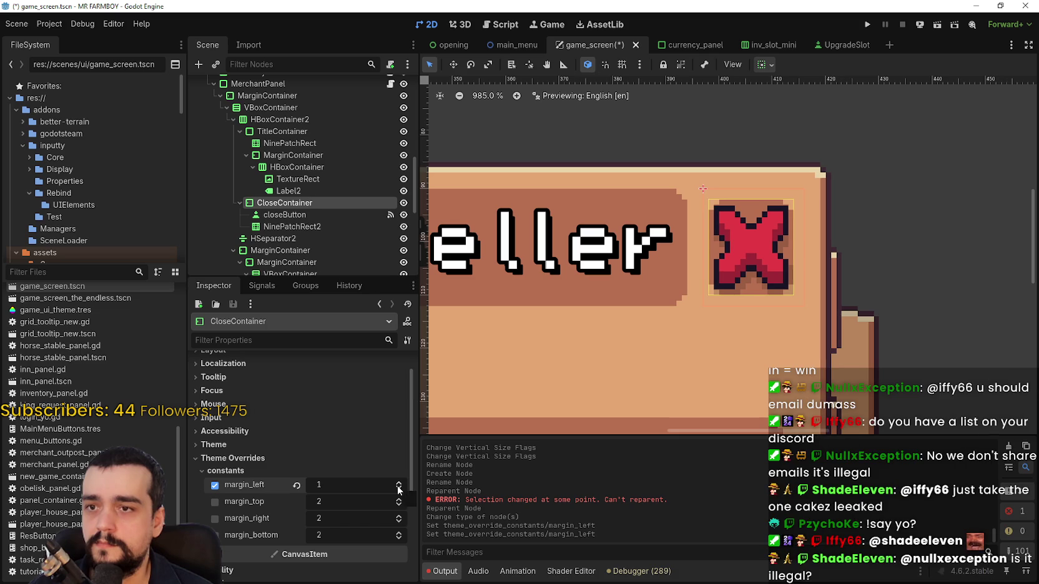
left_click(399, 483)
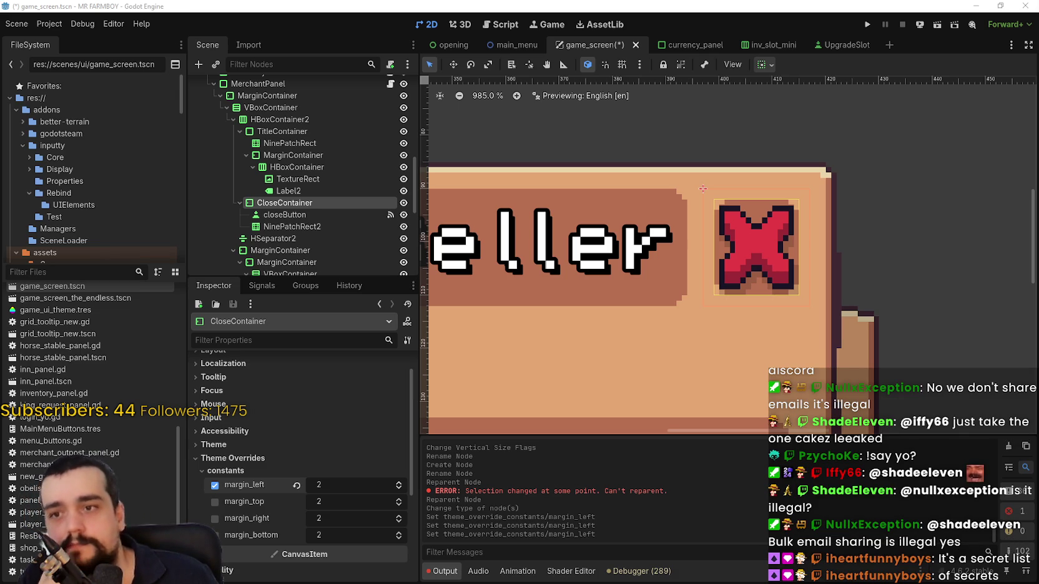
scroll(718, 224, "down", 2)
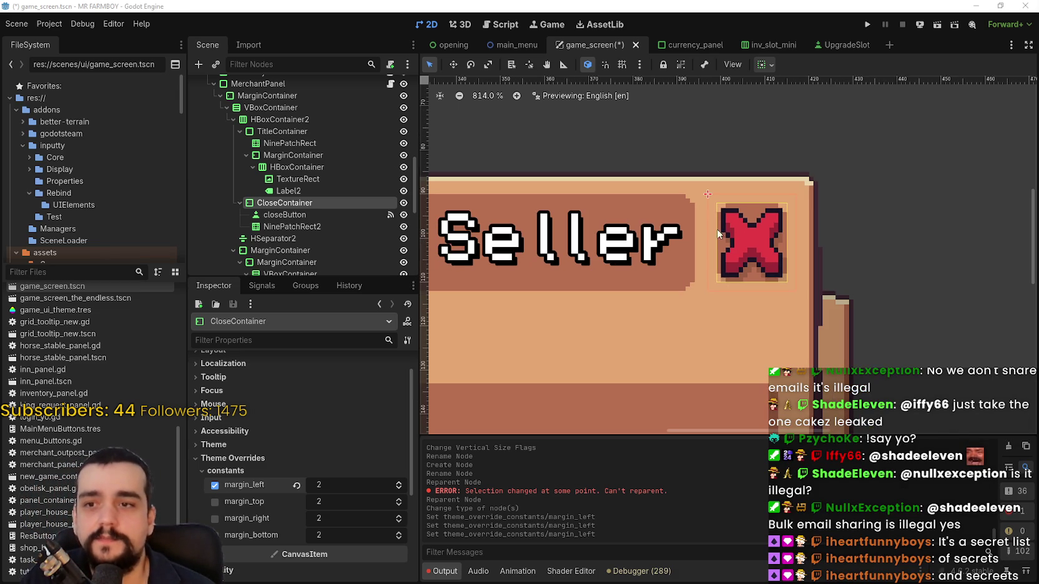
scroll(761, 247, "down", 1)
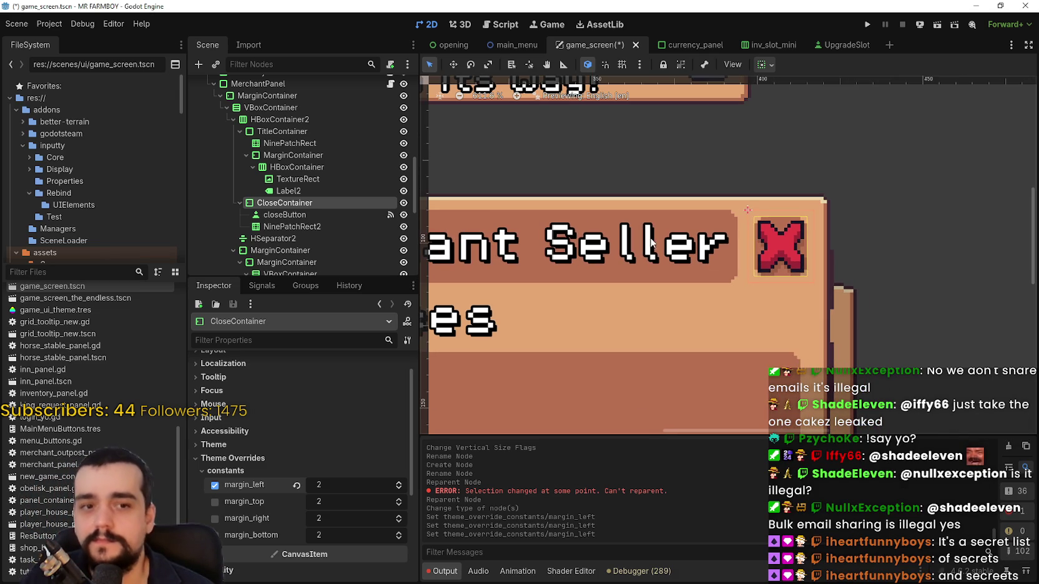
left_click(284, 214)
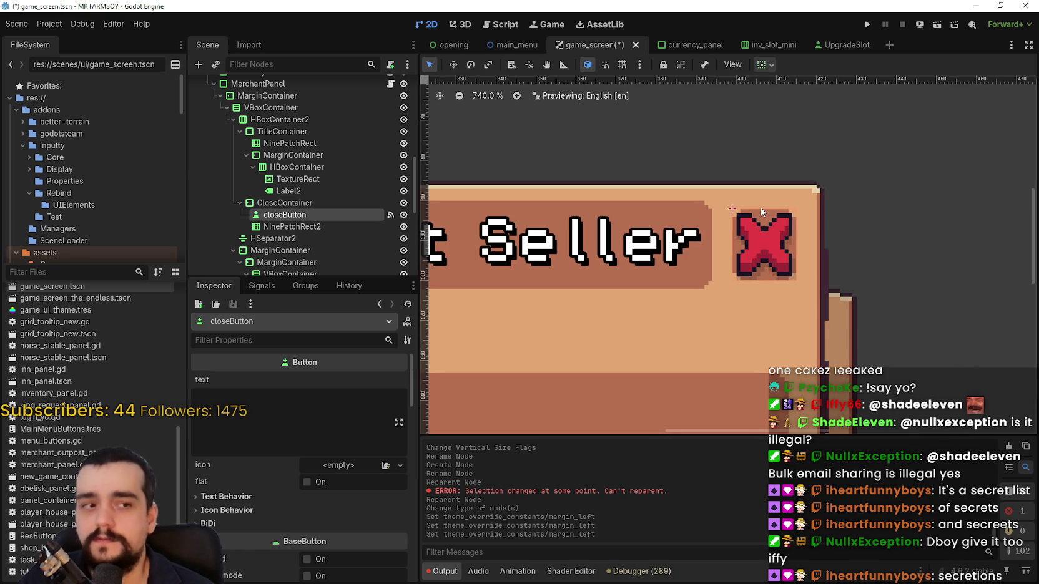
scroll(761, 215, "down", 1)
scroll(790, 257, "up", 2)
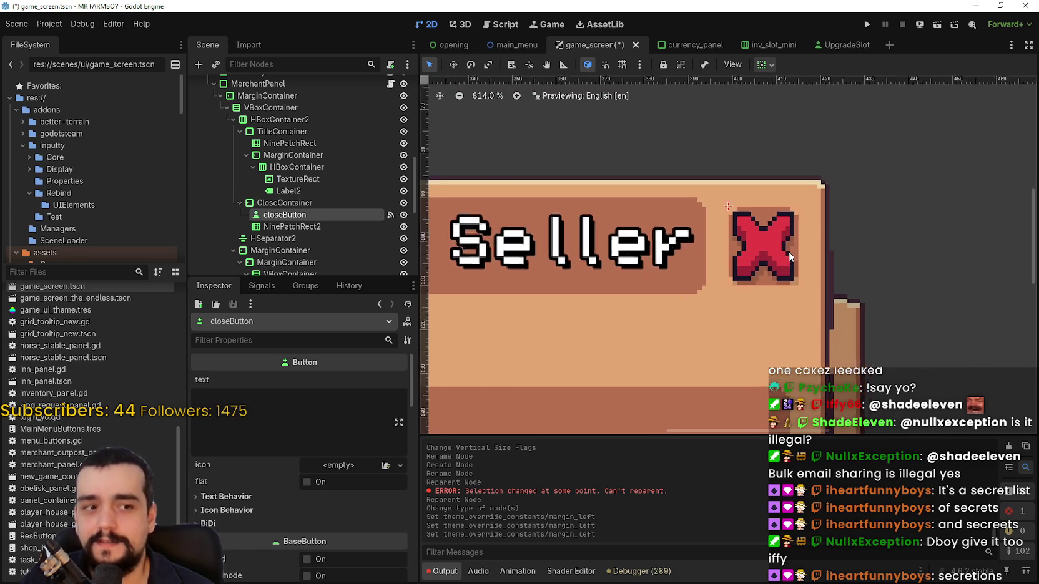
scroll(785, 255, "up", 3)
scroll(784, 259, "down", 2)
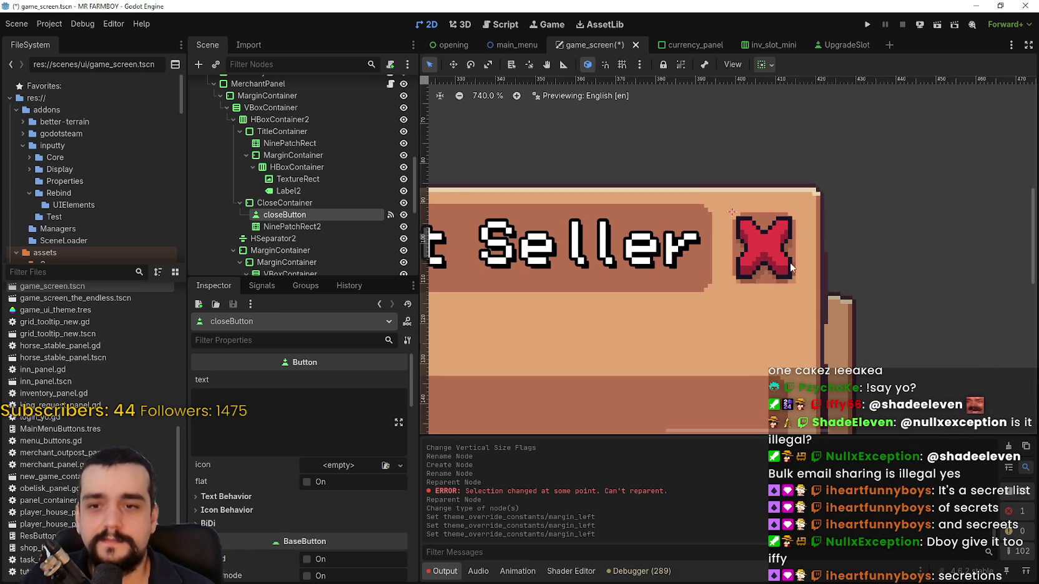
scroll(792, 265, "up", 2)
scroll(797, 268, "down", 1)
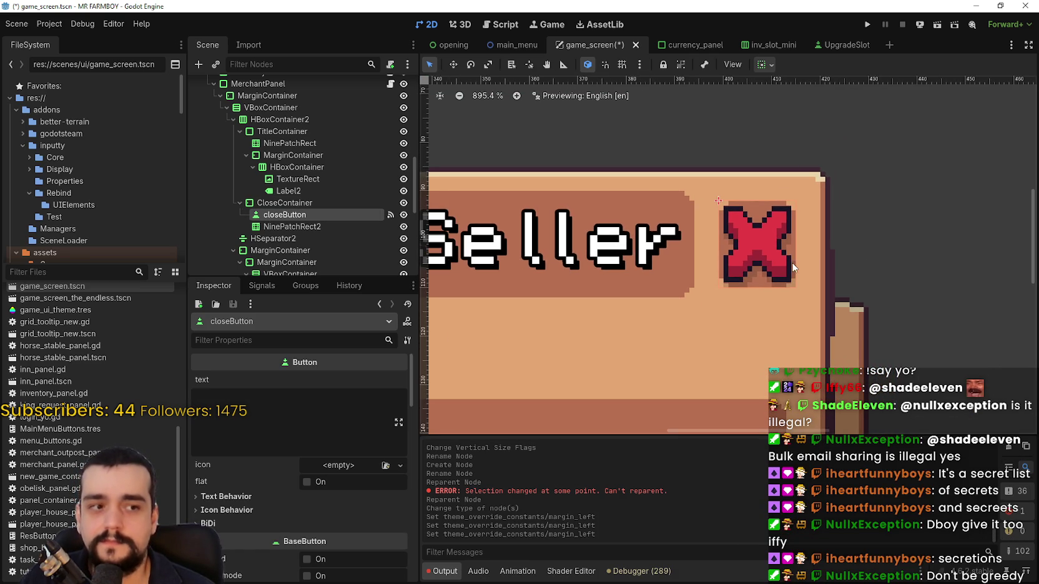
scroll(789, 258, "down", 1)
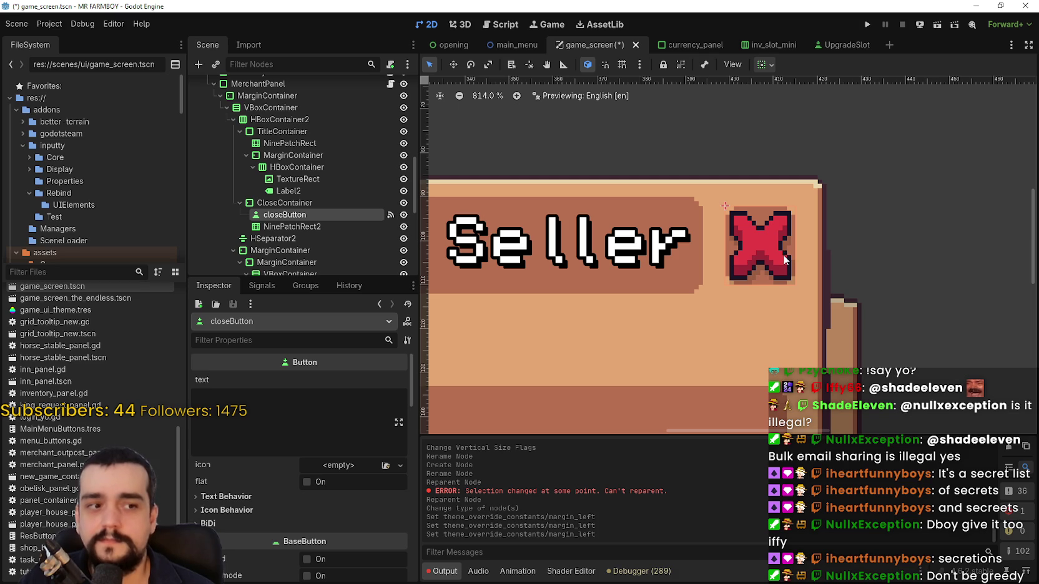
scroll(782, 255, "up", 2)
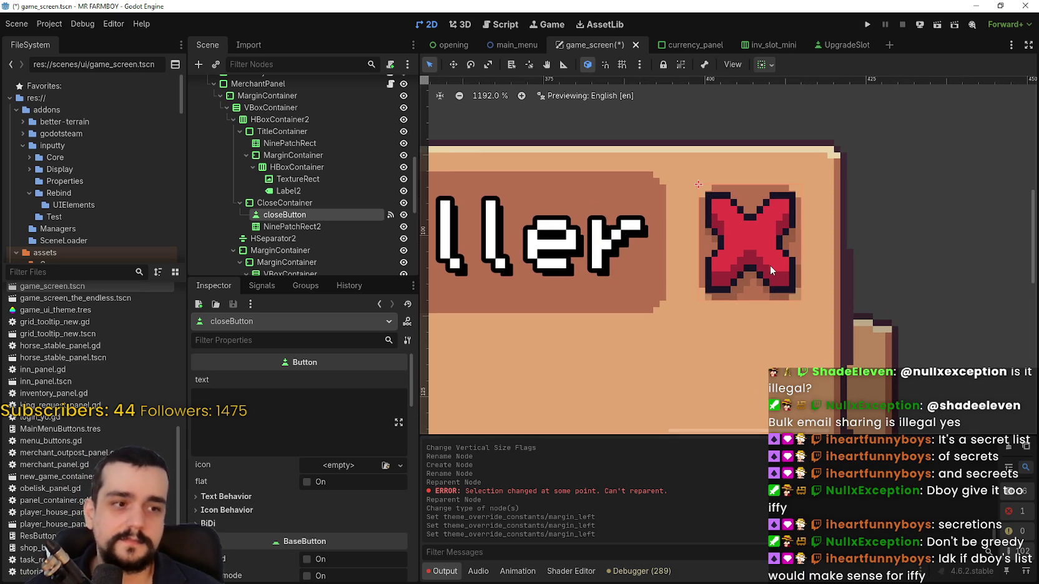
scroll(780, 255, "down", 3)
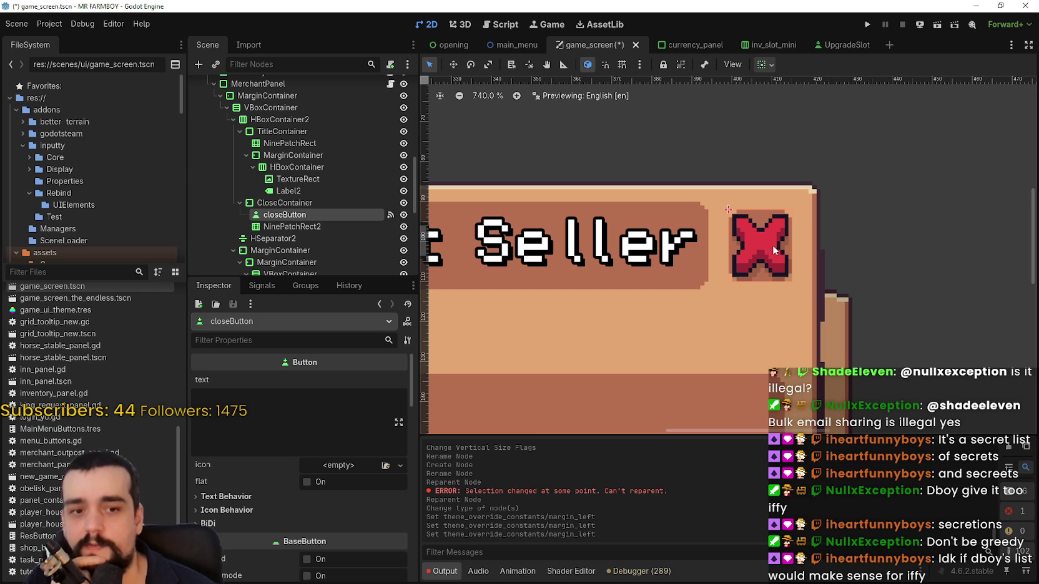
scroll(772, 246, "down", 3)
scroll(765, 238, "up", 3)
scroll(760, 236, "up", 1)
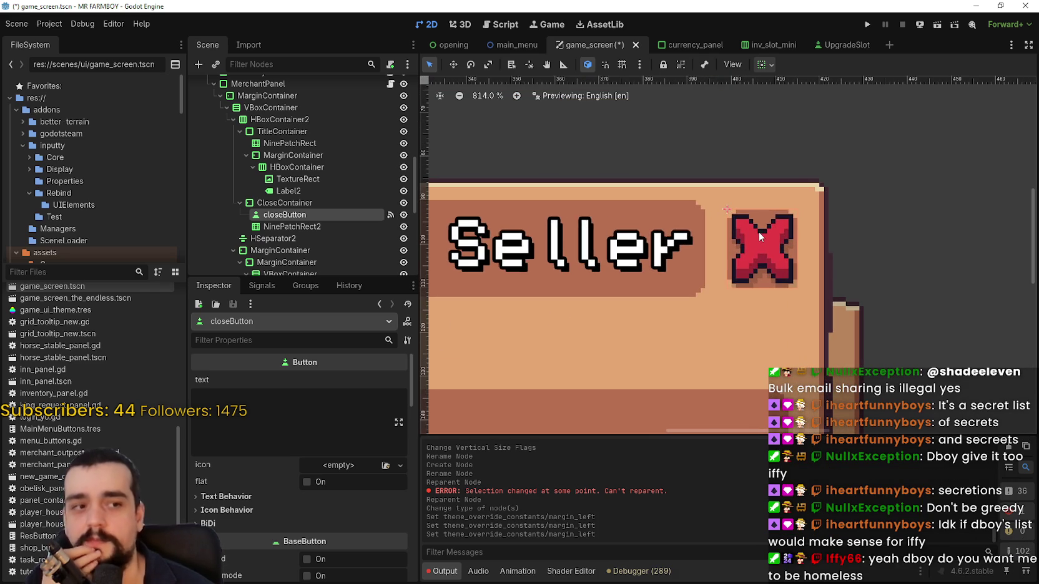
scroll(760, 236, "down", 2)
scroll(762, 225, "down", 1)
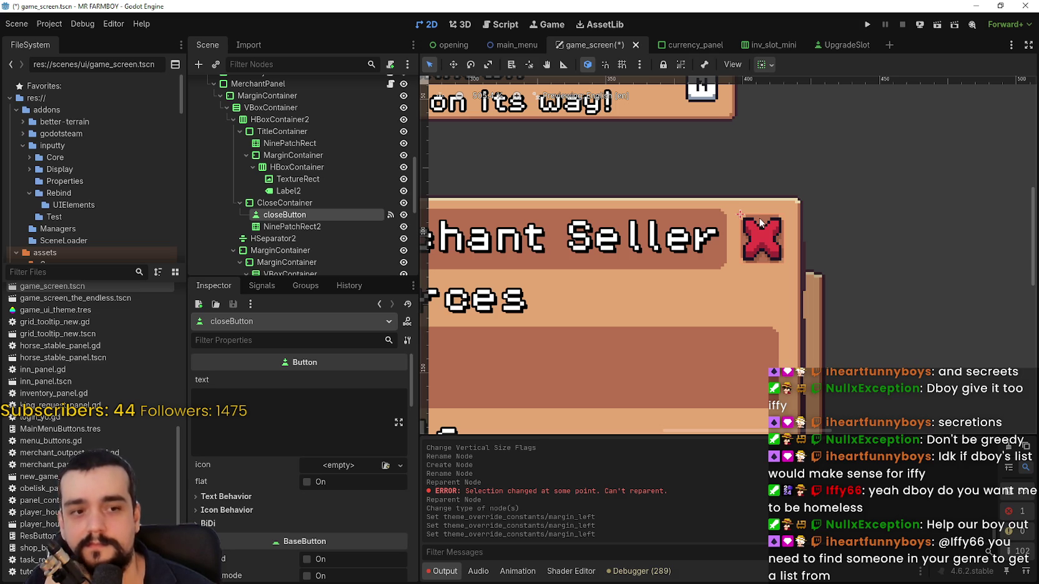
scroll(760, 216, "down", 3)
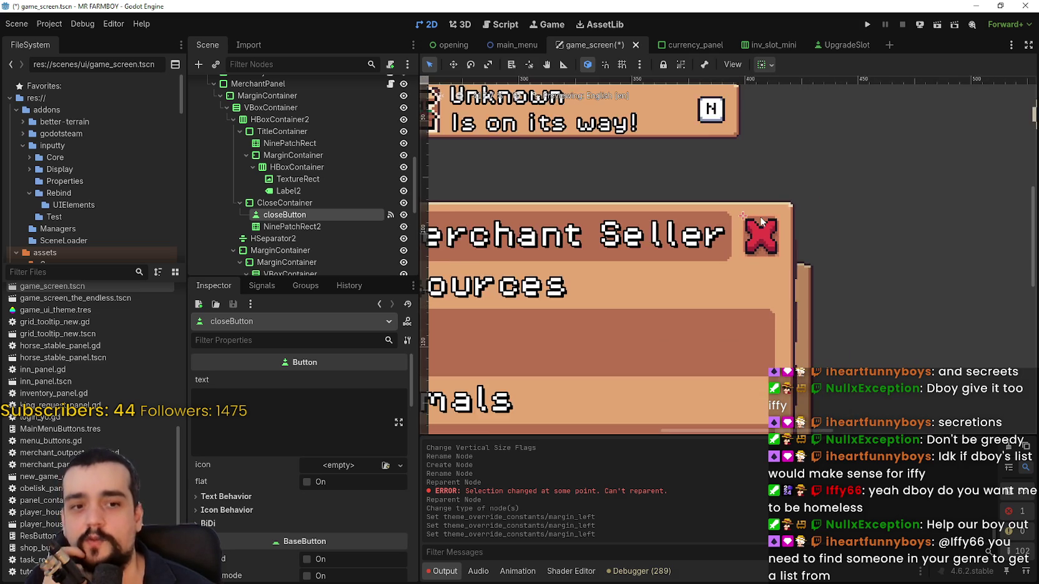
scroll(760, 220, "up", 4)
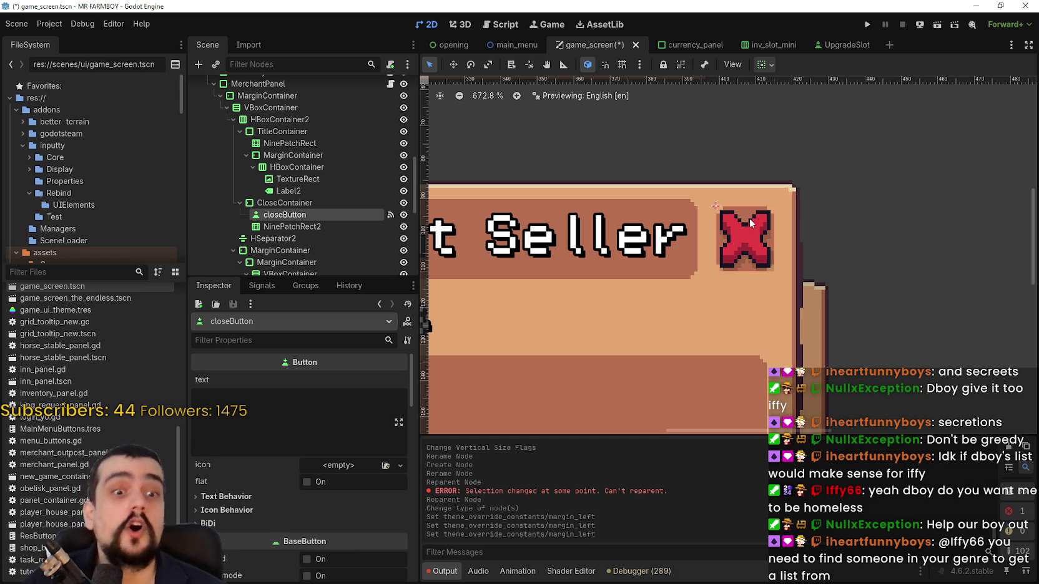
scroll(760, 234, "up", 2)
scroll(762, 243, "down", 2)
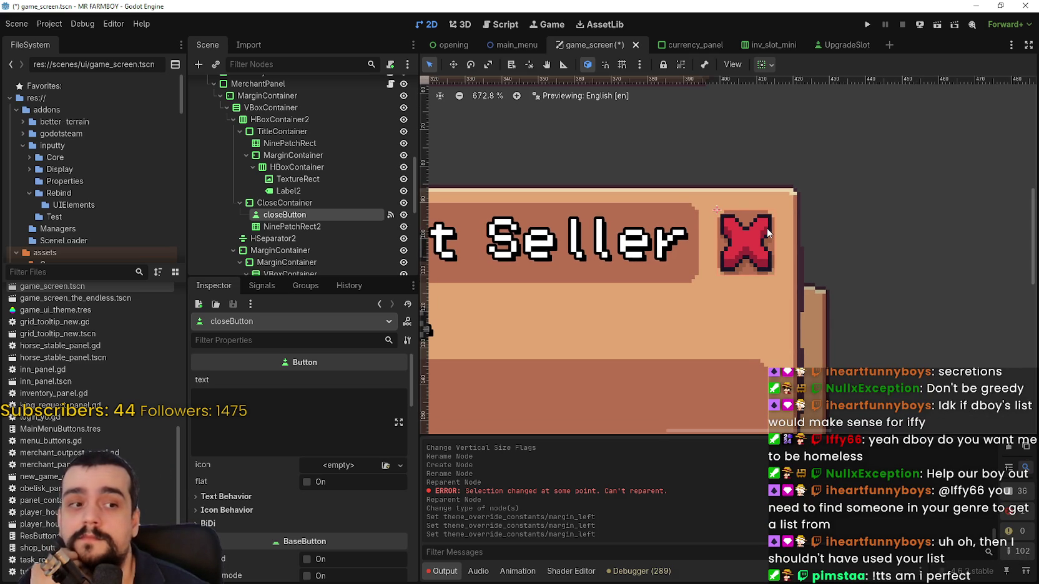
scroll(766, 227, "up", 2)
scroll(743, 335, "down", 3)
scroll(743, 336, "down", 1)
scroll(746, 331, "up", 2)
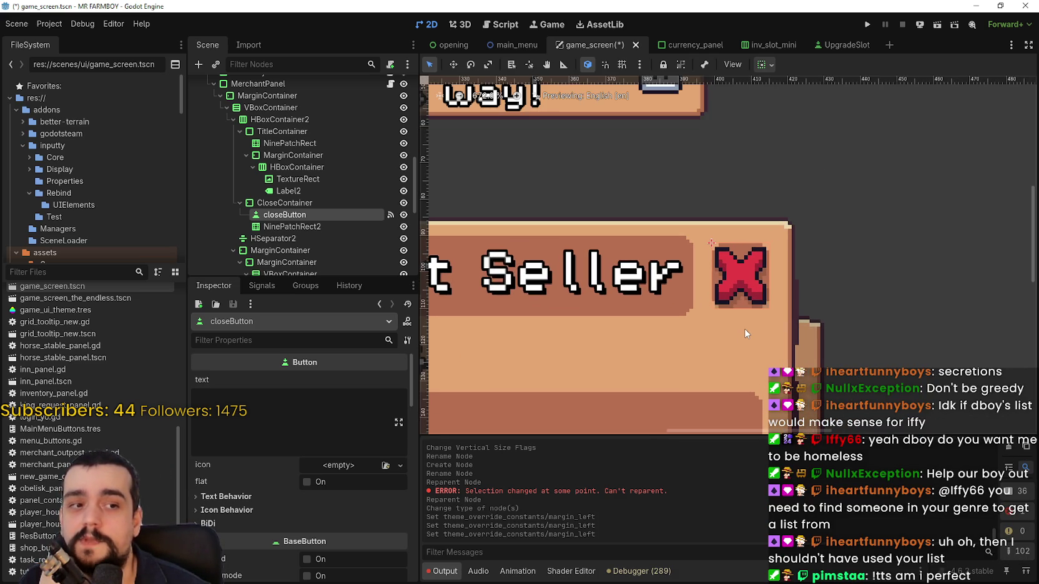
scroll(742, 320, "up", 3)
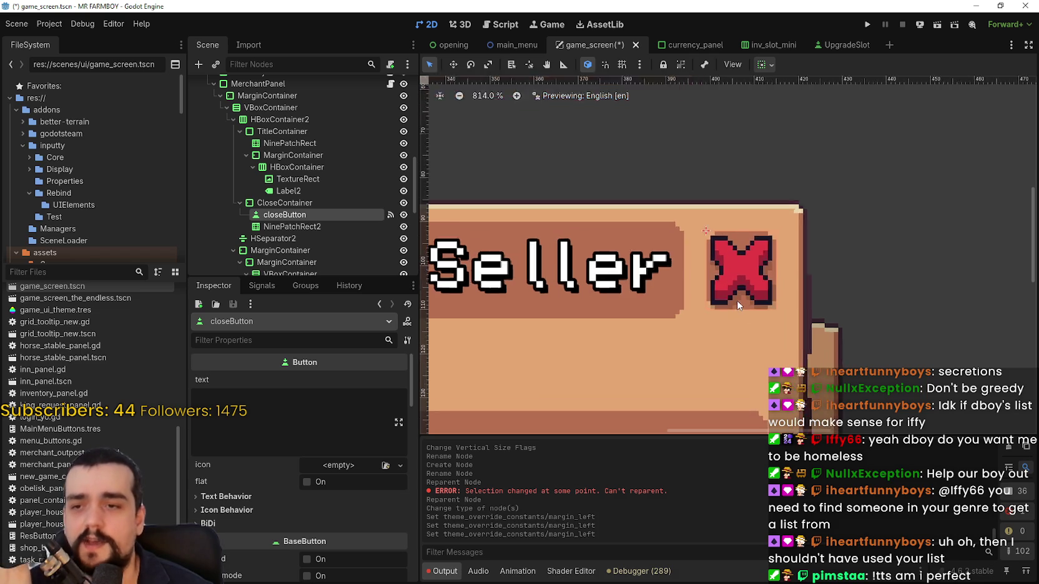
scroll(749, 298, "down", 5)
scroll(751, 297, "up", 6)
scroll(751, 300, "down", 4)
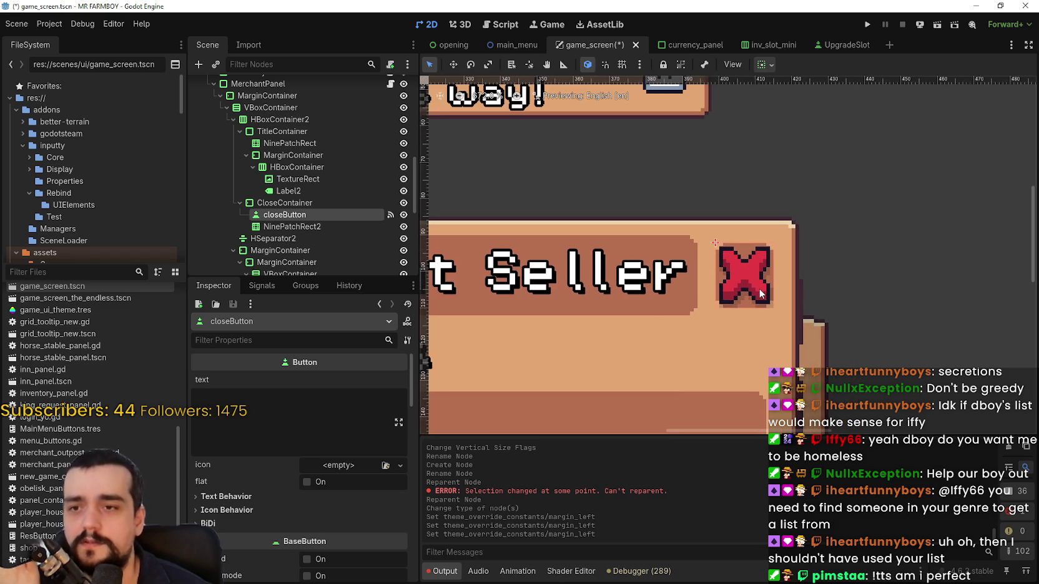
scroll(746, 303, "up", 6)
scroll(744, 300, "down", 8)
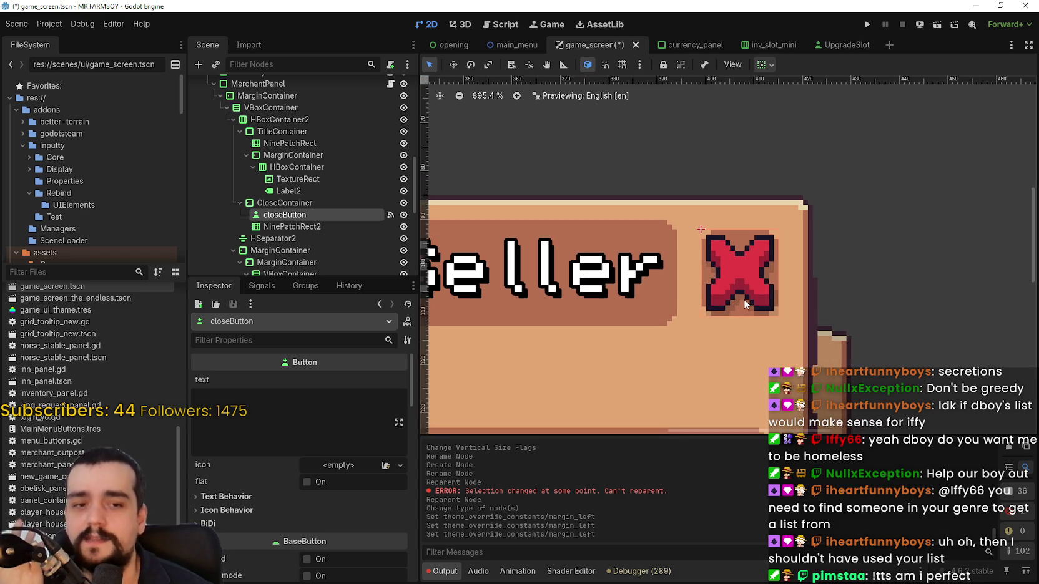
scroll(746, 288, "up", 1)
scroll(747, 286, "down", 2)
scroll(751, 287, "up", 6)
scroll(749, 290, "down", 2)
scroll(744, 287, "up", 4)
scroll(746, 284, "down", 1)
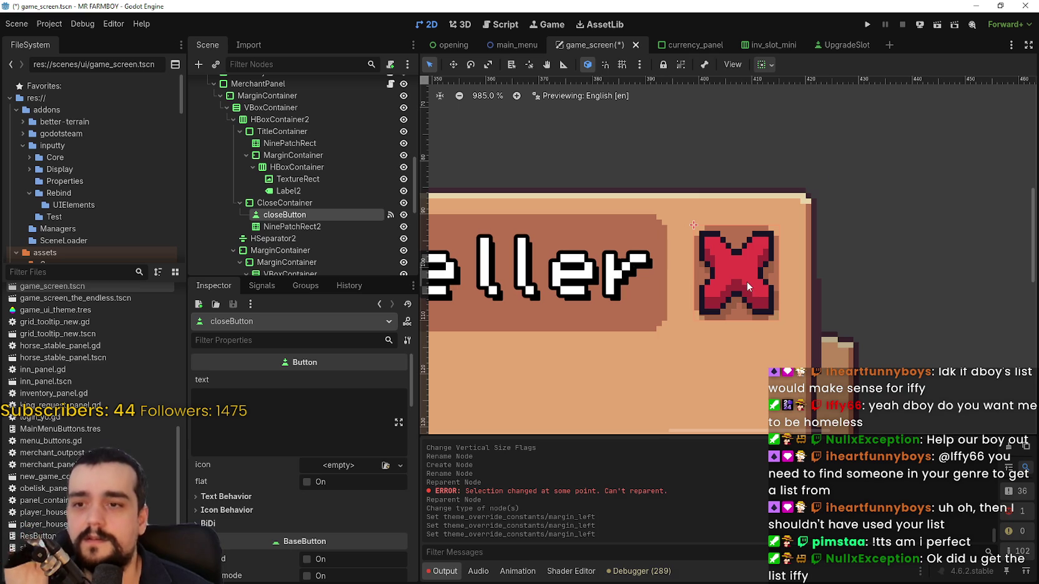